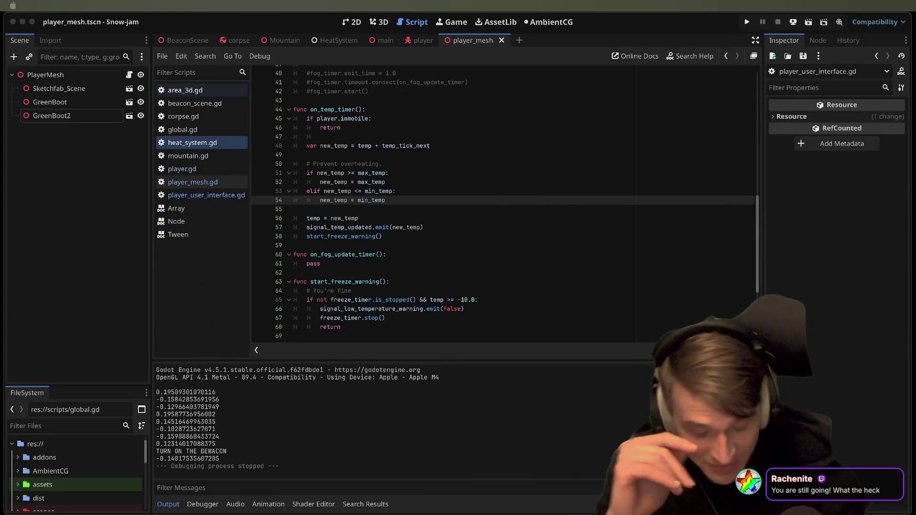
Scroll through the freeze-warning code in the heat system script, then bring up the Area3D docs in Firefox
click(551, 501)
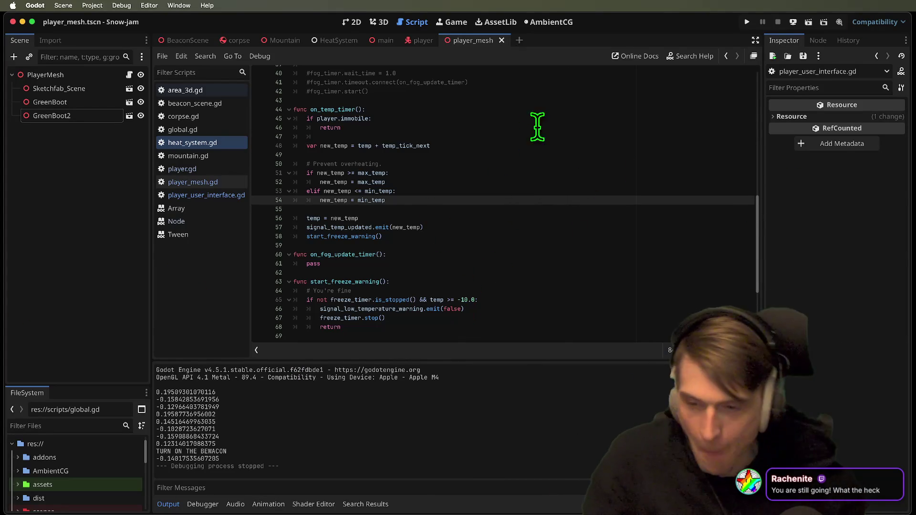
click(472, 227)
scroll(449, 305, down, 4)
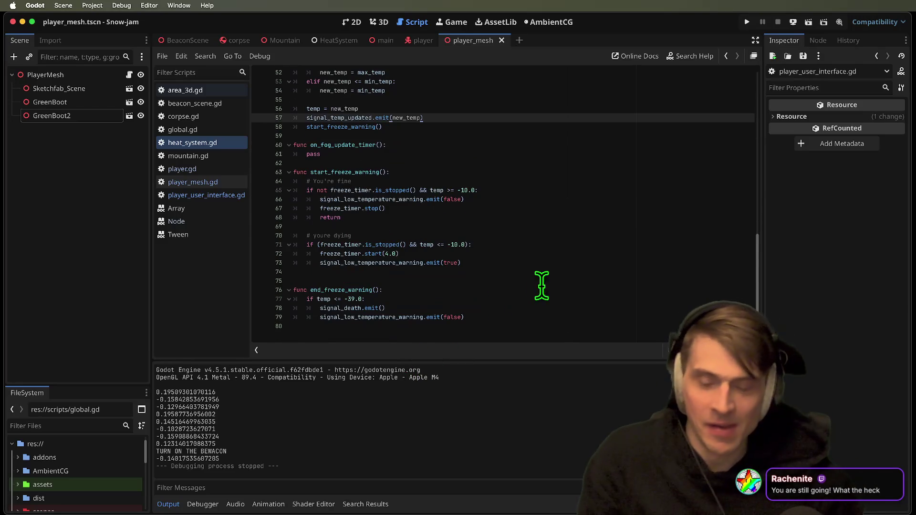
key(super+Tab)
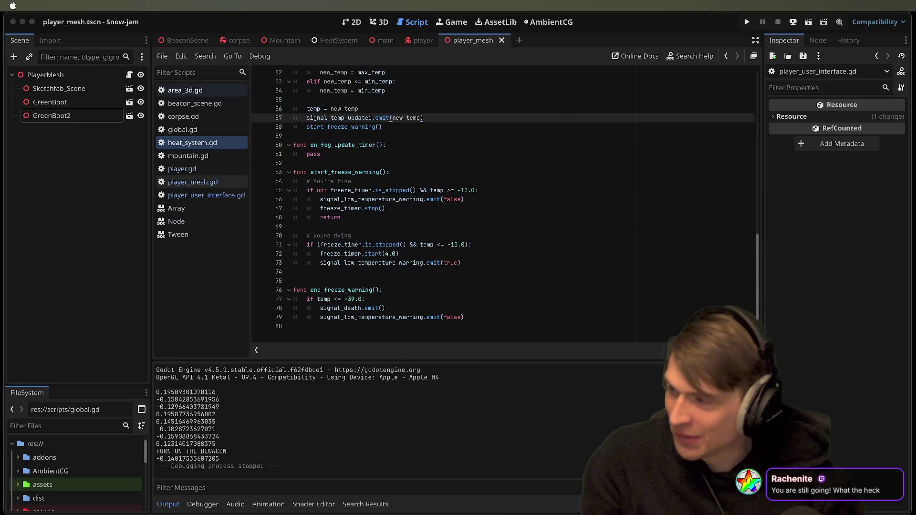
key(super+Tab)
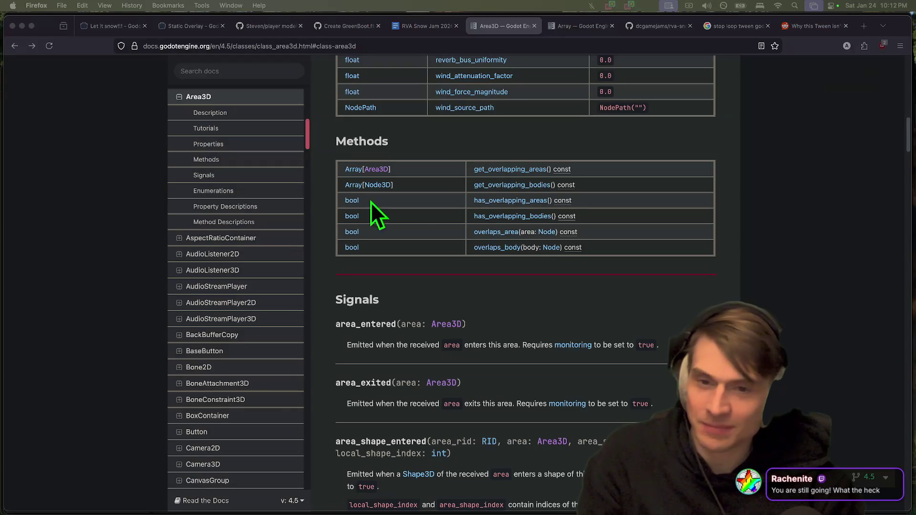
Open pull request #9, endgame pt 1, from the repository's pull request list and view its Files changed
click(367, 25)
scroll(677, 193, up, 5)
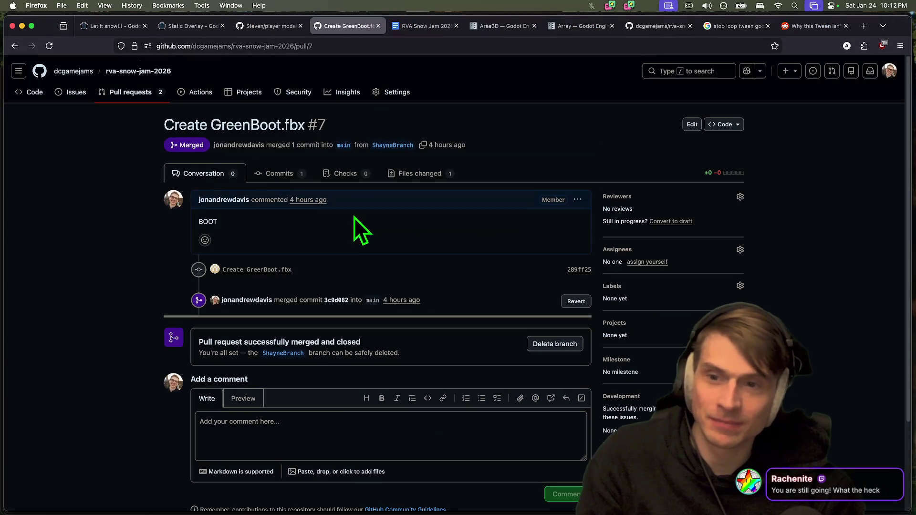
click(133, 93)
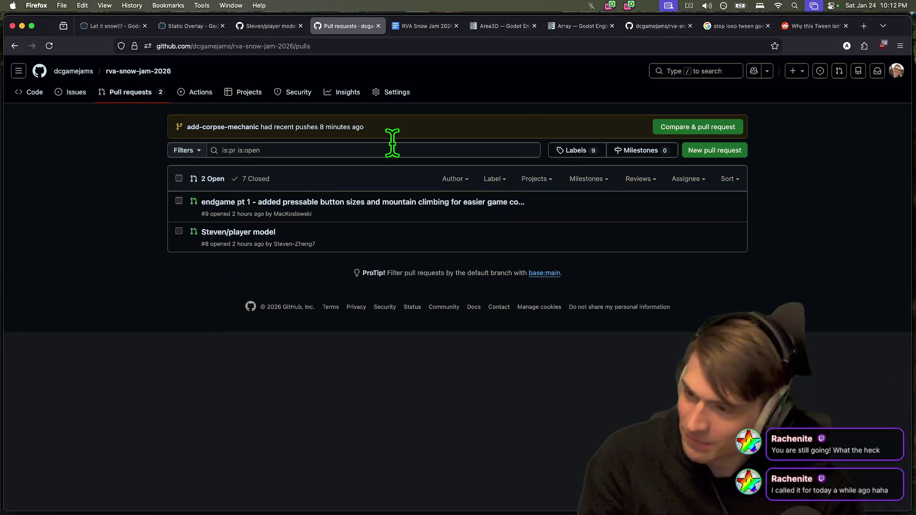
click(376, 206)
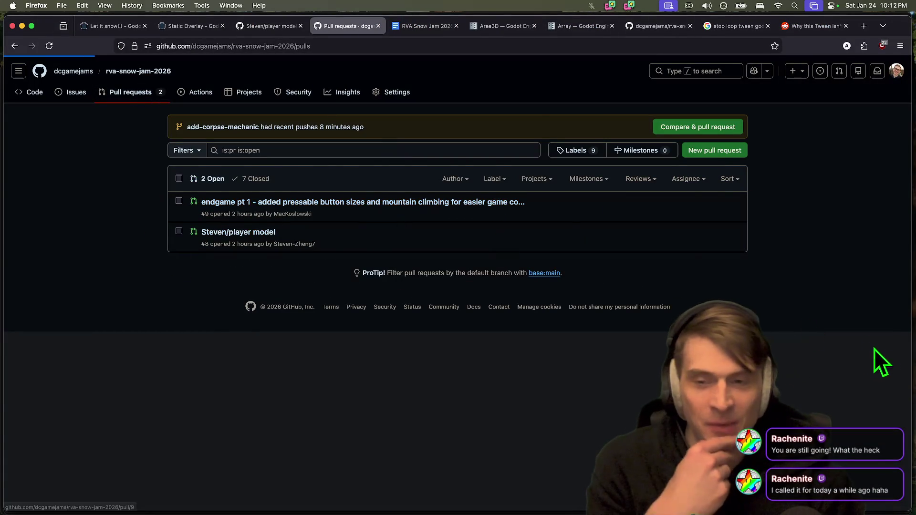
scroll(836, 248, down, 2)
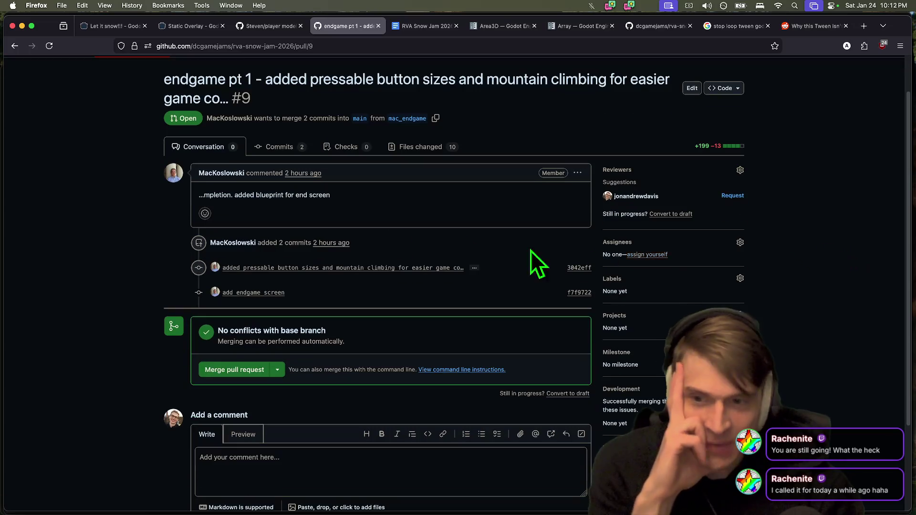
click(400, 148)
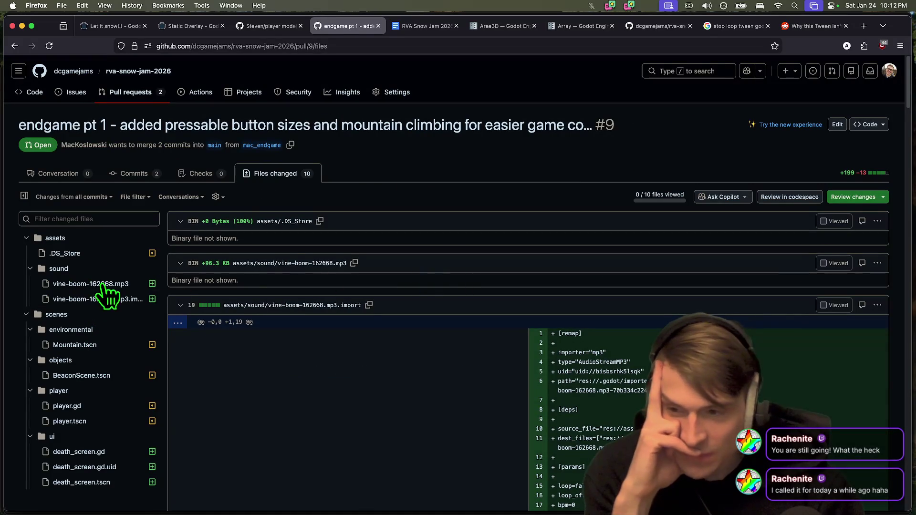
Review the player.gd diff, highlighting the added else lines, CAMERA.current = true and beacon-complete lines 516–517
scroll(106, 314, down, 3)
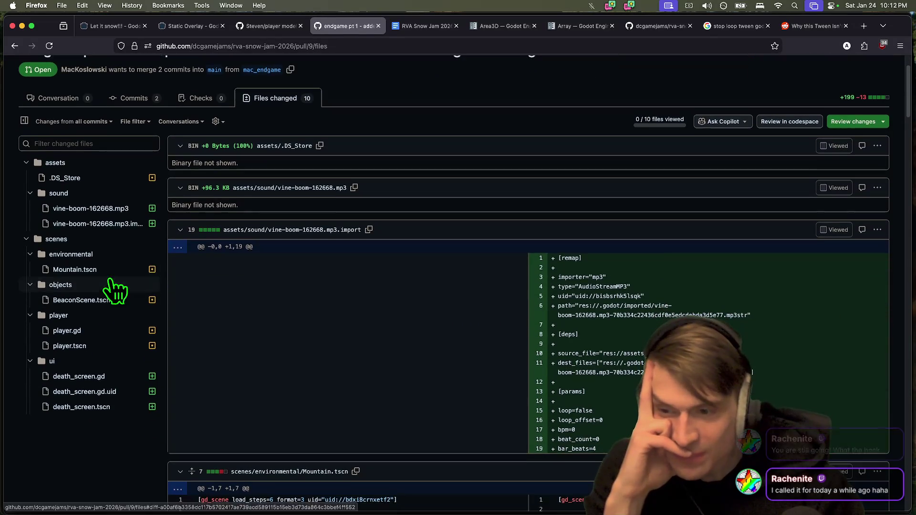
click(106, 307)
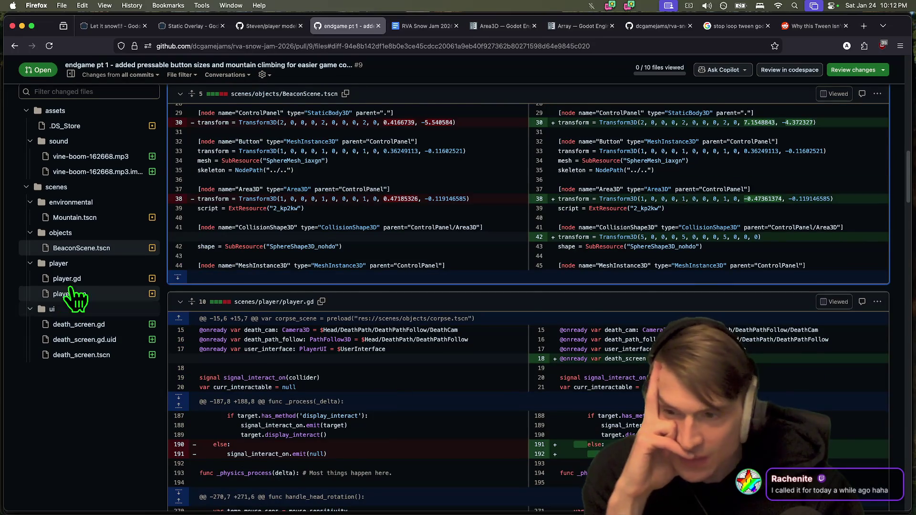
click(67, 279)
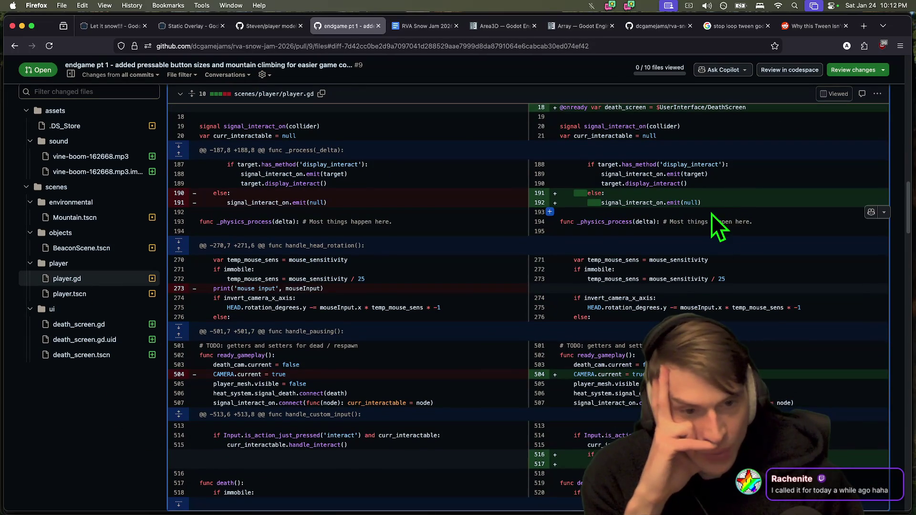
drag(707, 204, 557, 191)
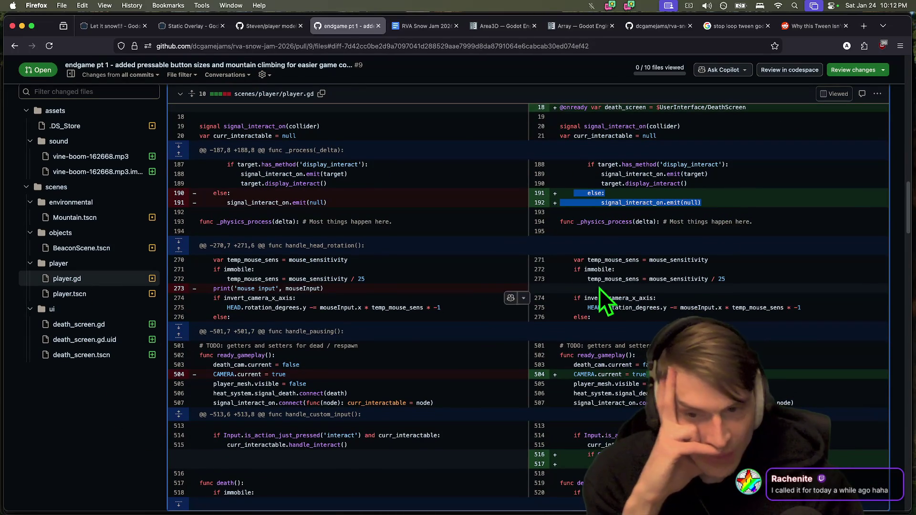
scroll(637, 359, down, 1)
click(638, 360)
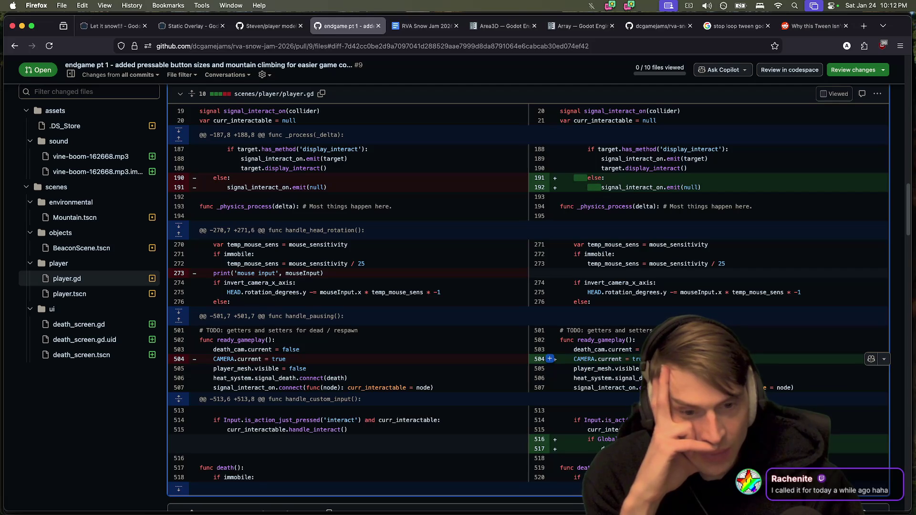
triple_click(591, 359)
scroll(592, 359, down, 2)
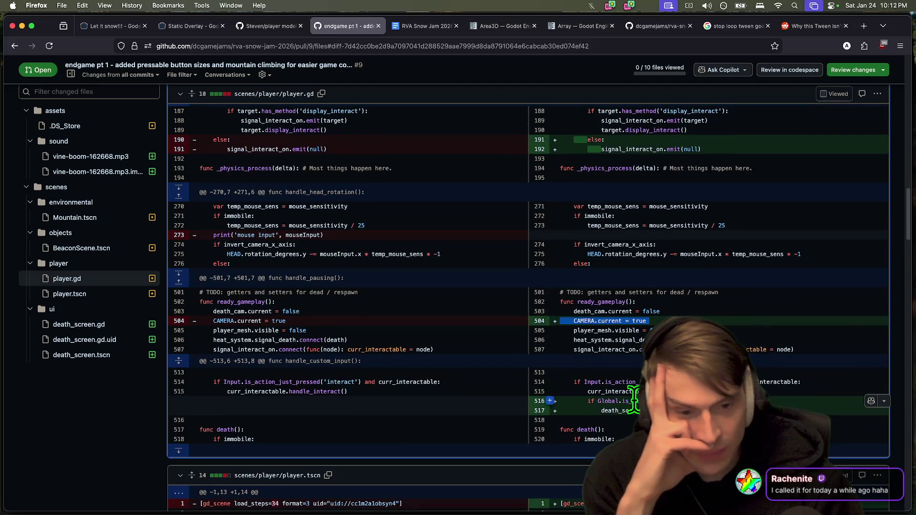
drag(592, 401, 639, 411)
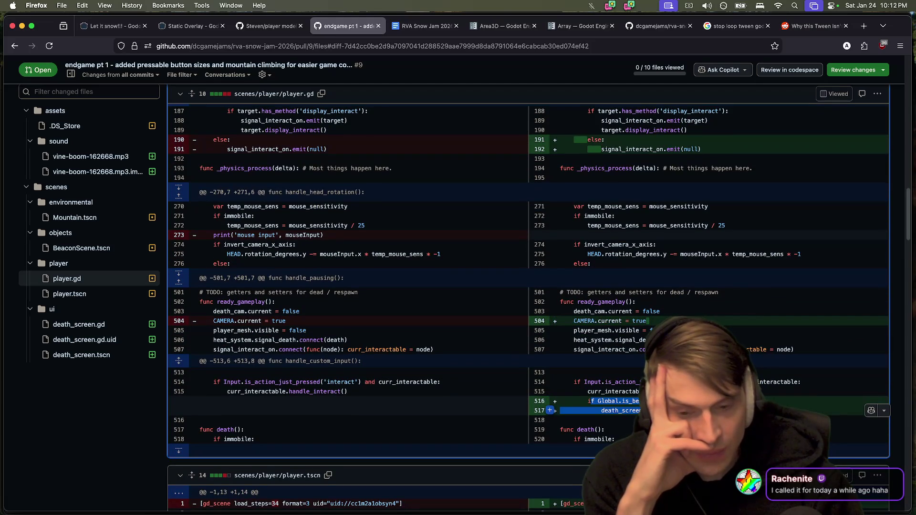
Scroll through the remaining diffs, including death_screen, and return to the PR's Conversation tab
scroll(486, 416, down, 2)
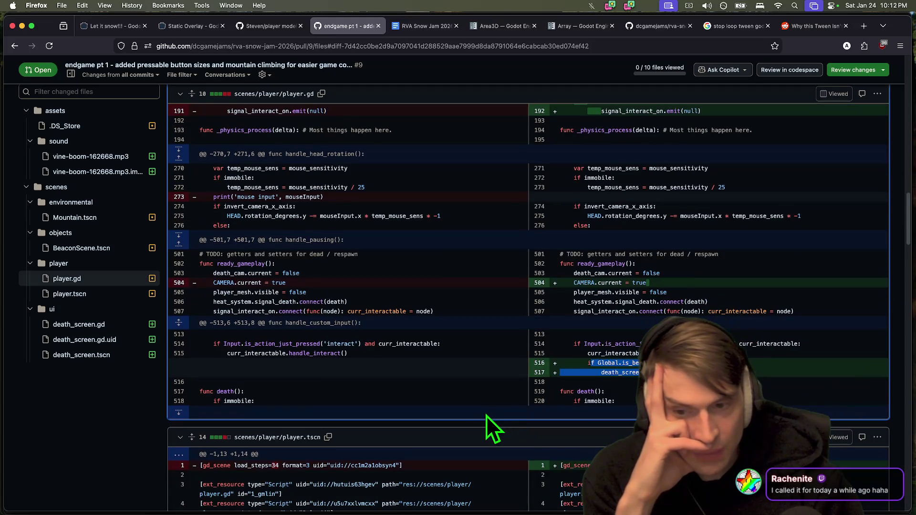
scroll(486, 416, down, 2)
scroll(738, 322, down, 5)
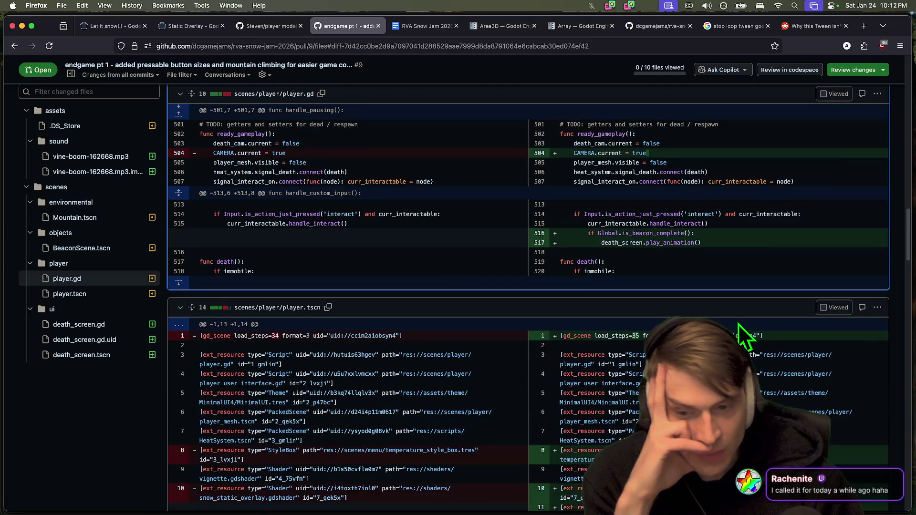
scroll(738, 323, down, 5)
scroll(738, 323, down, 5)
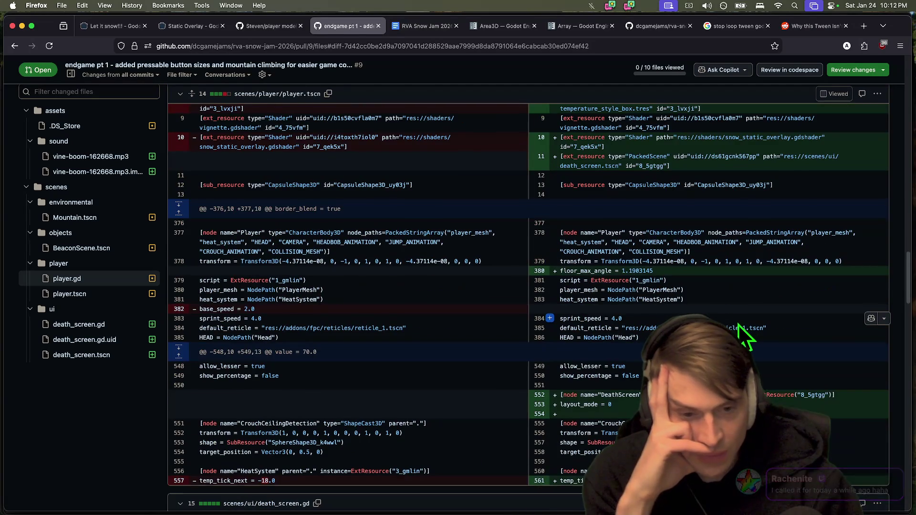
scroll(740, 322, down, 10)
scroll(744, 320, down, 10)
scroll(744, 322, down, 10)
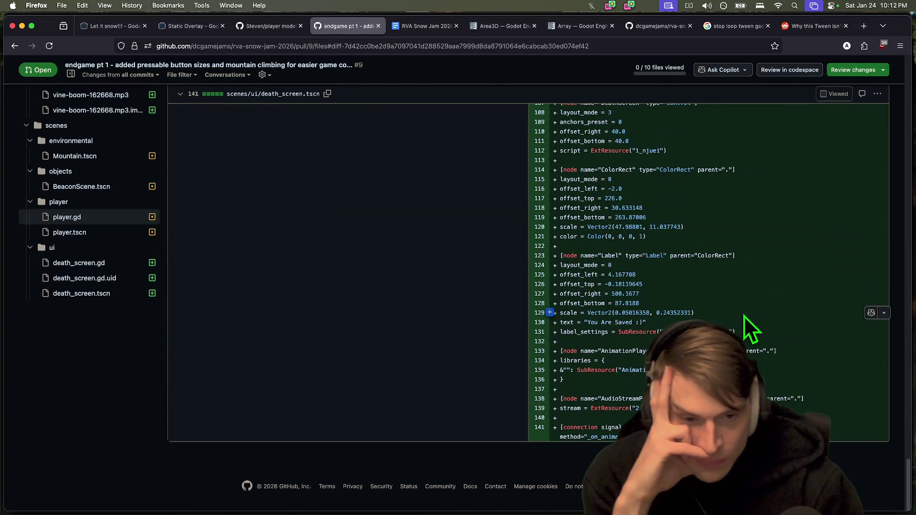
scroll(333, 357, up, 15)
scroll(441, 355, up, 20)
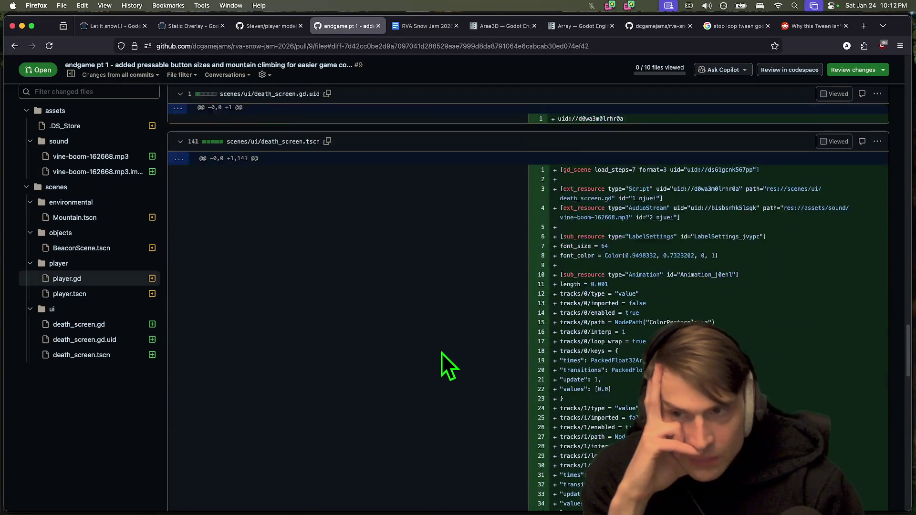
scroll(438, 367, up, 20)
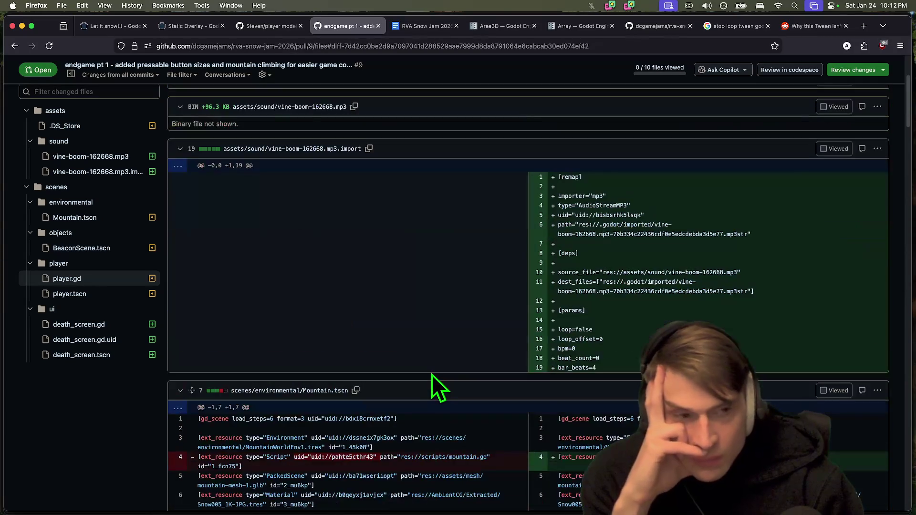
click(52, 174)
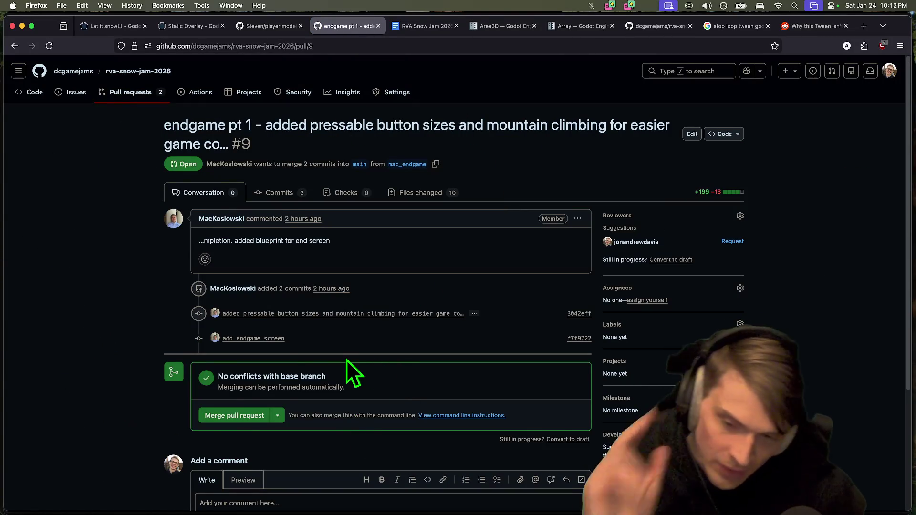
Merge pull request #9, endgame pt 1
click(230, 413)
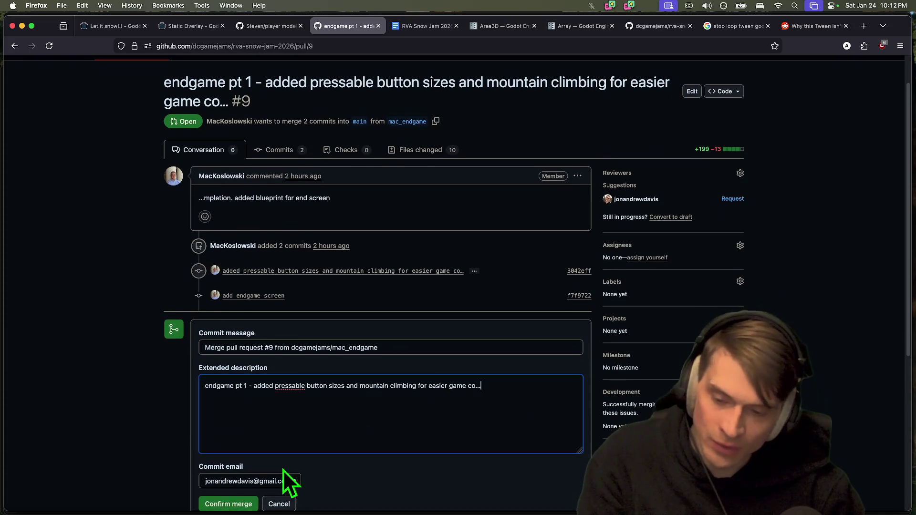
click(228, 505)
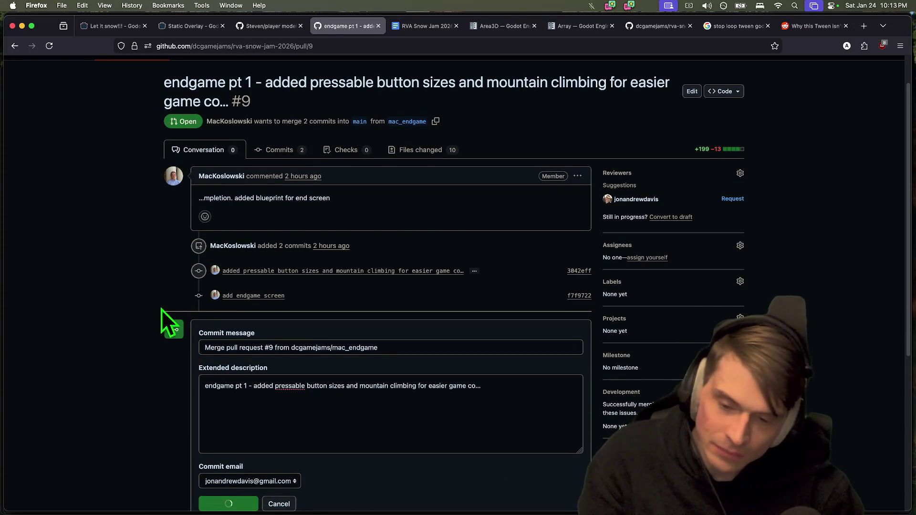
scroll(160, 334, down, 5)
scroll(102, 296, up, 10)
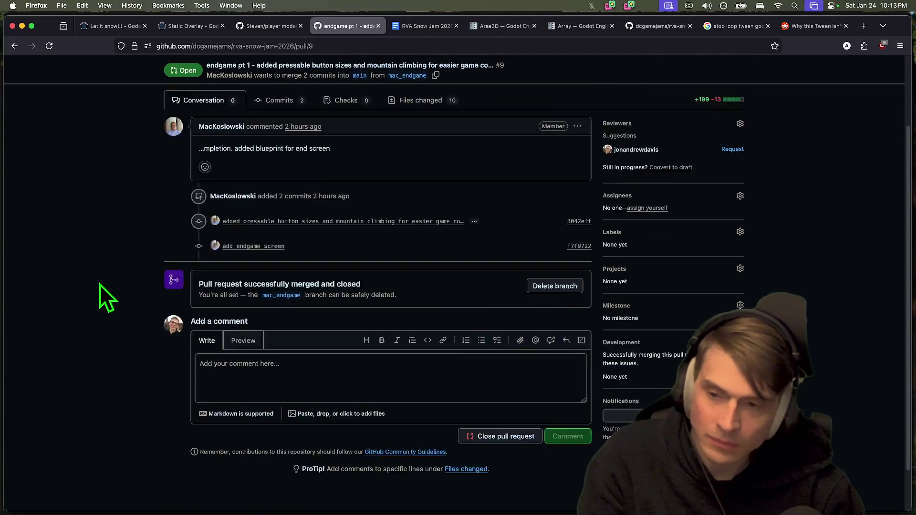
Check the Steven/player model PR's Fix formatting in README.md commit, then merge that pull request
click(130, 92)
click(232, 232)
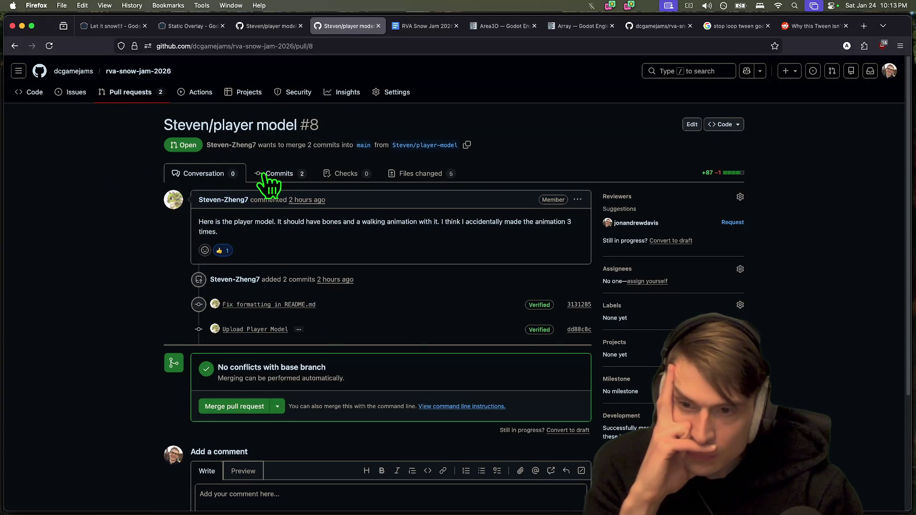
click(261, 305)
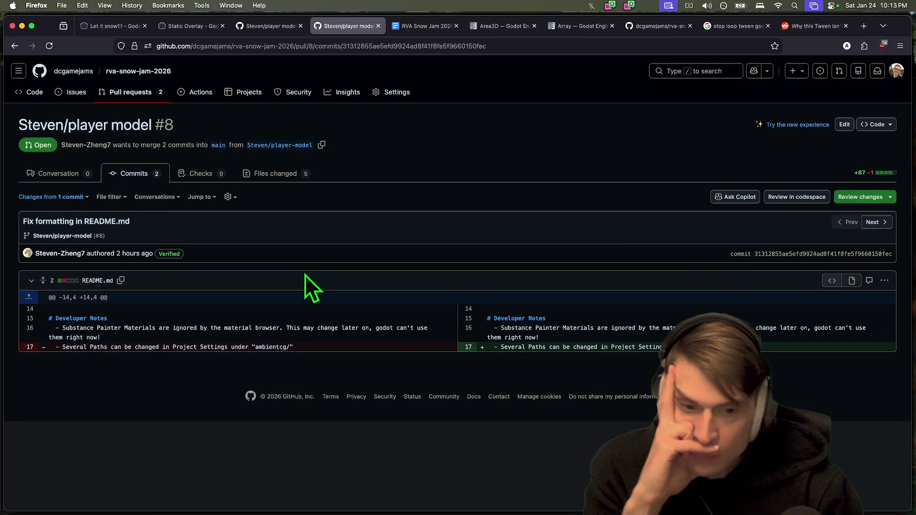
key(super+Left)
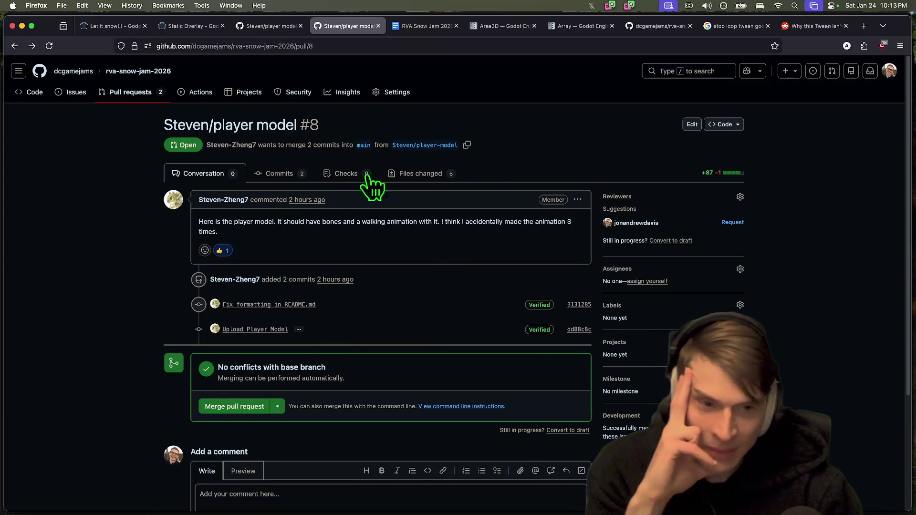
scroll(260, 317, down, 3)
click(236, 261)
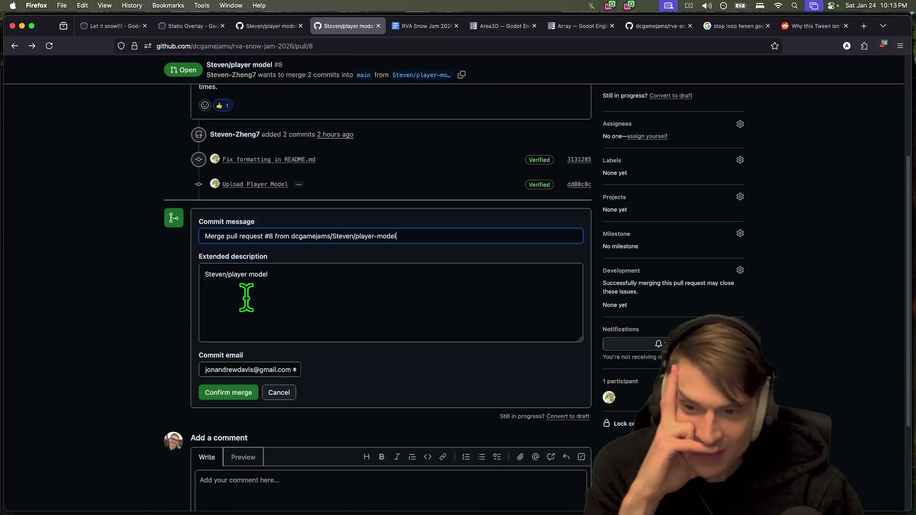
click(231, 394)
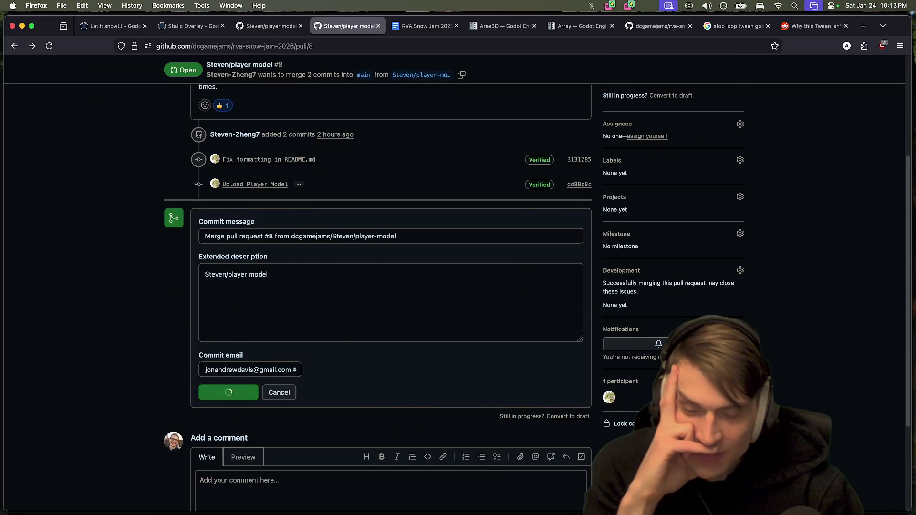
Run code . in the ~/godot/snow-jam terminal to launch VS Code on the project
key(super+Tab)
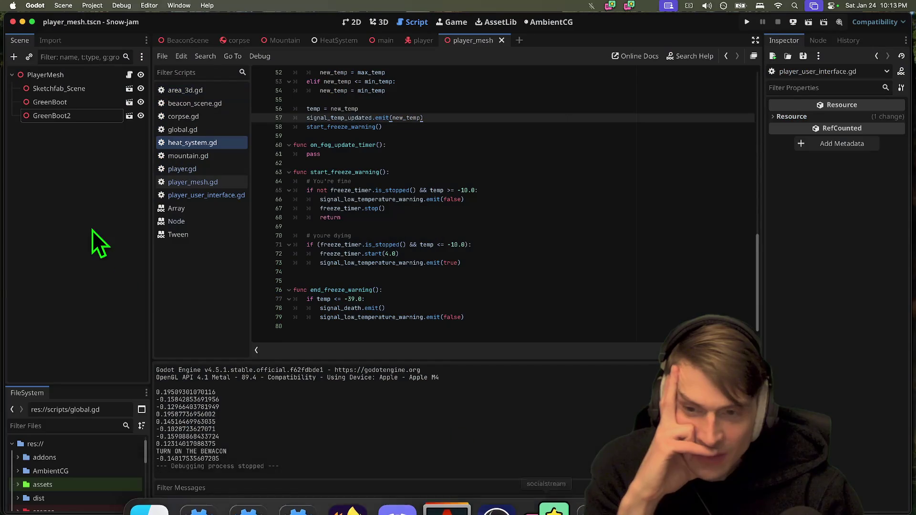
click(454, 496)
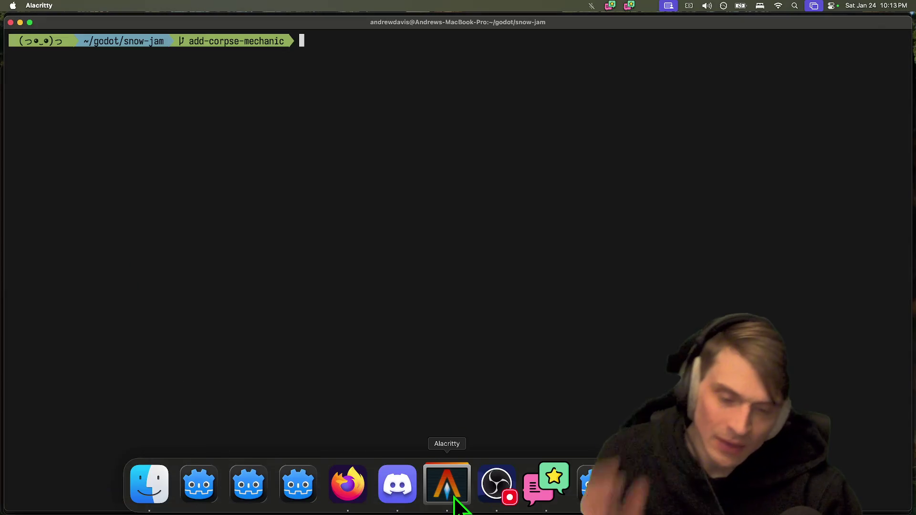
text(codw)
key(BackSpace)
text(e .)
key(Return)
key(super+Tab)
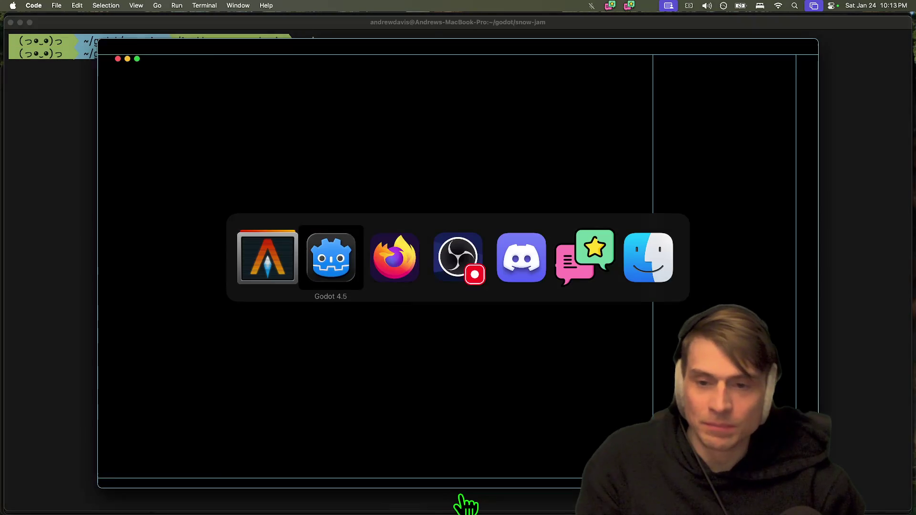
key(super+shift+Tab)
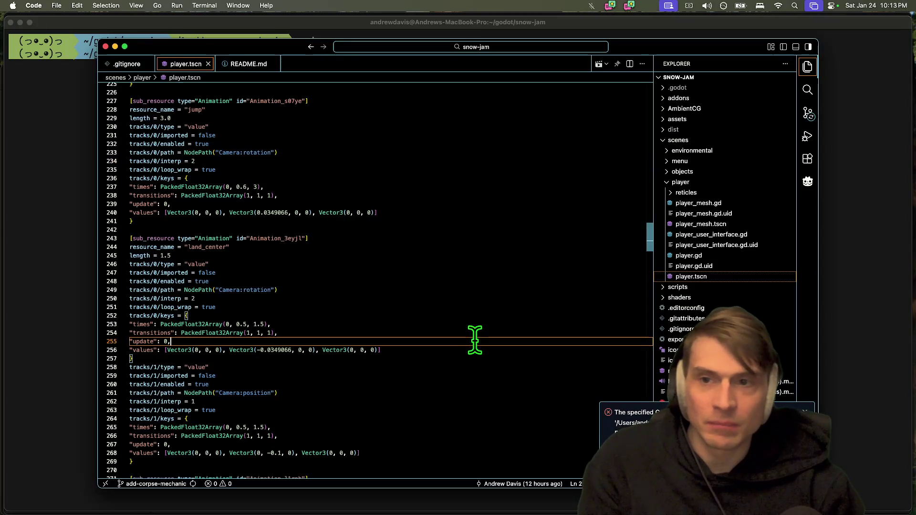
Open README.md and delete the old plugin description from line 2 to the end
click(248, 64)
key(super+a)
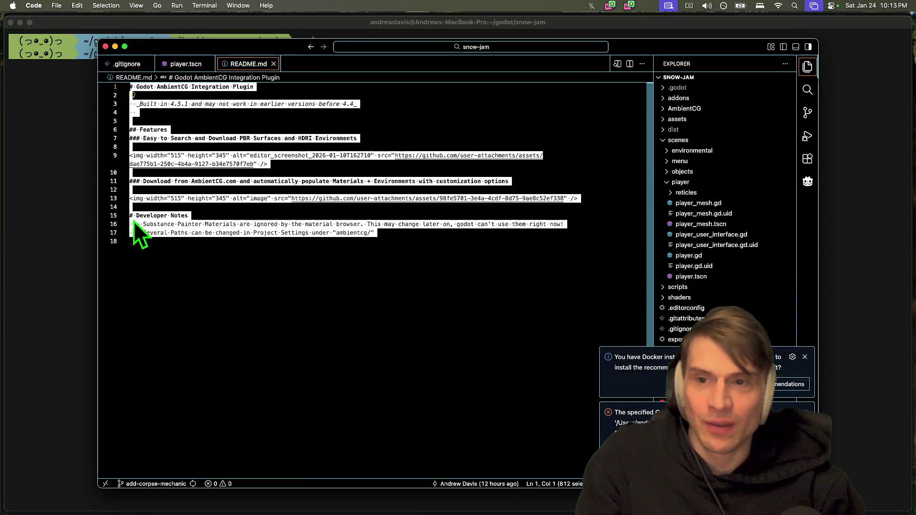
click(282, 300)
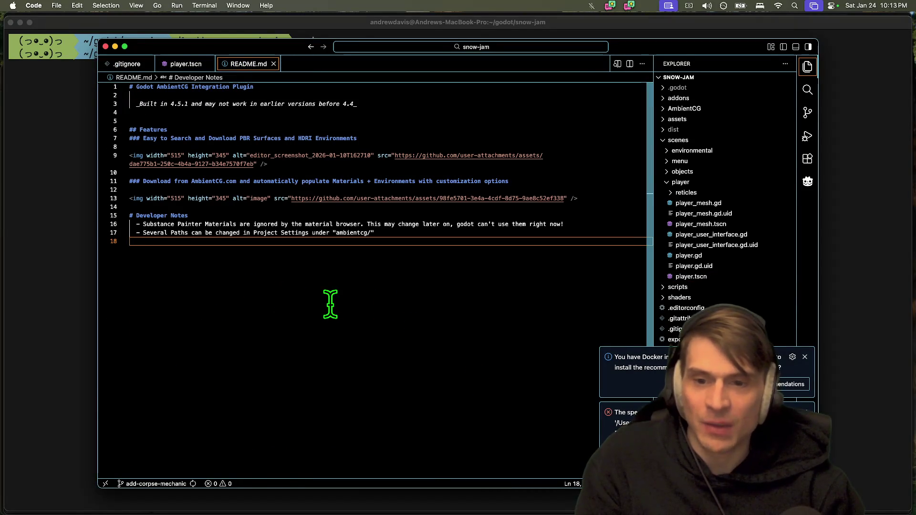
key(super+w)
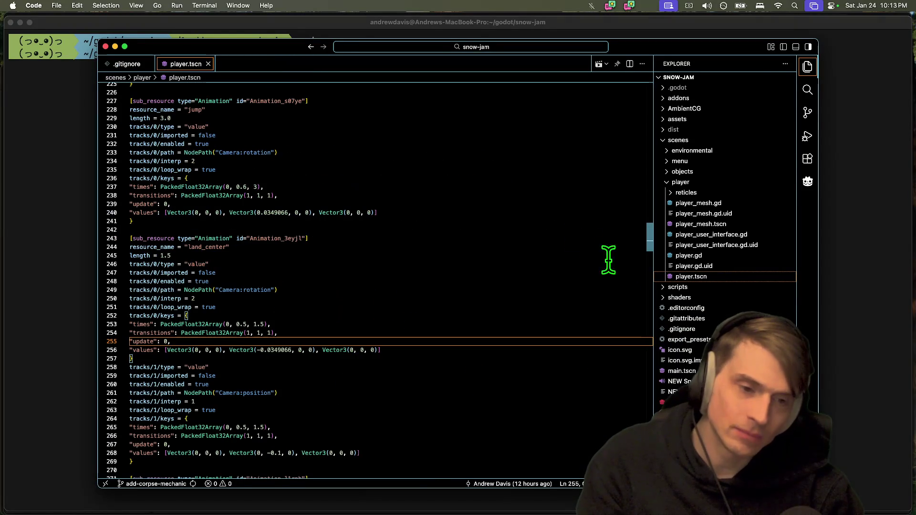
key(super+shift+t)
mouse_move(411, 337)
mouse_down()
mouse_move(143, 81)
mouse_move(133, 95)
mouse_up()
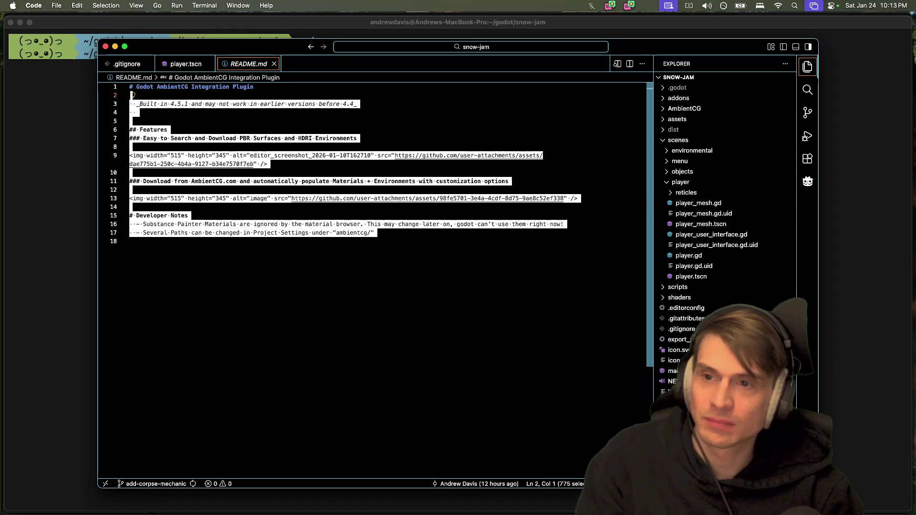
key(BackSpace)
key(BackSpace)
key(BackSpace)
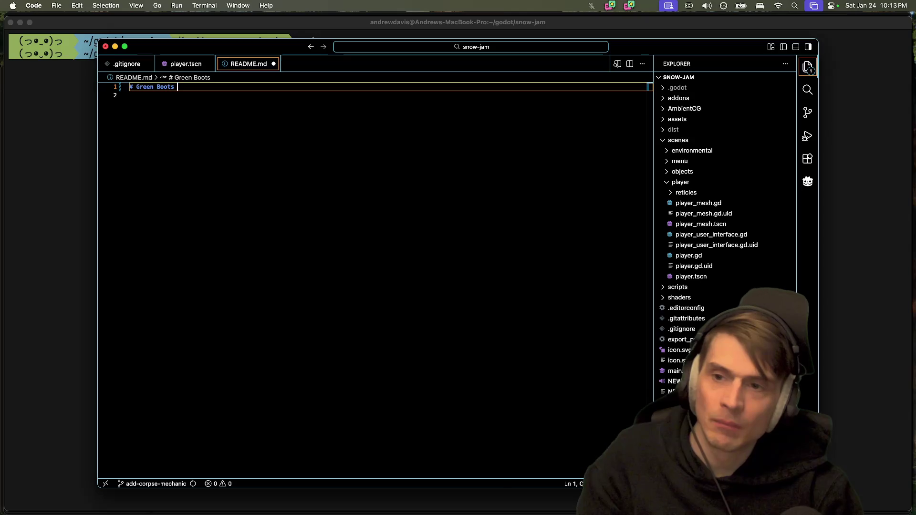
Retitle line 1 as # Snow Jam Game 2026 - "Green Boots" with blank lines below, then switch to Firefox
text(Snow Jam )
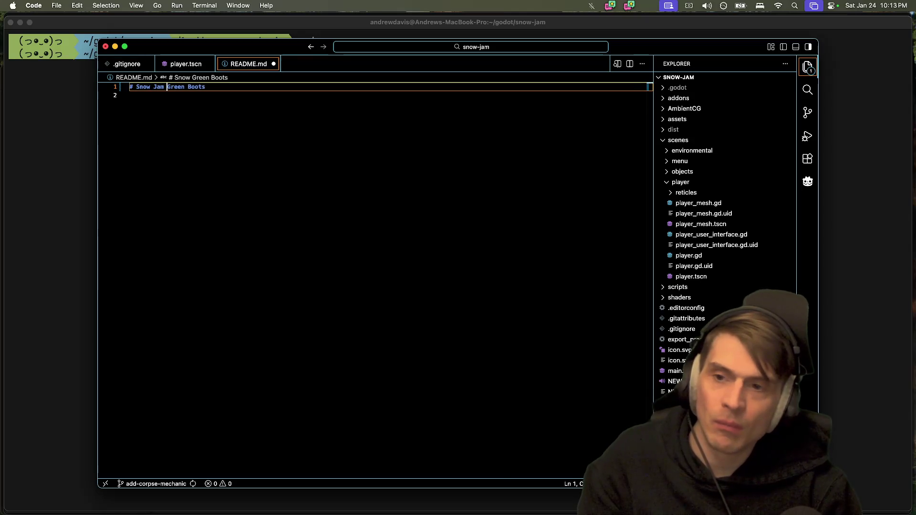
text(6)
key(Down)
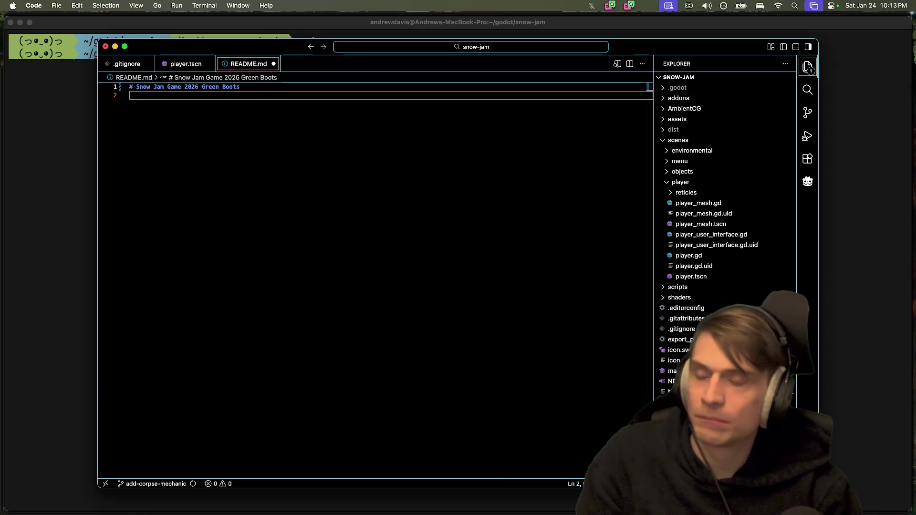
key(Return)
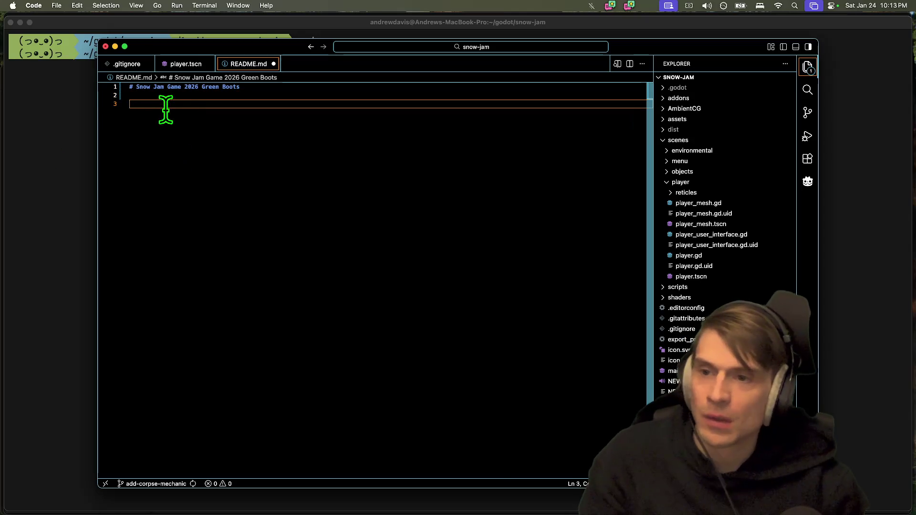
click(197, 87)
text(-)
key(Right)
text(")
key(End)
text(")
key(BackSpace)
key(End)
key(Return)
key(Return)
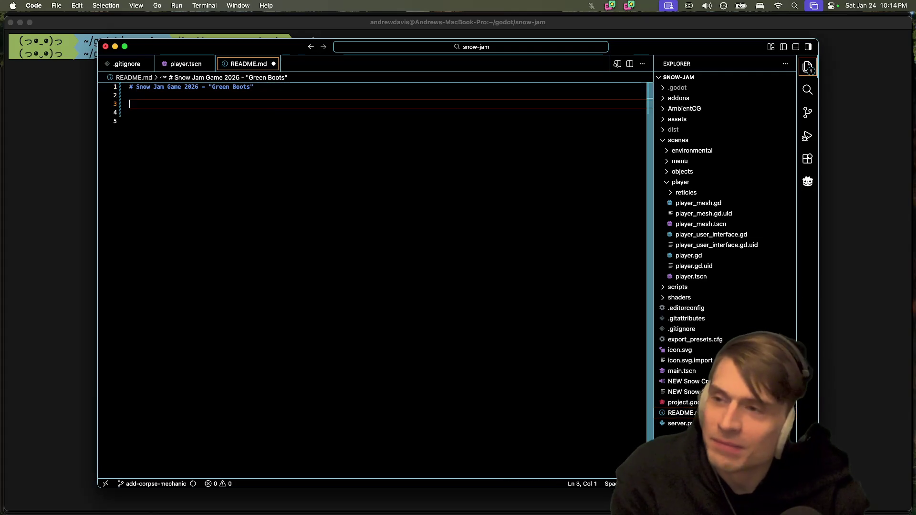
key(super+Tab)
key(super+Tab)
key(super+Tab)
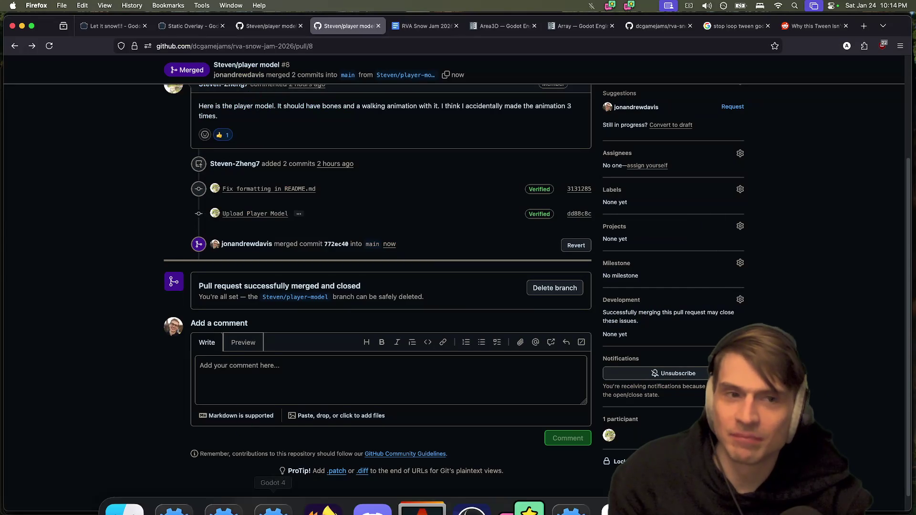
Google green boots everest in a new tab, then close it and go back to VS Code
key(super+t)
text(green boots)
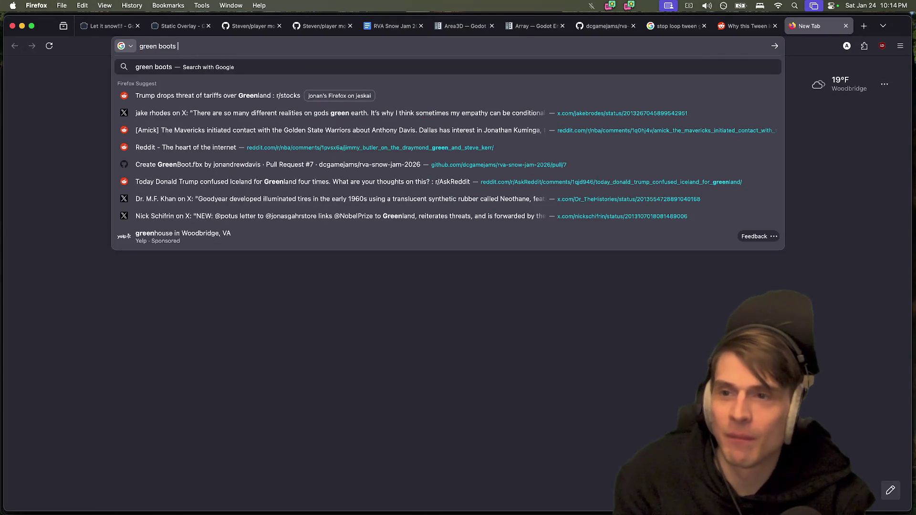
text(est)
key(Return)
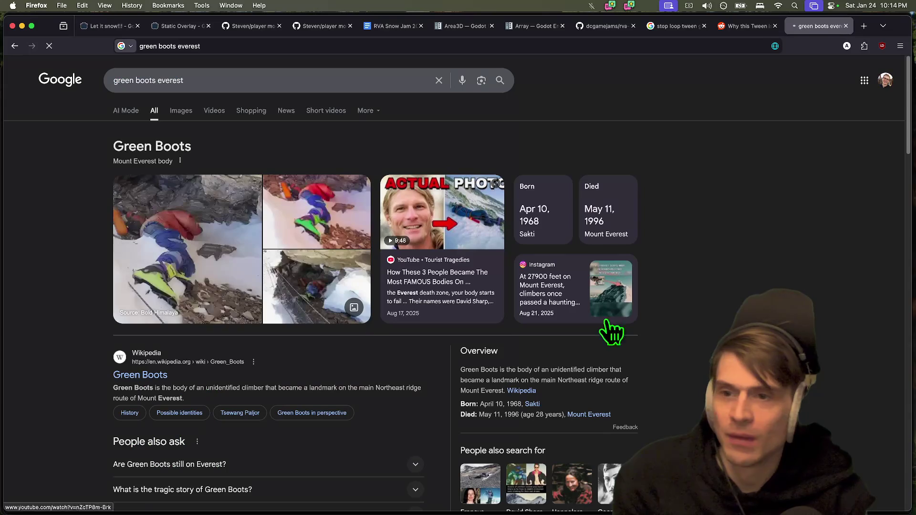
key(super+Tab)
key(super+Tab)
key(super+w)
key(super+Tab)
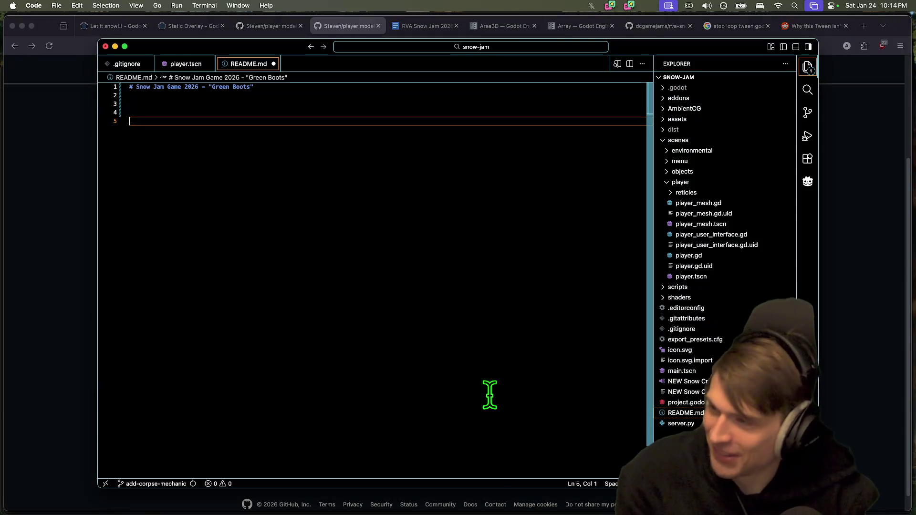
Cut the README title back to Snow Jam Game 2026 with two blank lines under it, then return to Godot
key(super+z)
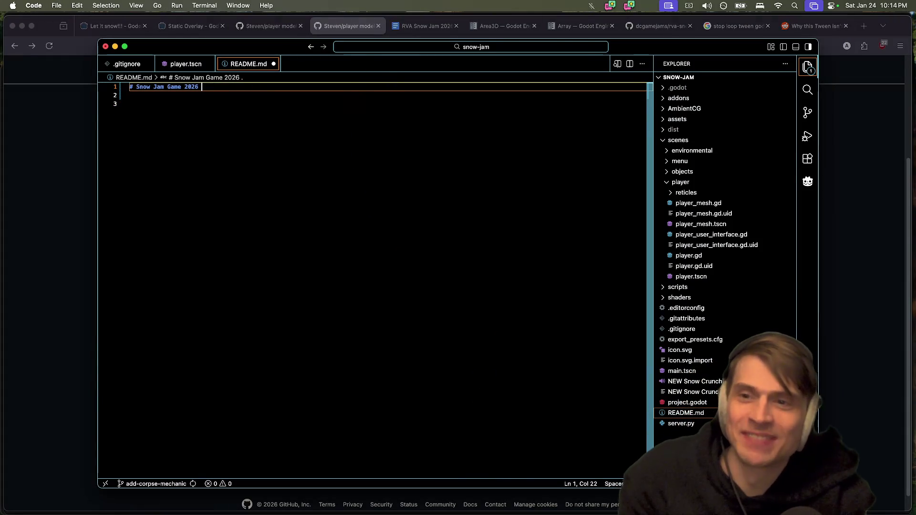
key(Return)
key(Return)
key(super+Tab)
key(super+Tab)
key(super+Tab)
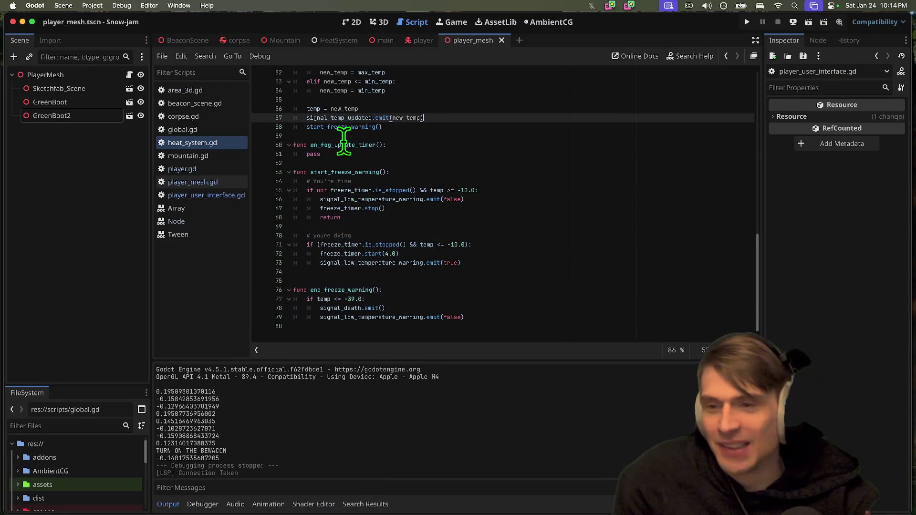
key(super+Tab)
key(super+Tab)
key(super+Tab)
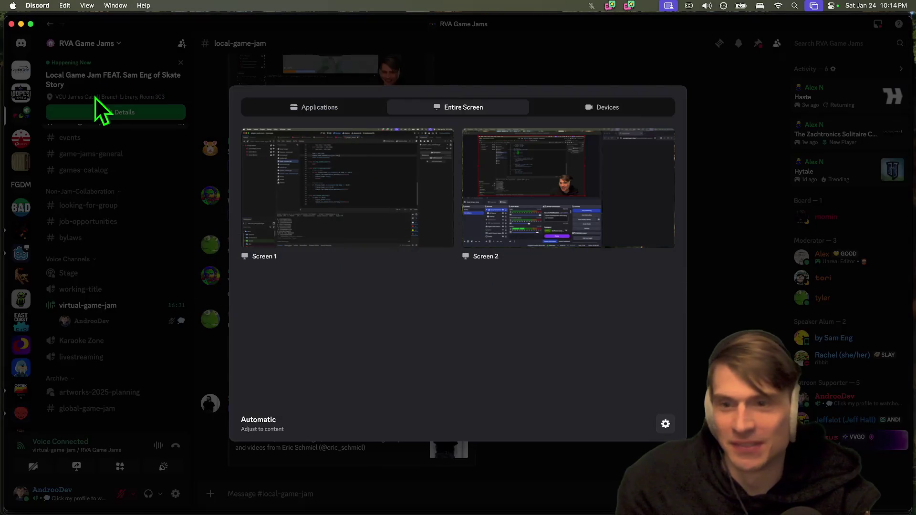
key(Escape)
click(20, 43)
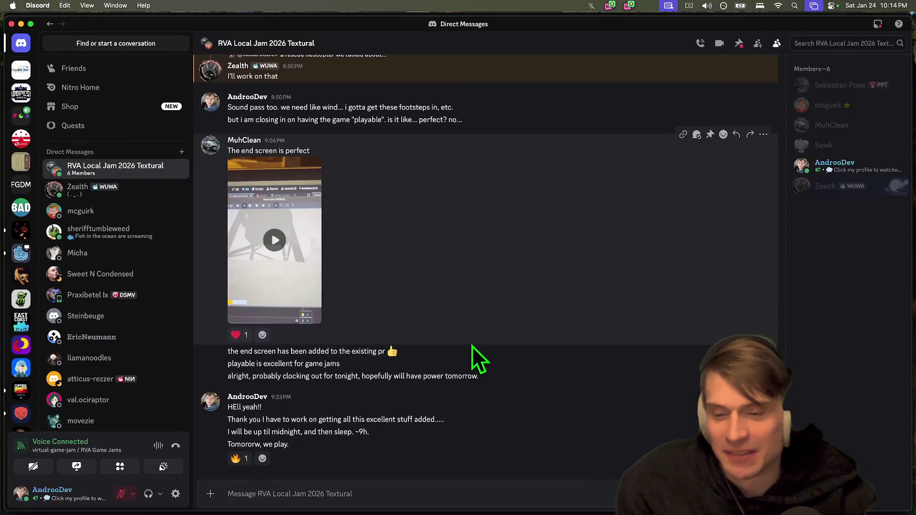
text(I)
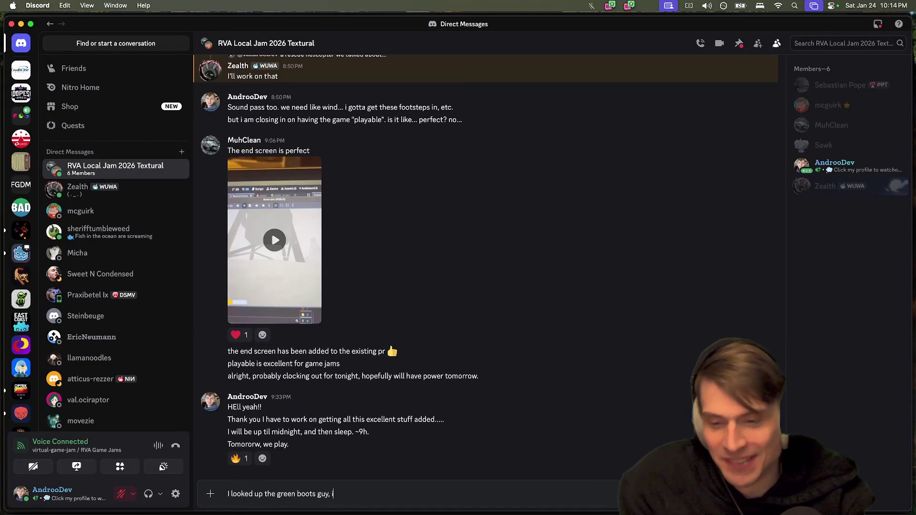
key(BackSpace)
text(uh, it's a)
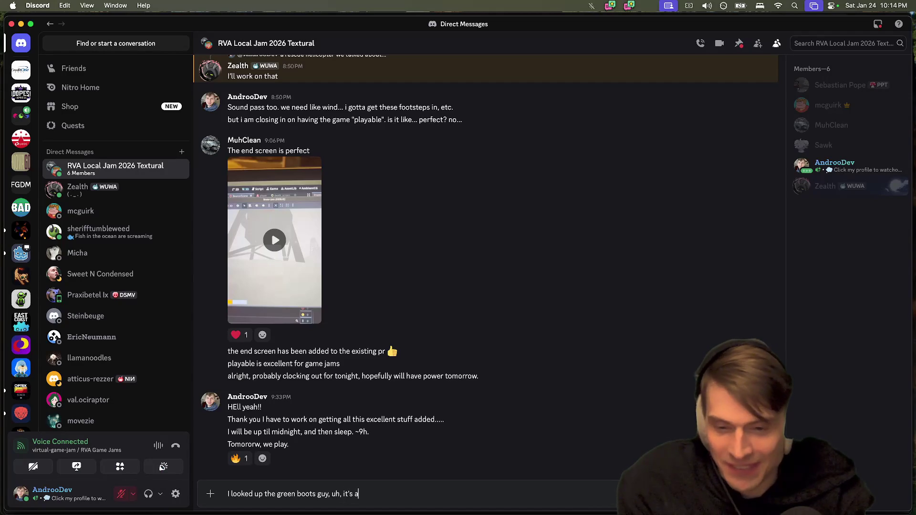
key(super+a)
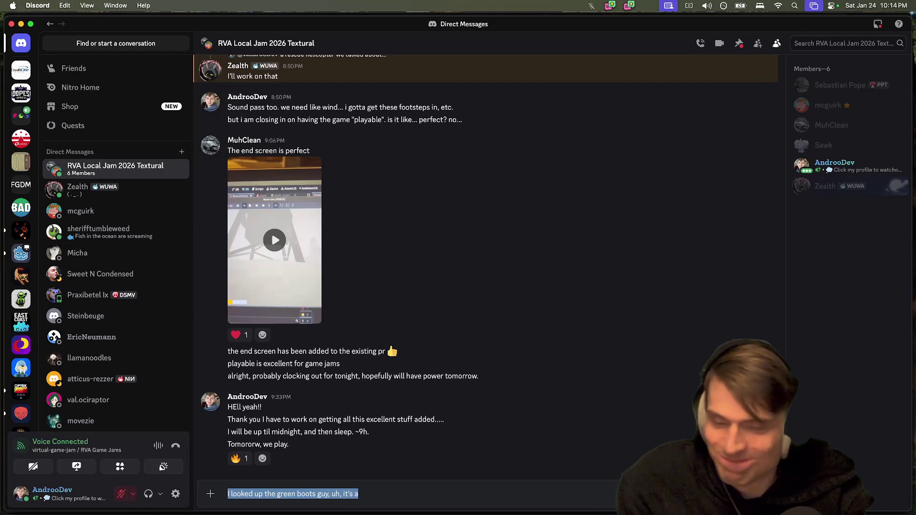
click(359, 493)
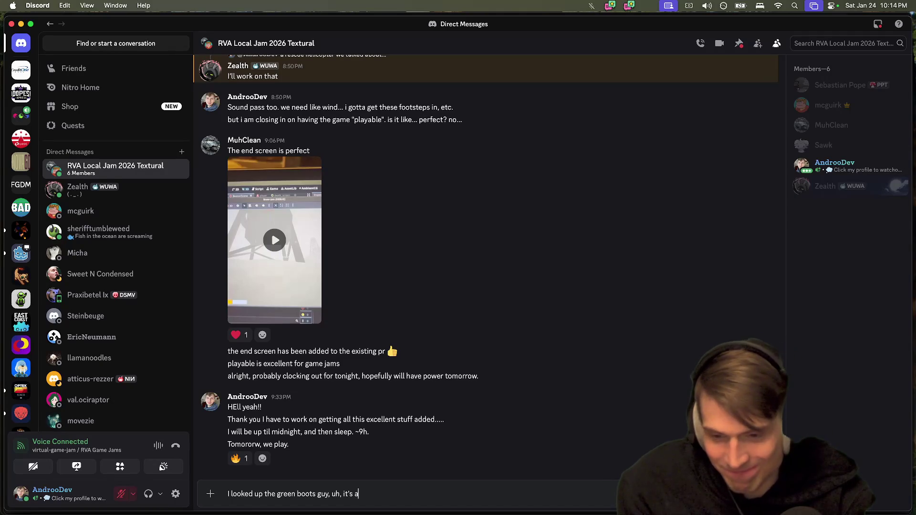
key(super+a)
key(BackSpace)
key(super+Tab)
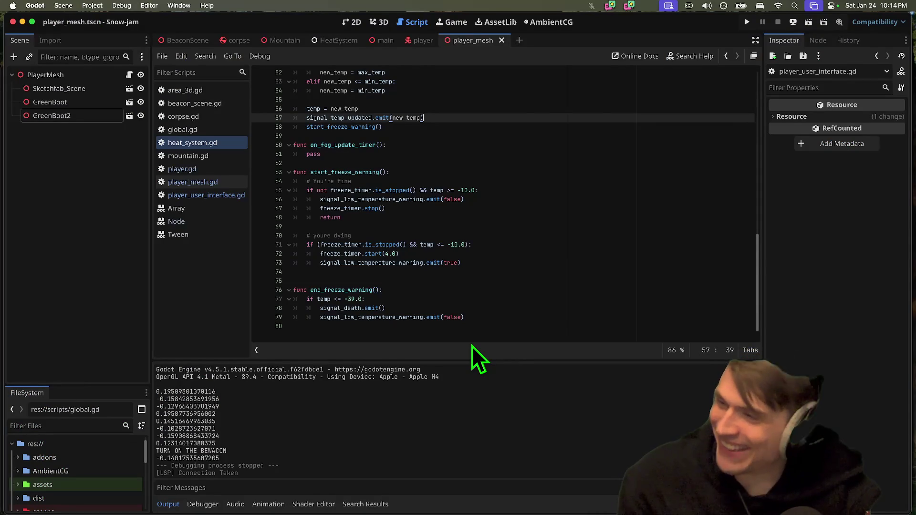
key(super+Tab)
key(super+Tab)
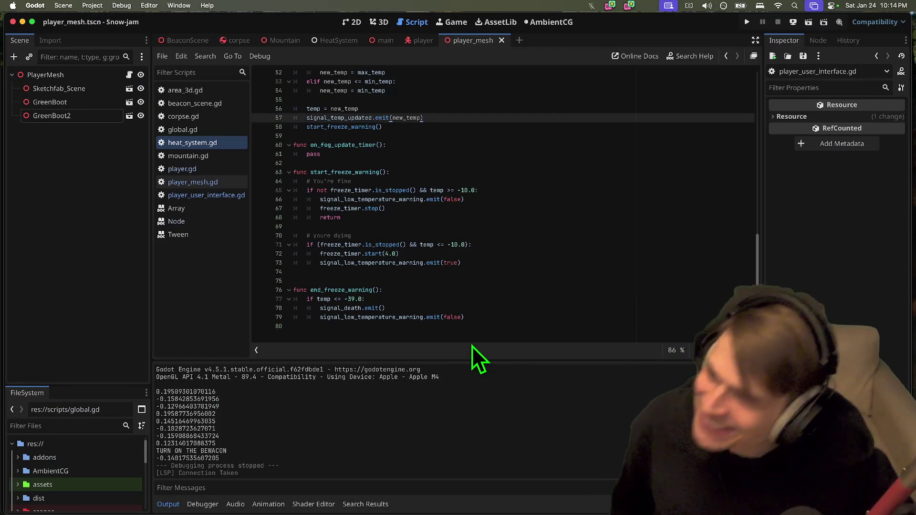
mouse_move(405, 510)
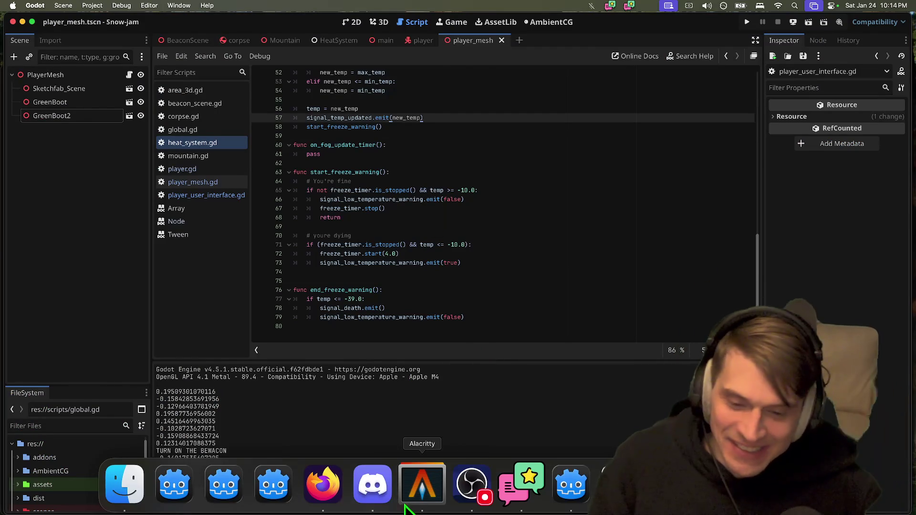
click(372, 484)
click(275, 242)
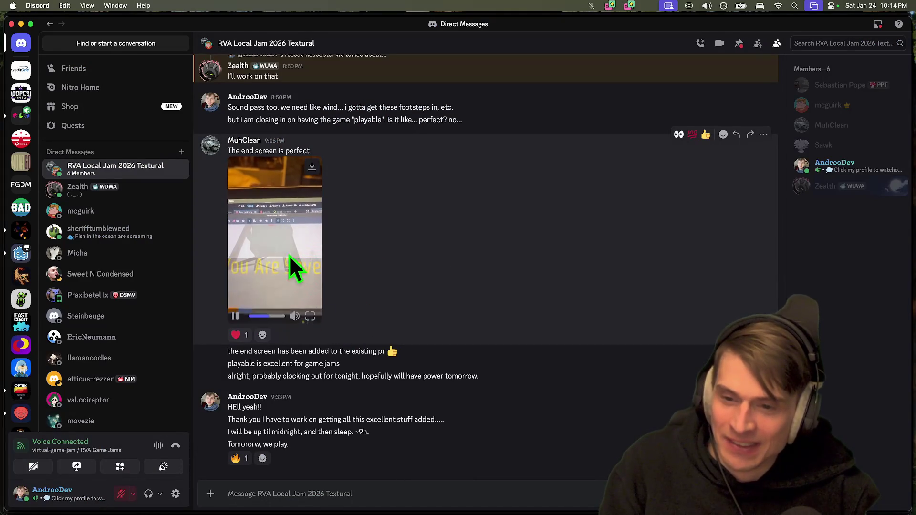
scroll(300, 249, up, 10)
click(21, 115)
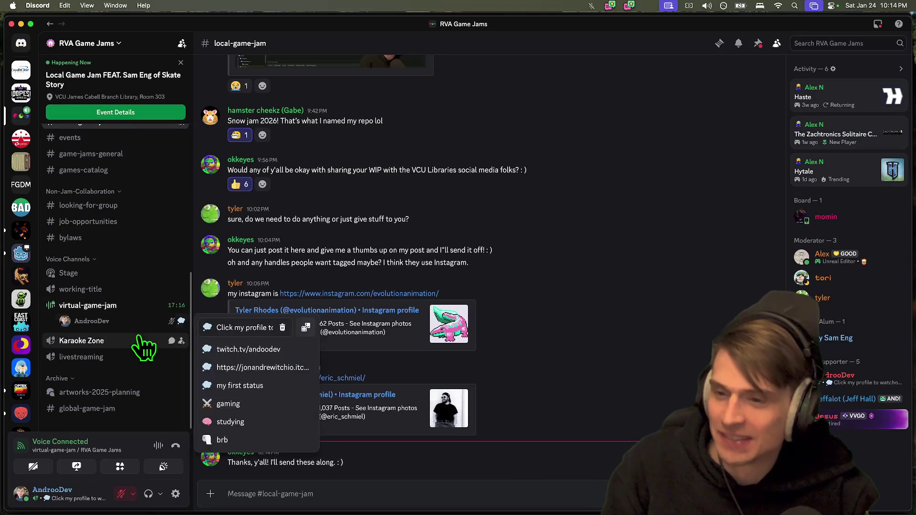
scroll(96, 217, up, 6)
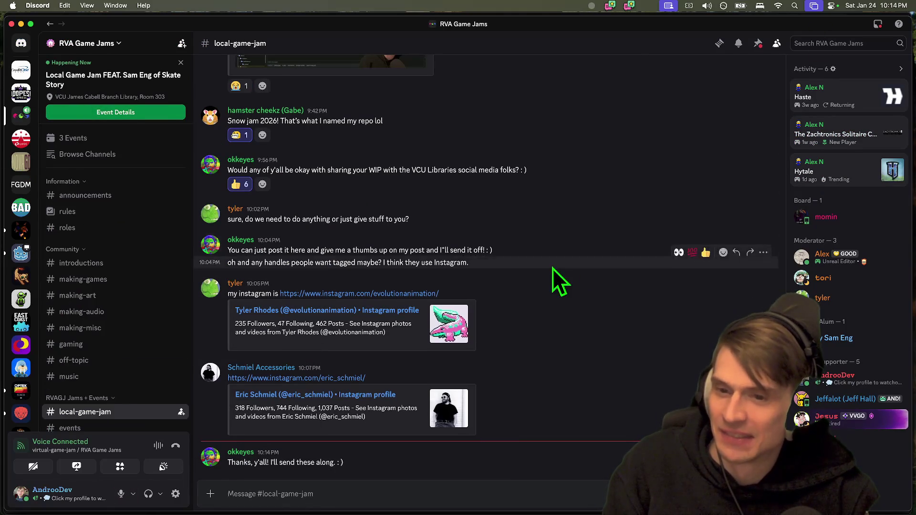
key(super+Tab)
click(591, 317)
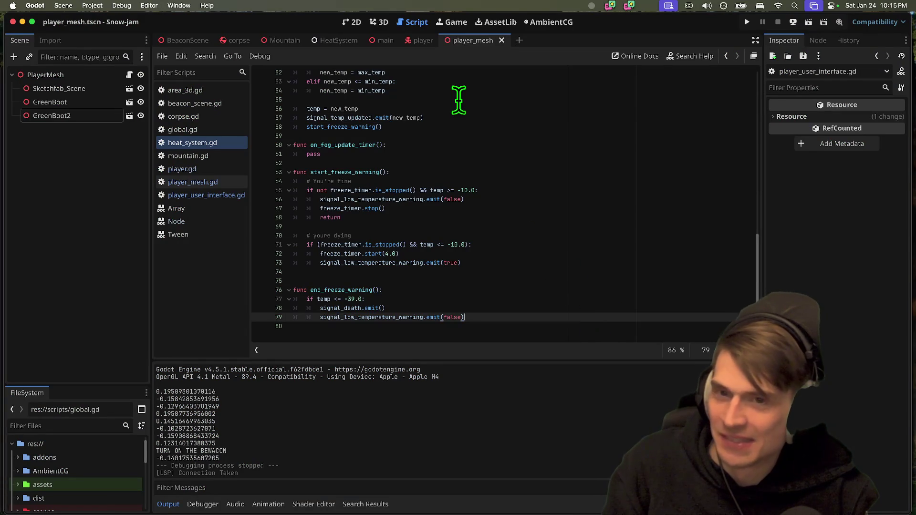
Cycle through Godot and Discord, then reload the Steven/player model PR tab to confirm it merged
key(super+Tab)
key(super+Tab)
key(super+Tab)
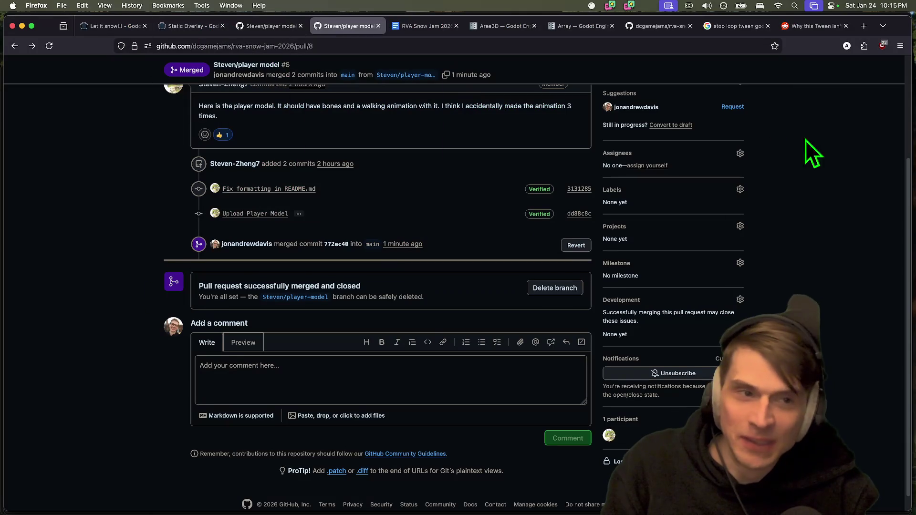
key(super+Tab)
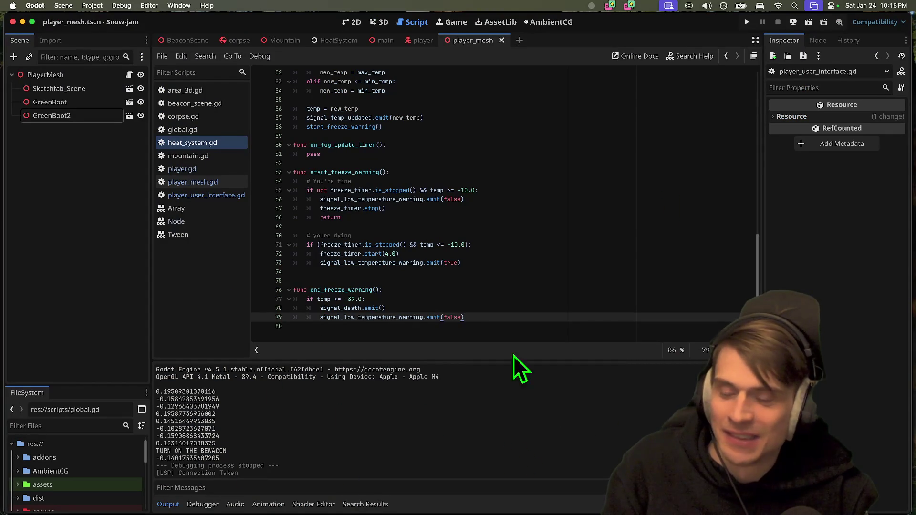
click(542, 327)
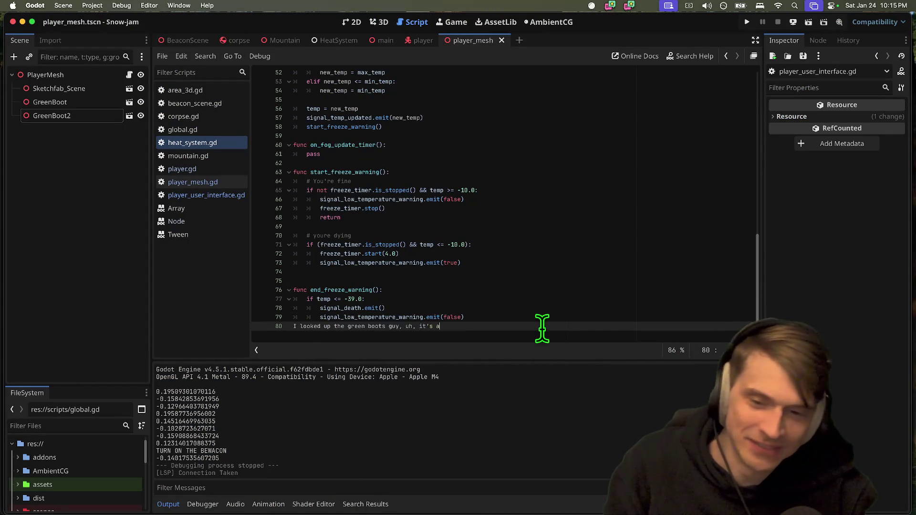
key(super+Tab)
click(377, 494)
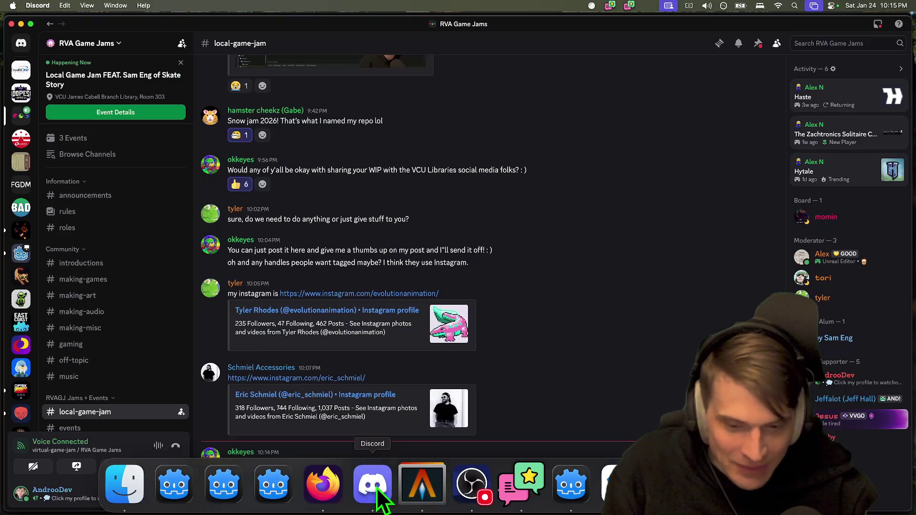
key(super+Tab)
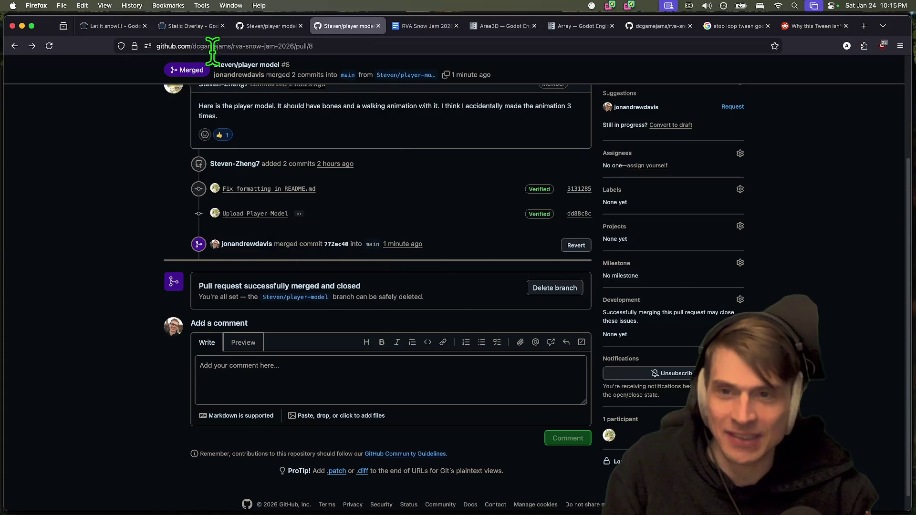
key(ctrl+shift+Tab)
key(super+r)
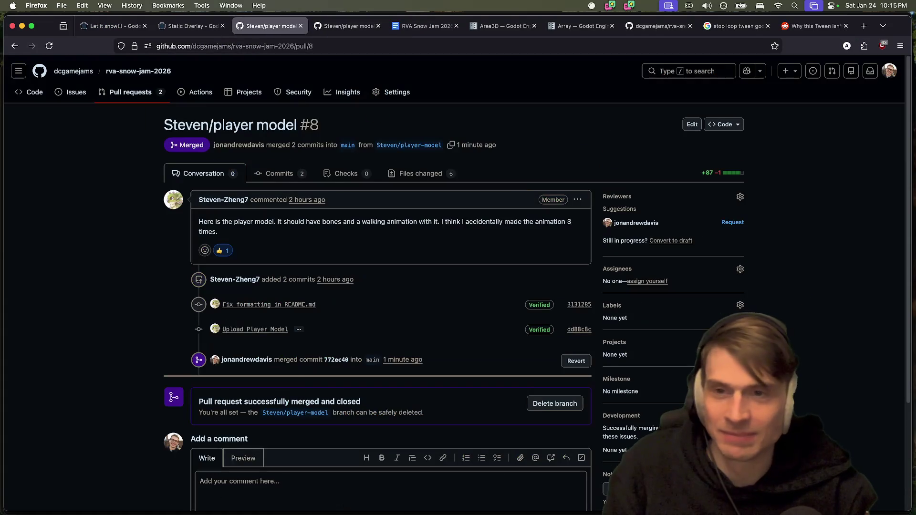
Cycle apps and settle on the snow-jam terminal on the add-corpse-mechanic branch
key(super+Tab)
key(Tab)
key(Tab)
key(Tab)
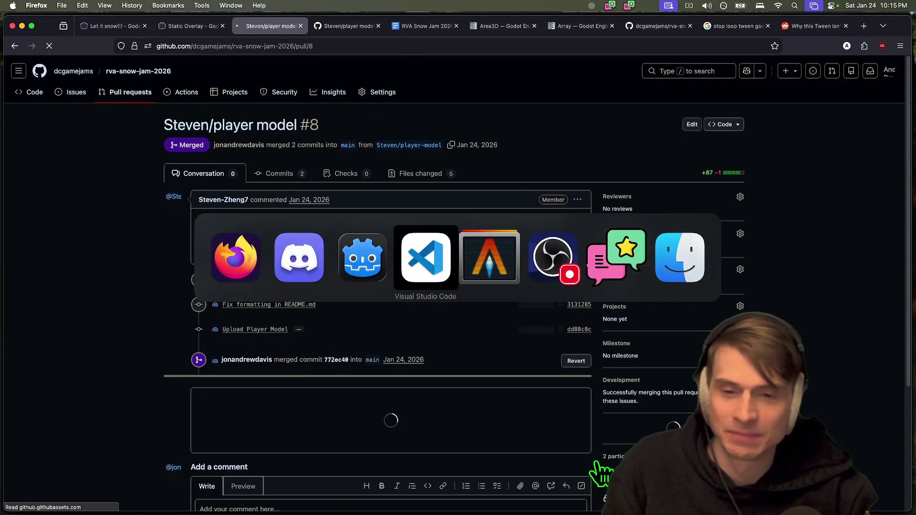
key(super+Tab)
key(Tab)
key(super+Tab)
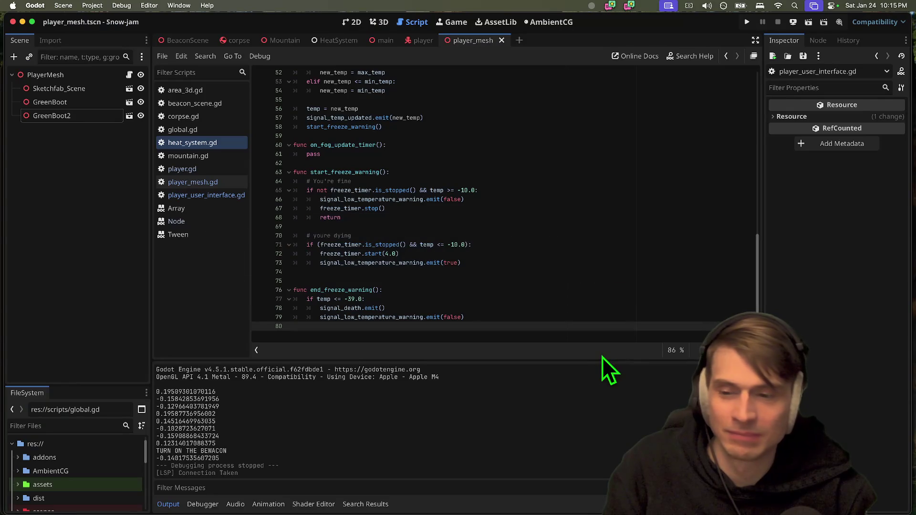
key(super+q)
key(super+Tab)
key(Tab)
key(Tab)
key(Tab)
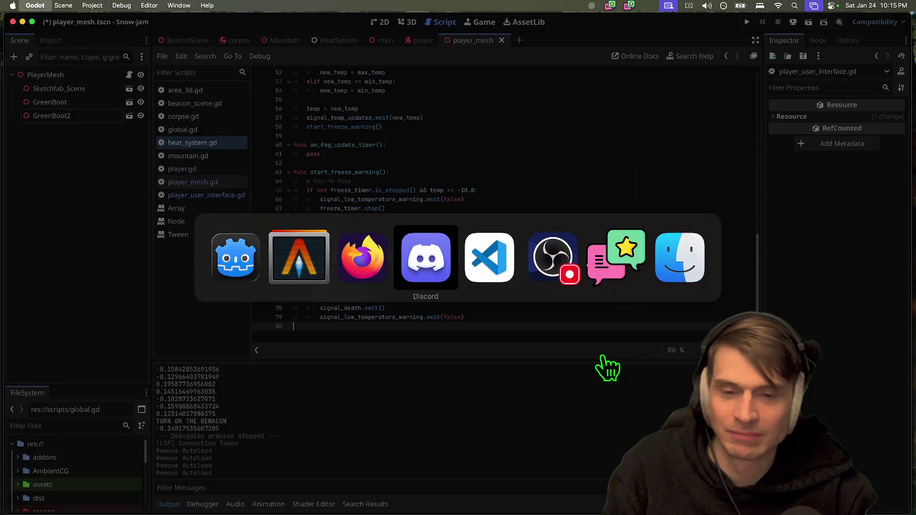
key(super+shift+Tab)
key(shift+Tab)
key(shift+Tab)
key(shift+Tab)
Check git status, check out main, pull 36 changed files, and run code . on the project
text(gst)
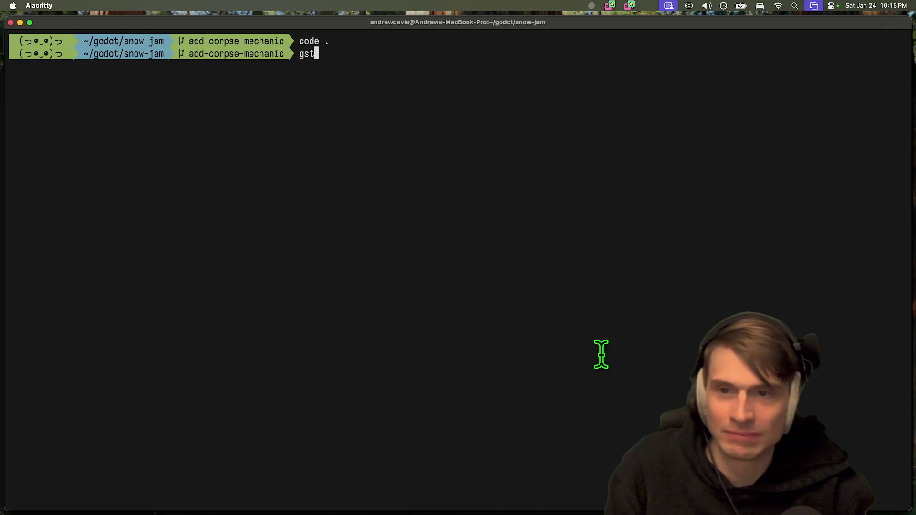
key(Return)
key(super+Tab)
key(Tab)
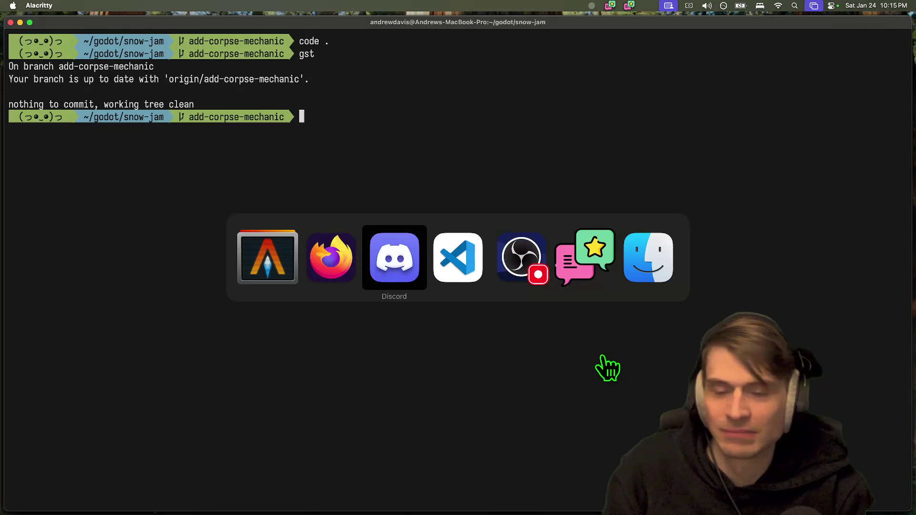
key(super+shift+Tab)
key(shift+Tab)
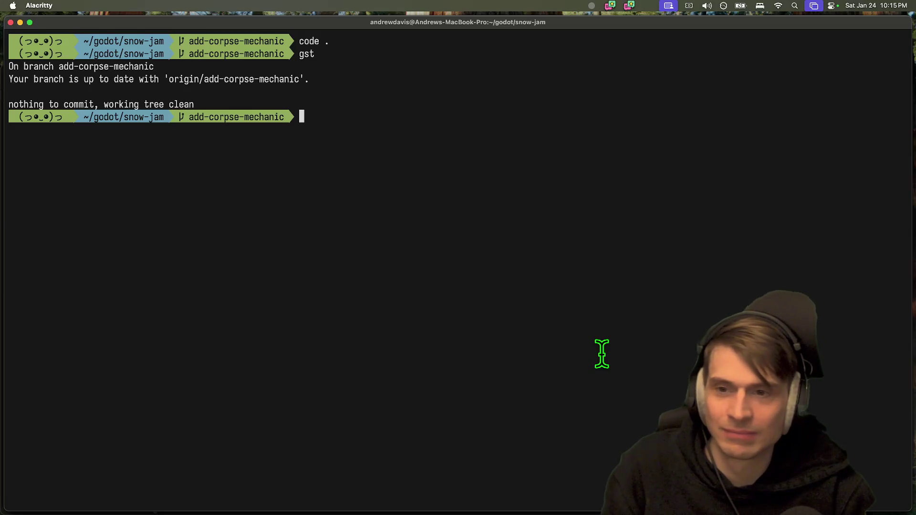
text(in)
key(Return)
text(g)
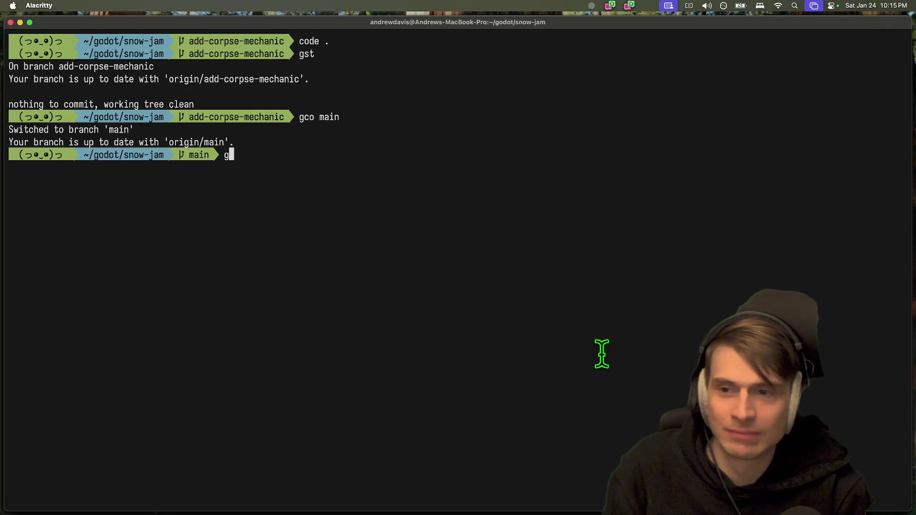
text(ll)
key(Return)
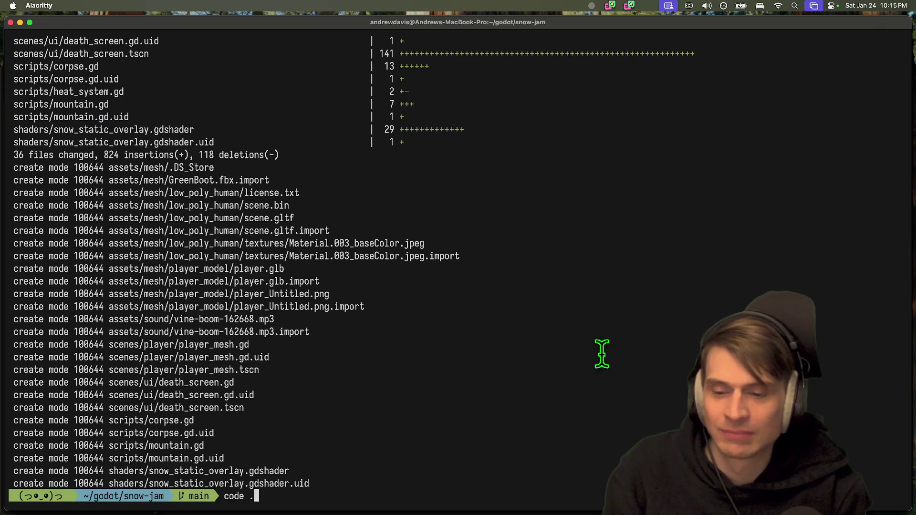
key(Return)
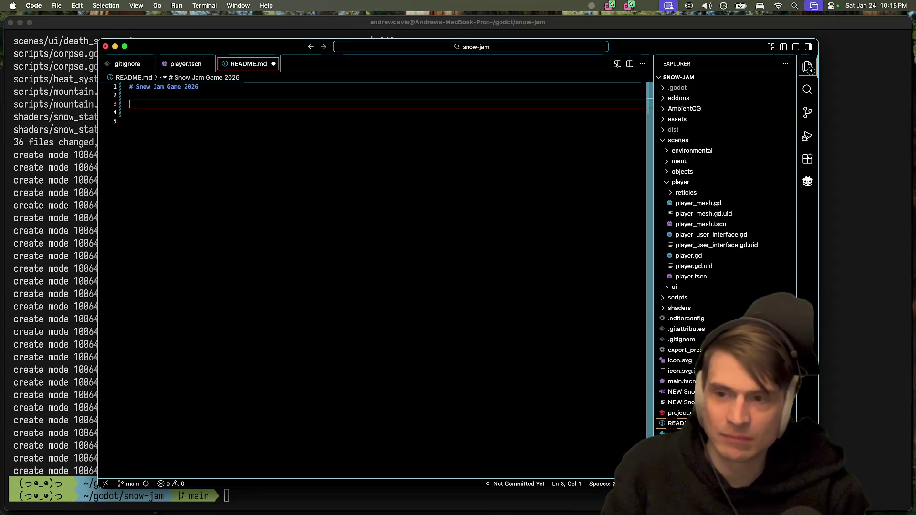
text(Godot 4.7)
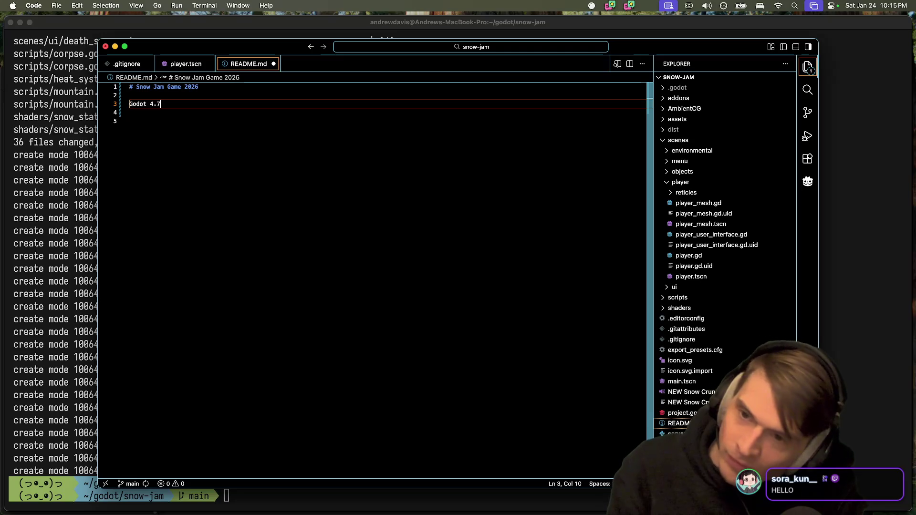
Correct the README's Godot version to 4.5 and tidy the blank lines beneath it
key(BackSpace)
text(5)
key(Return)
key(Down)
key(Up)
key(BackSpace)
key(Down)
key(Down)
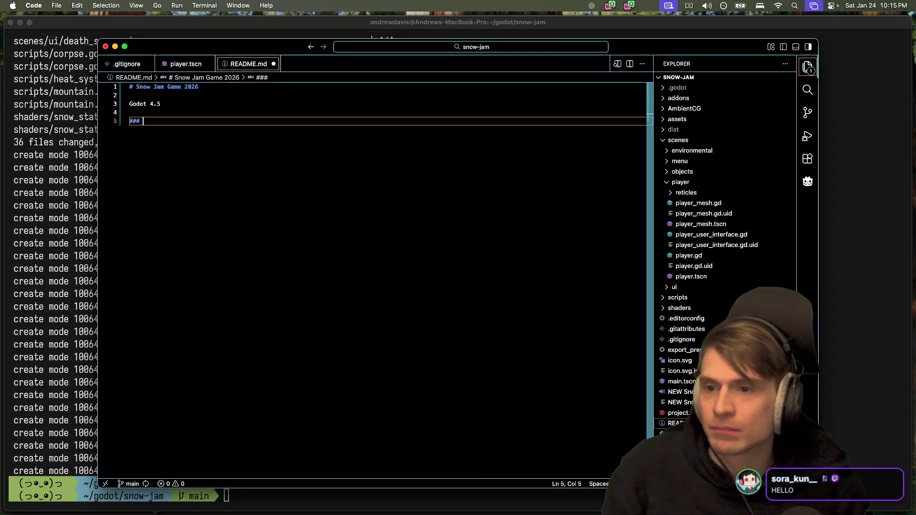
key(Return)
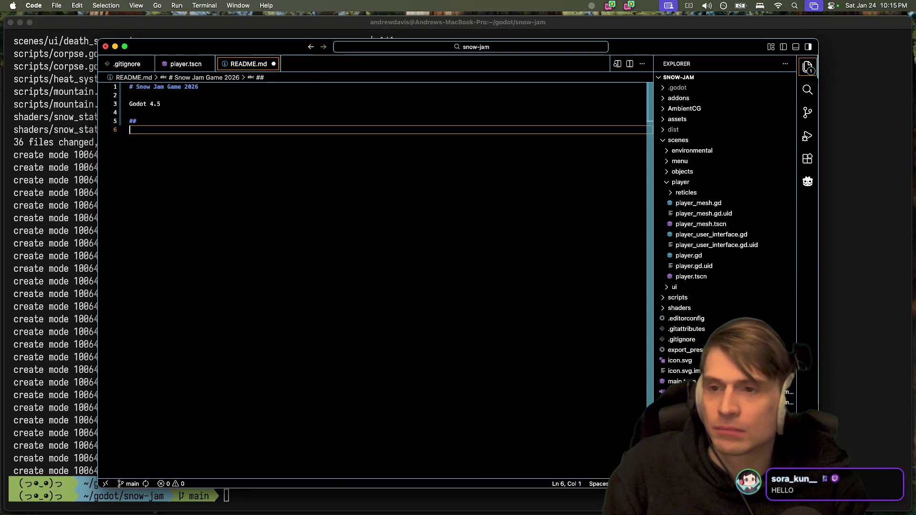
Make Godot 4.5 a ### subheading and add a ## Export to Web section with a ``` code block
click(130, 104)
key(Down)
key(Up)
key(Down)
key(Down)
key(BackSpace)
key(Return)
key(Return)
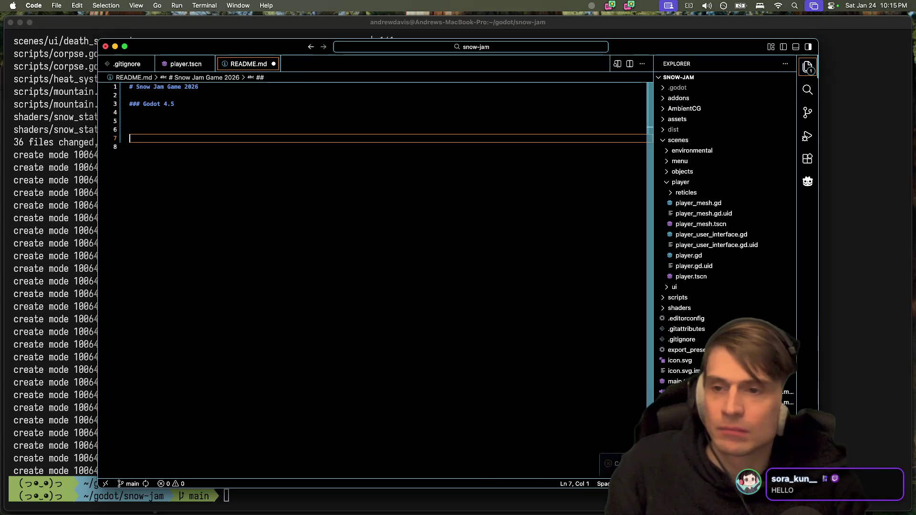
key(Up)
key(Up)
key(Return)
key(Down)
key(Down)
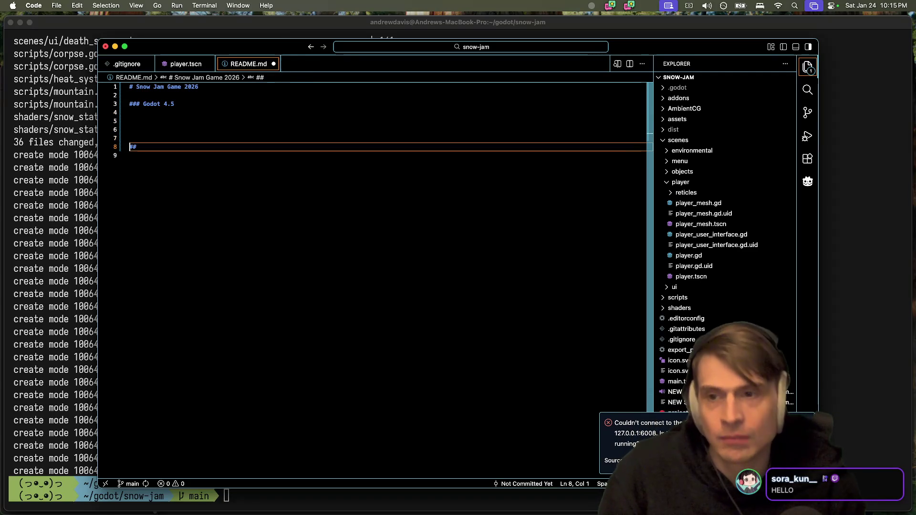
key(BackSpace)
key(End)
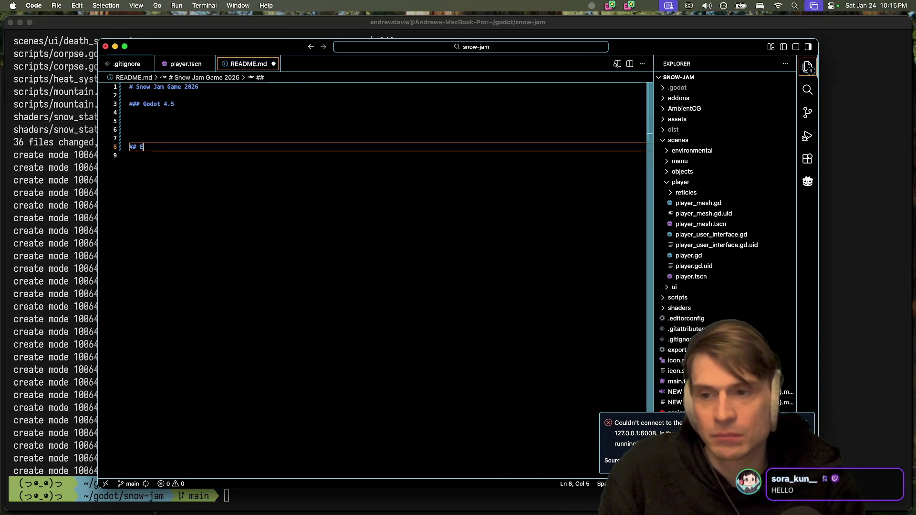
text(Web)
key(Return)
key(Return)
key(Return)
key(Return)
Copy the python3 web server command from the terminal and paste it into the code block
key(super+Tab)
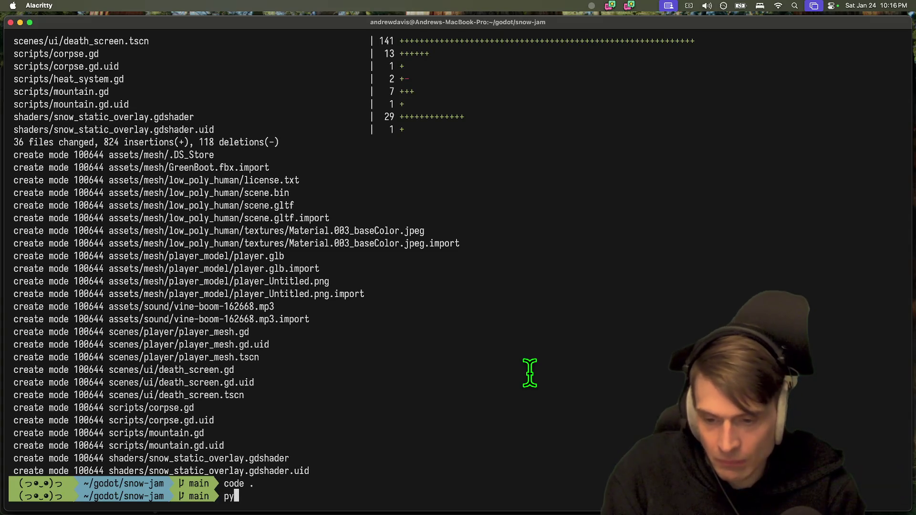
key(Up)
double_click(244, 496)
drag(244, 496, 420, 499)
key(super+c)
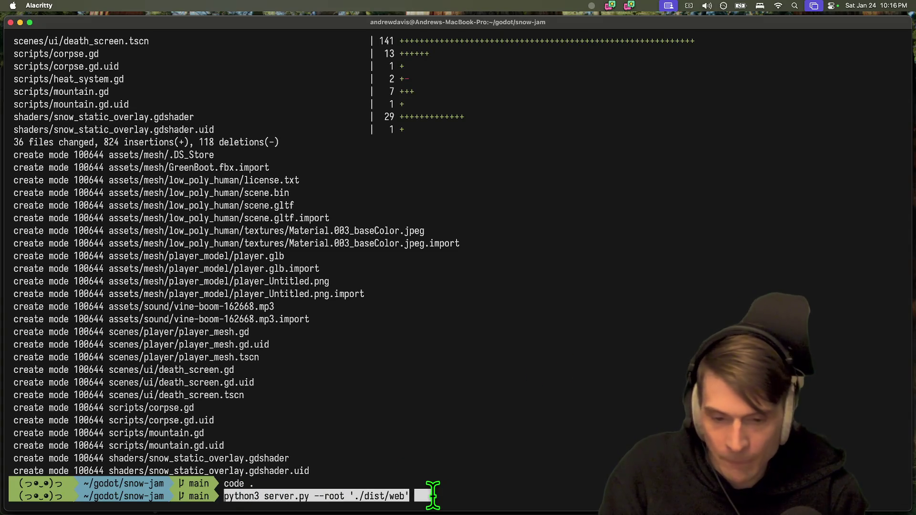
key(super+Tab)
key(Up)
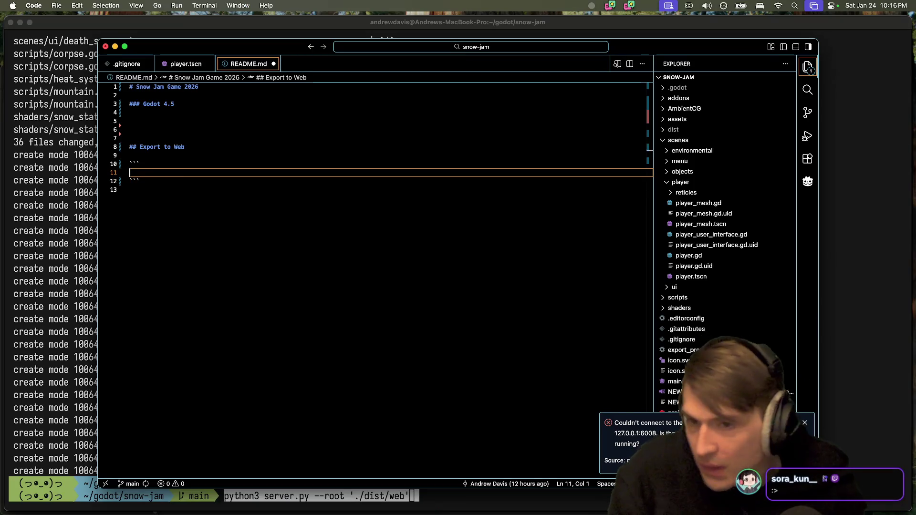
key(super+v)
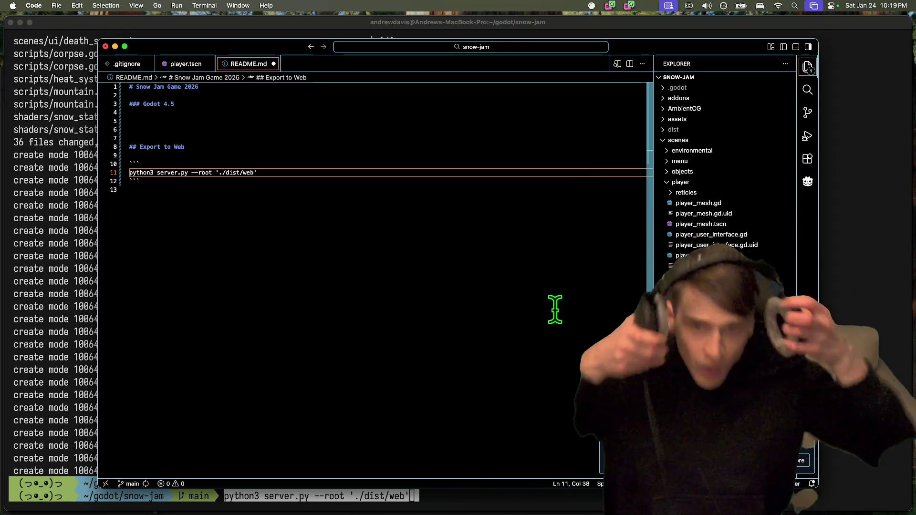
key(super+Tab)
key(super+Tab)
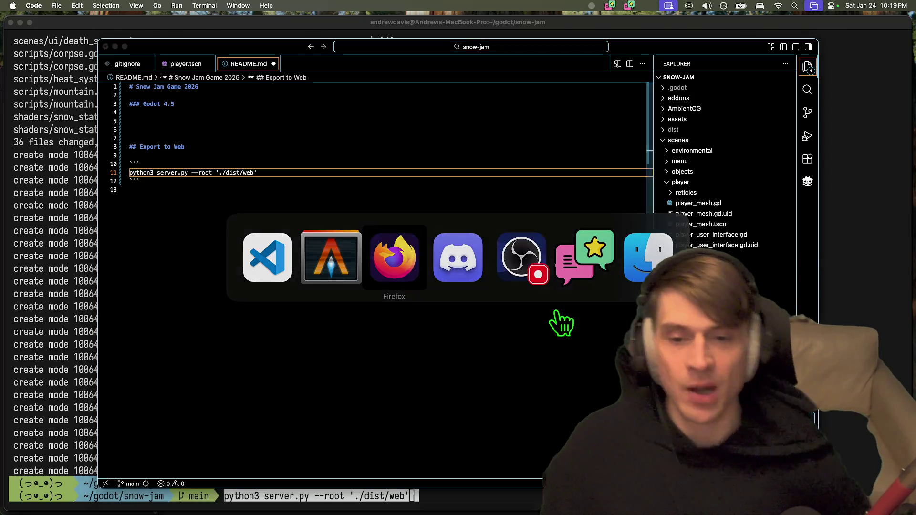
key(super+t)
text(tw)
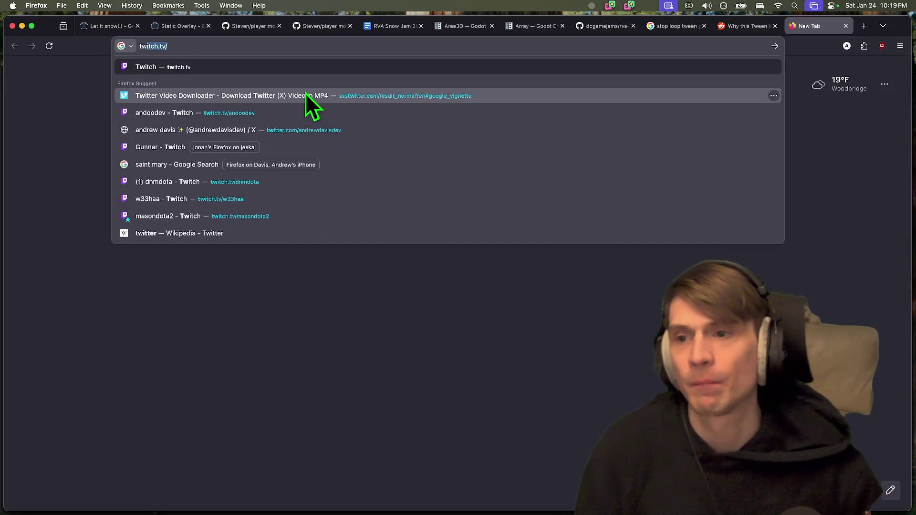
key(Escape)
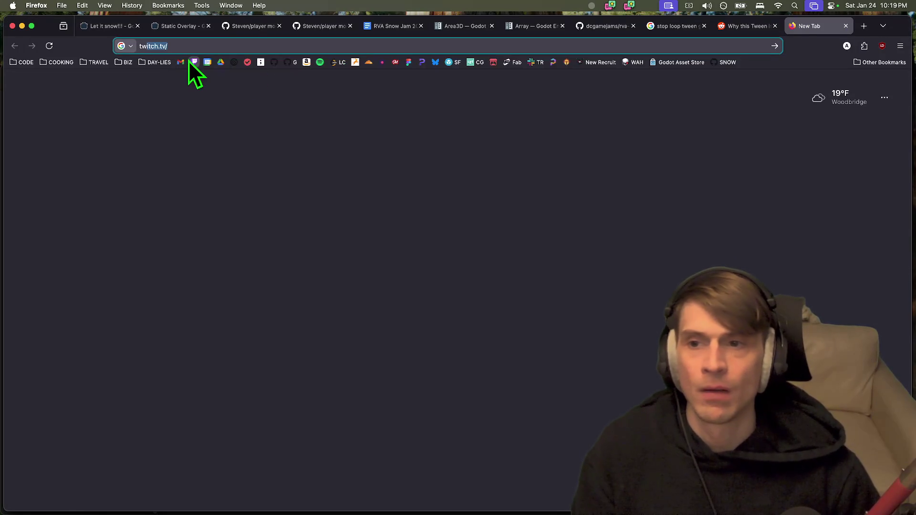
click(194, 62)
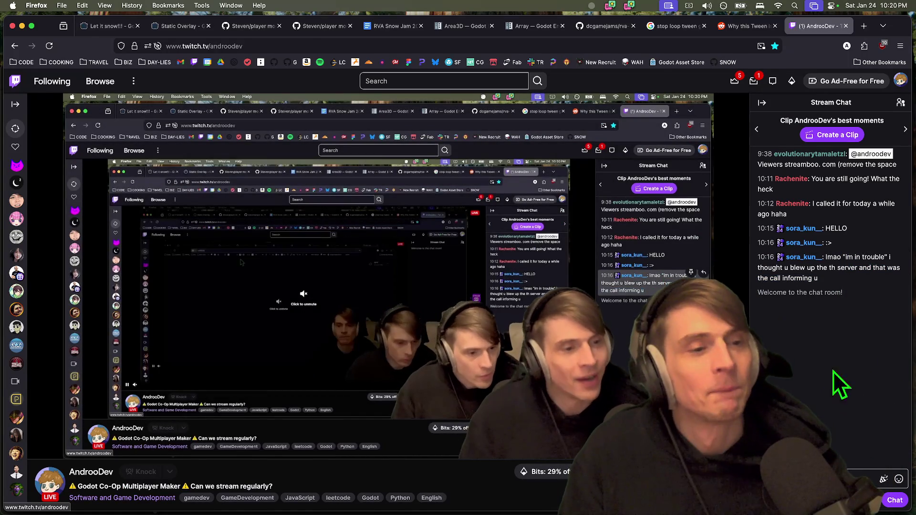
key(super+w)
key(super+Tab)
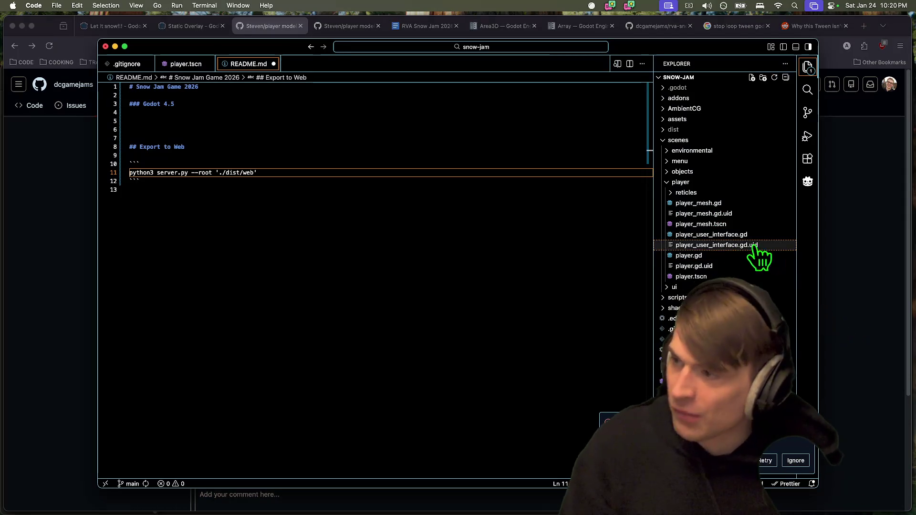
Glance at merged pull request #8 in Firefox, then return to the snow-jam terminal with the server command typed
key(super+Tab)
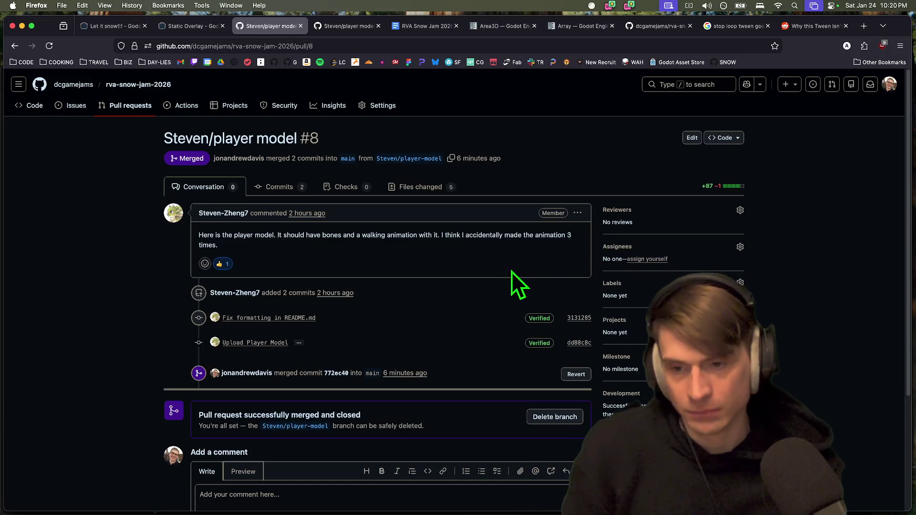
key(super+Tab)
key(super+Tab)
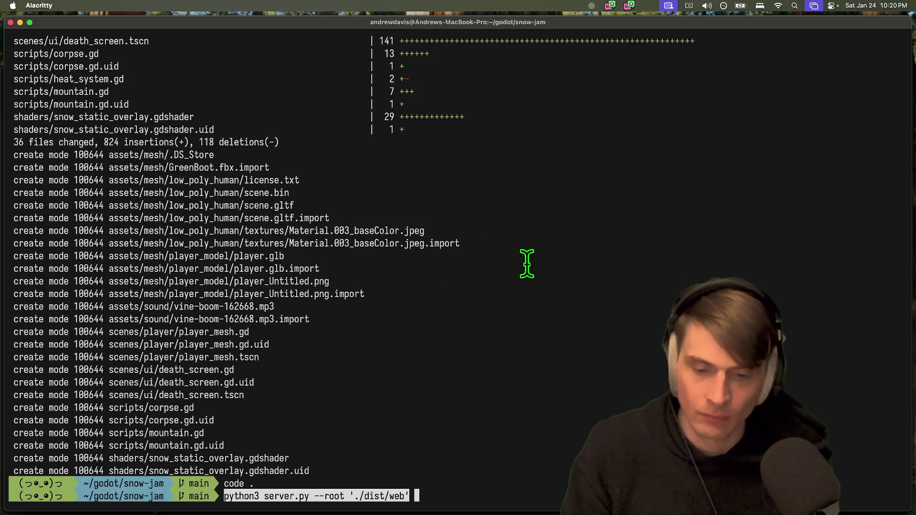
Add a ``` code fence and a blank line to the README in VS Code
key(super+Tab)
text(```)
key(Up)
key(Up)
key(Down)
key(Return)
Read the local-game-jam channel in Discord, then return to Firefox
key(super+Tab)
key(super+Tab)
key(Tab)
key(Tab)
key(super+Tab)
key(Tab)
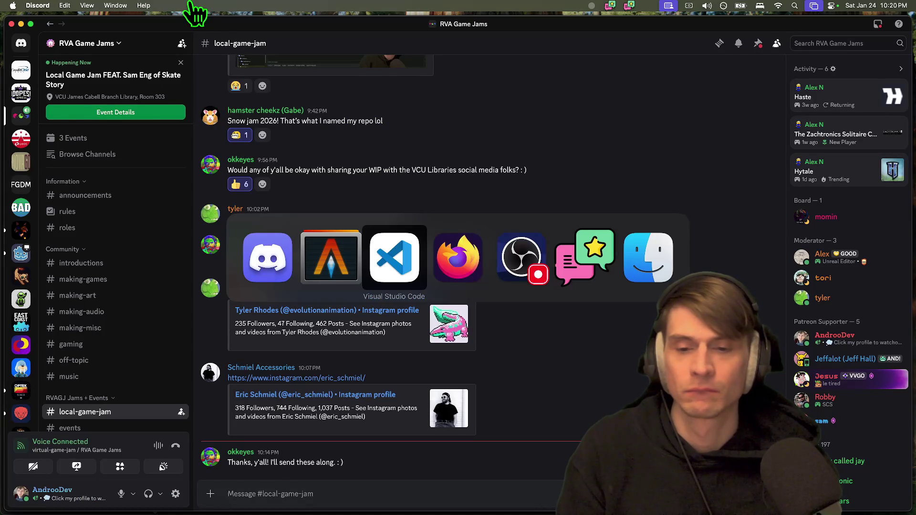
key(super+shift+Tab)
key(super+Tab)
key(Tab)
key(Tab)
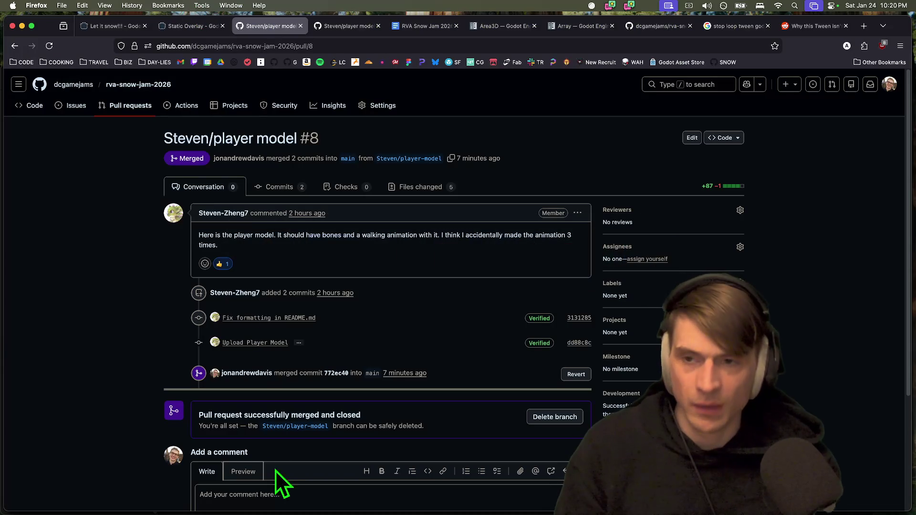
key(super+Tab)
key(Tab)
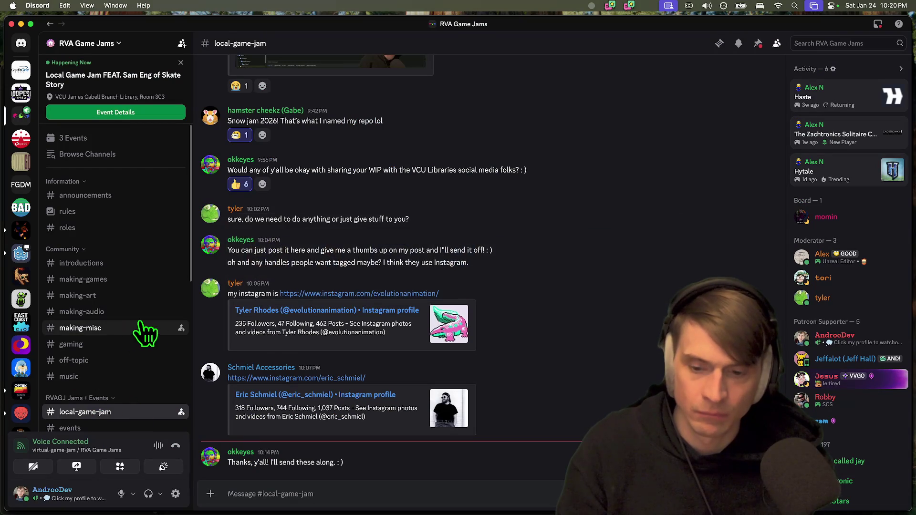
key(super+Tab)
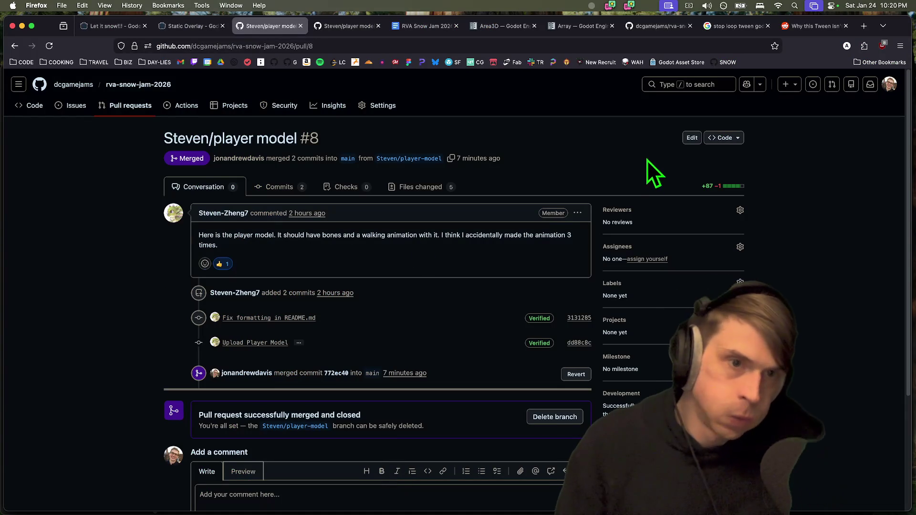
Open itch.io in a new browser tab
key(ctrl+t)
text(itch.io)
key(Return)
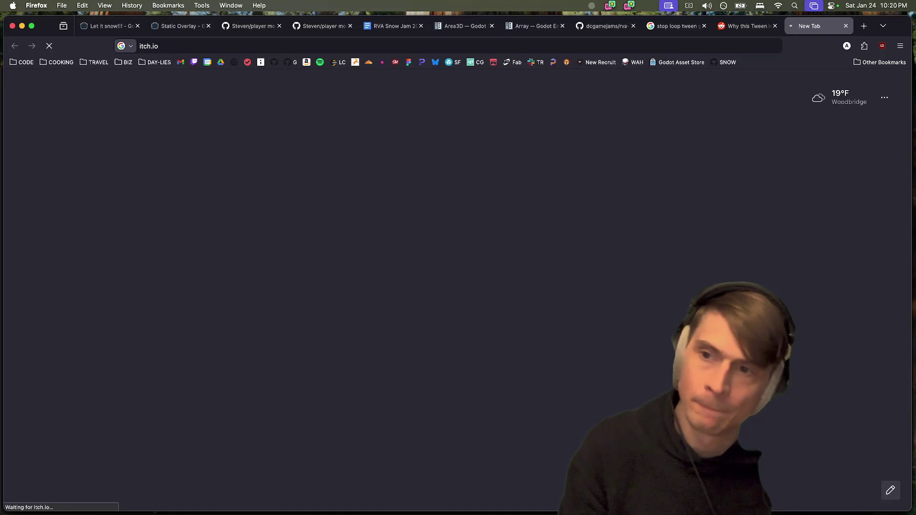
Go through the itch.io Dashboard to Create new project and select the empty Title field
click(847, 84)
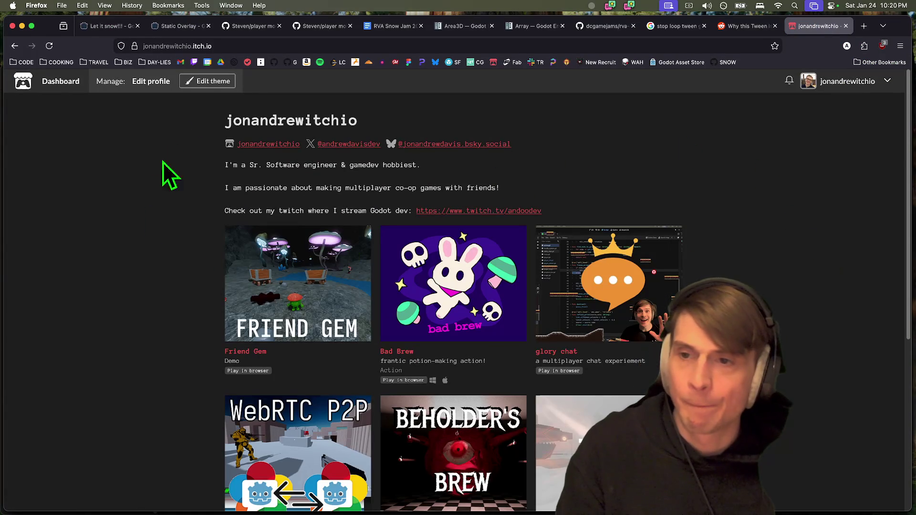
click(130, 88)
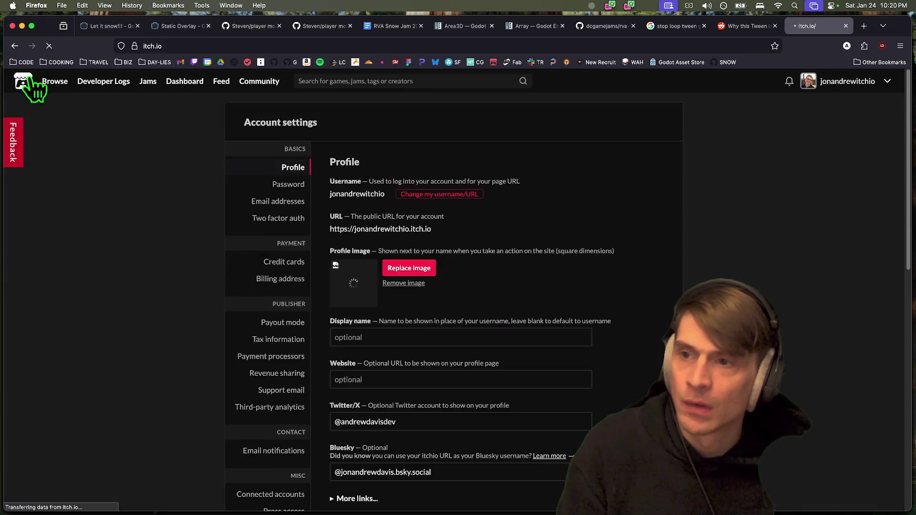
click(27, 85)
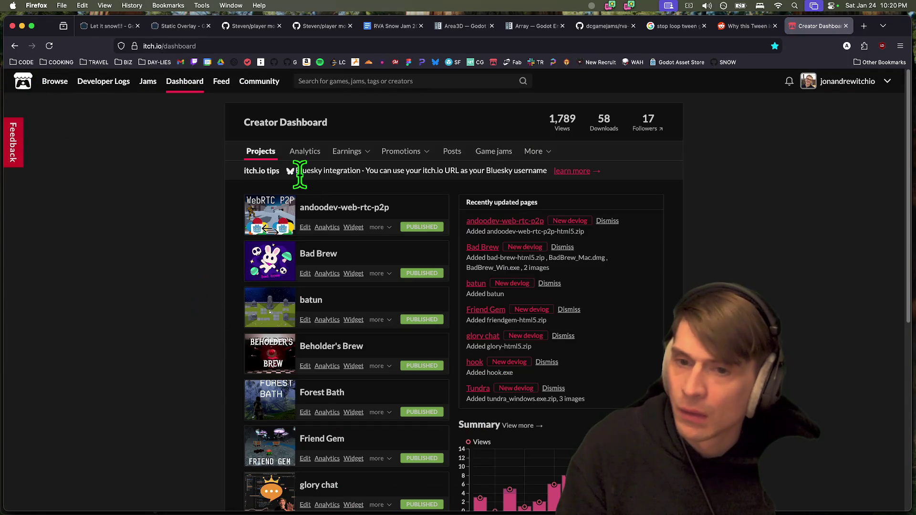
scroll(749, 205, down, 10)
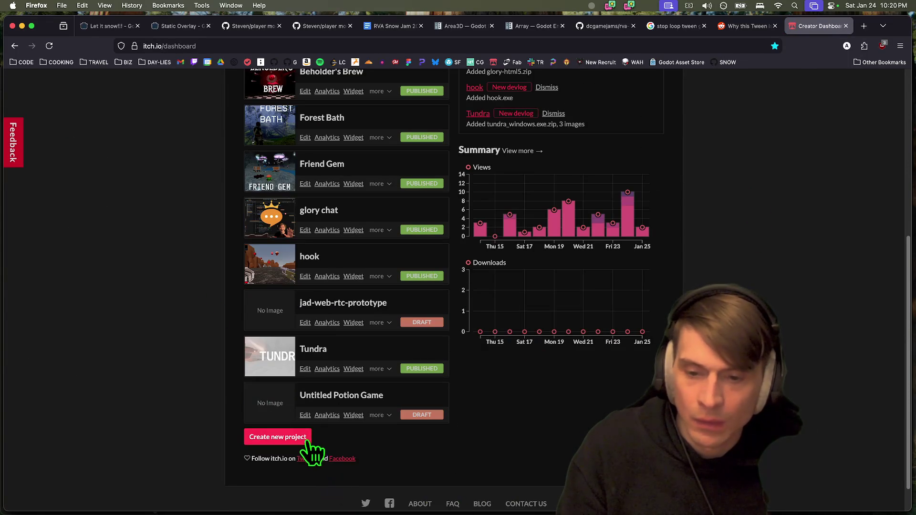
click(300, 438)
click(342, 229)
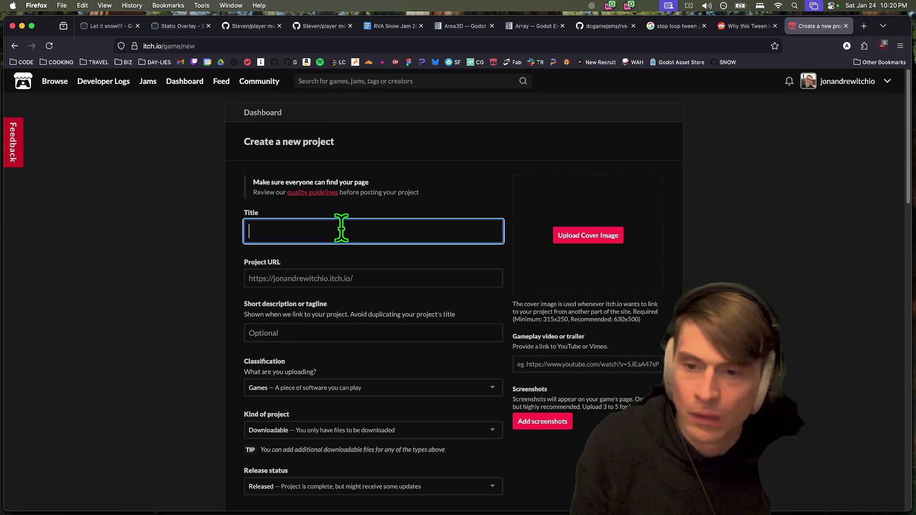
text(S)
Enter rva-snow-jam as the project title and let the URL fill in
key(BackSpace)
text(snow)
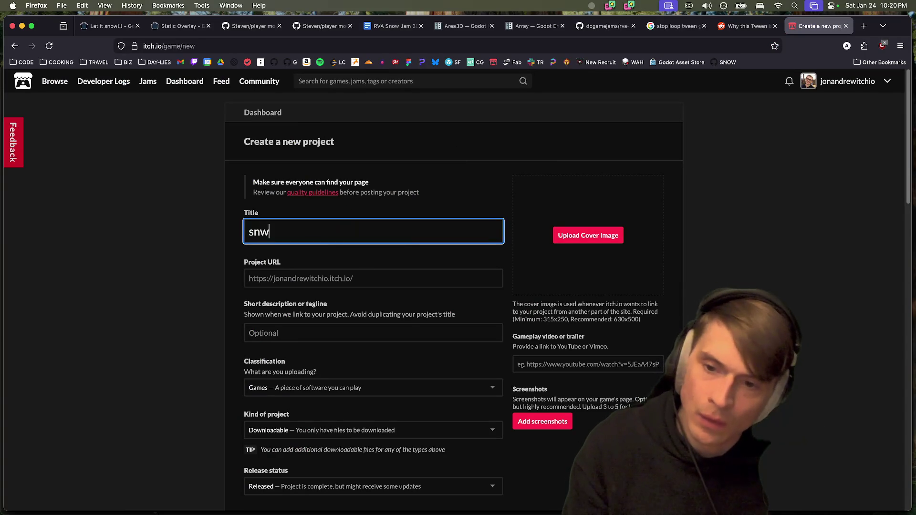
text(-j)
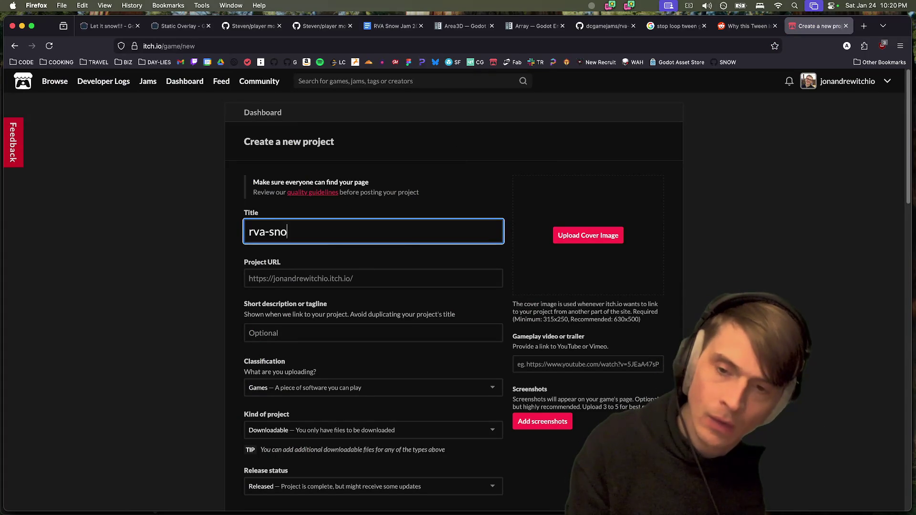
text(am)
triple_click(348, 220)
click(794, 276)
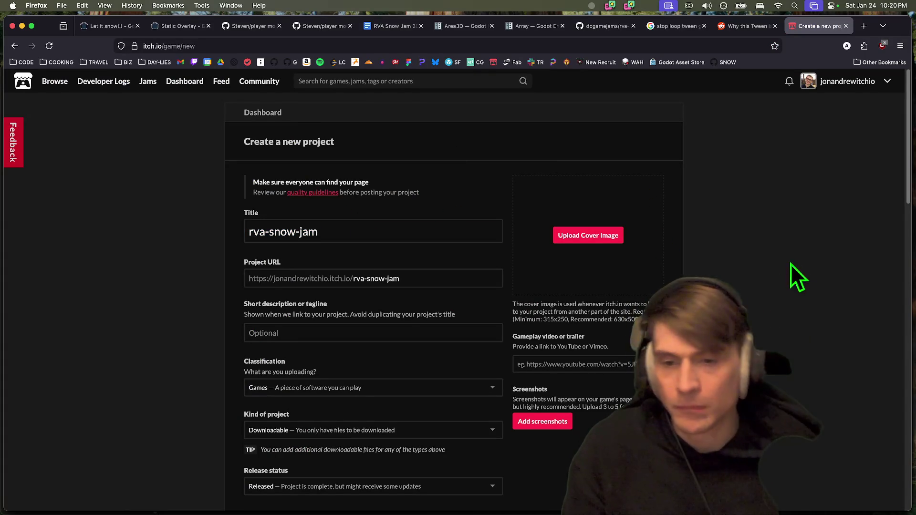
click(364, 333)
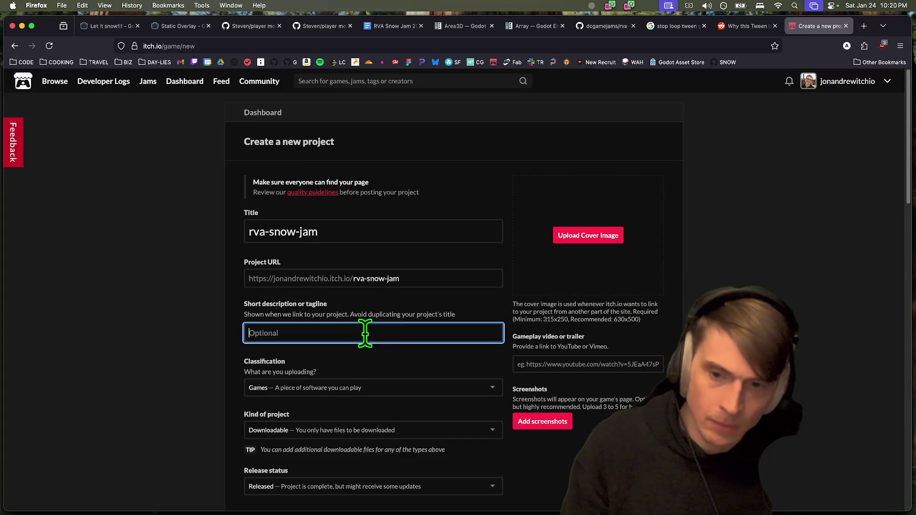
scroll(364, 333, down, 1)
scroll(580, 376, down, 3)
scroll(580, 375, up, 5)
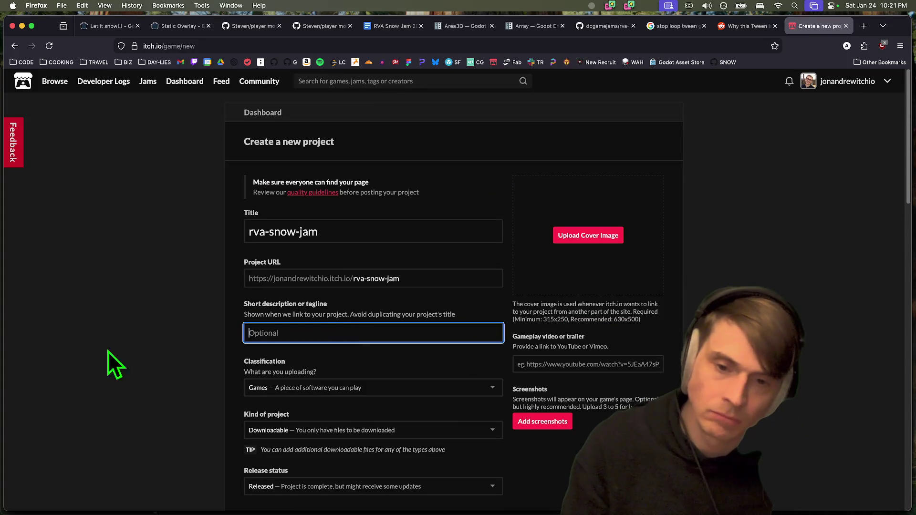
Try appending -2026 to the title, then delete it to keep rva-snow-jam
click(328, 228)
text(-2026)
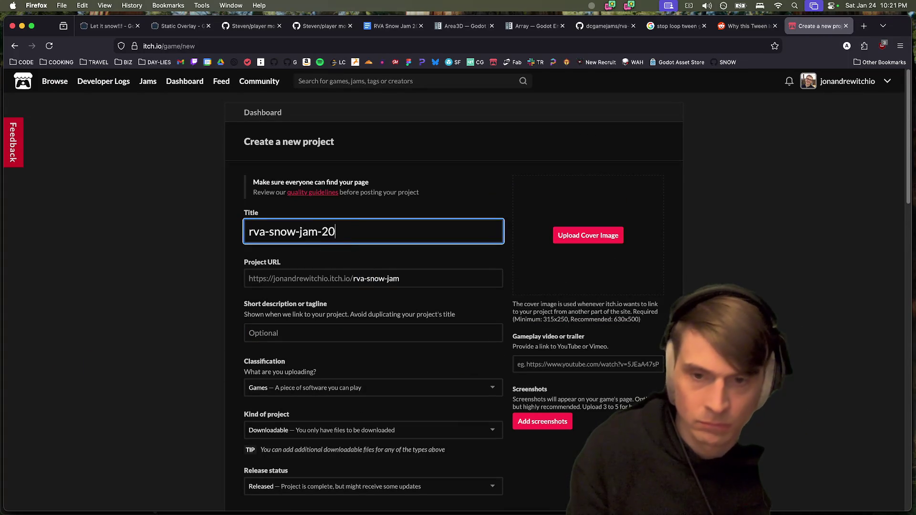
key(BackSpace)
text(6)
key(super+Left)
key(super+Right)
key(BackSpace)
text(5)
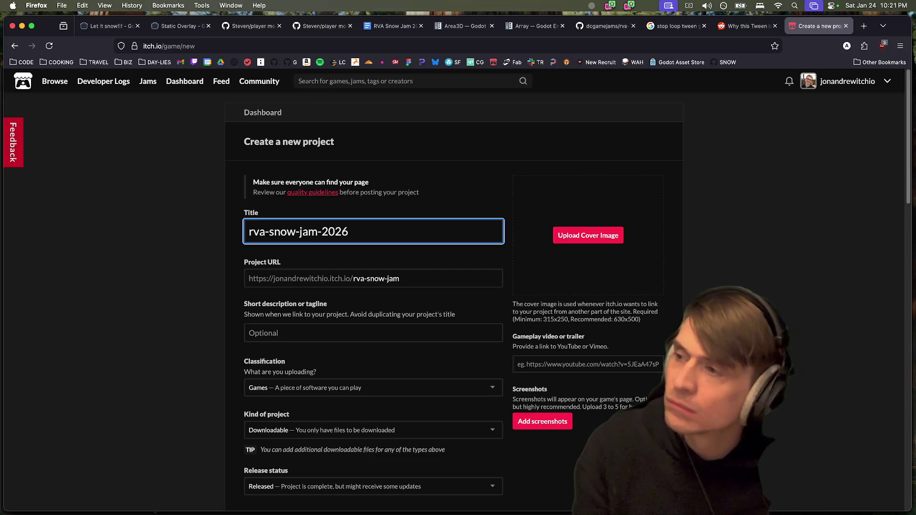
key(BackSpace)
text(6)
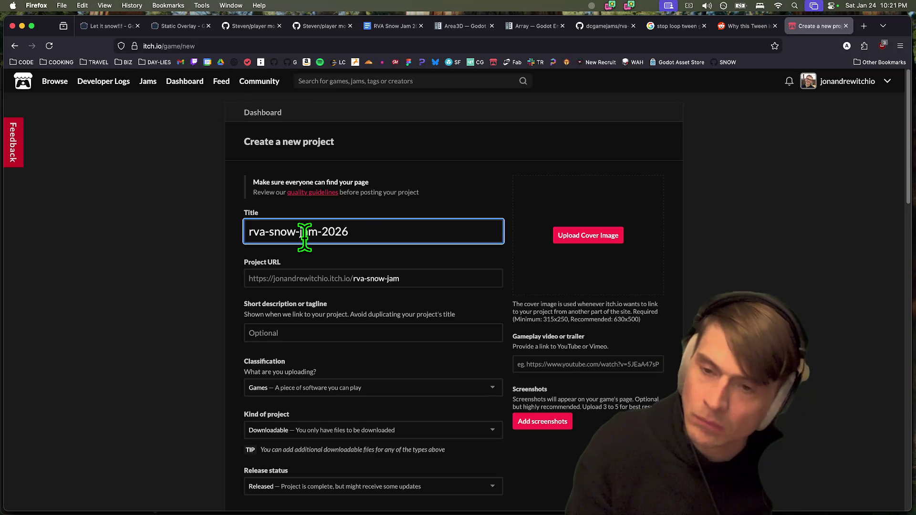
drag(323, 232, 374, 219)
key(BackSpace)
key(BackSpace)
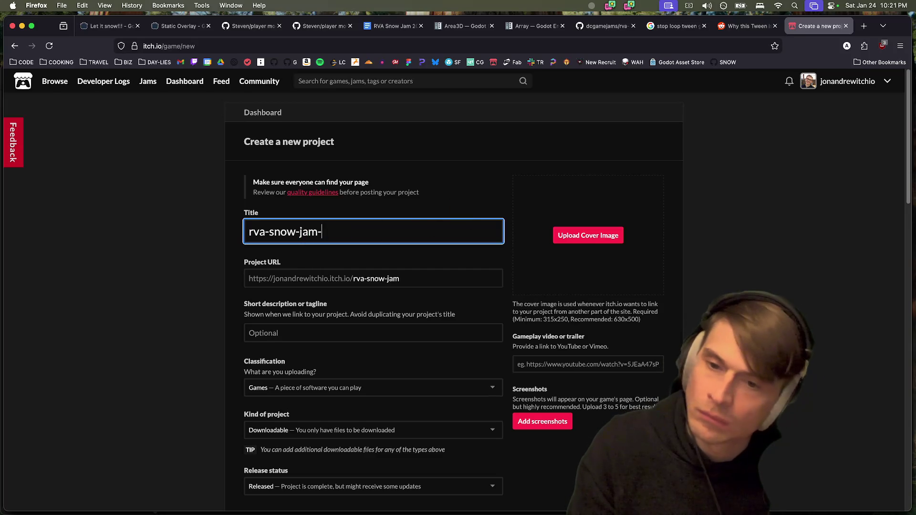
click(640, 330)
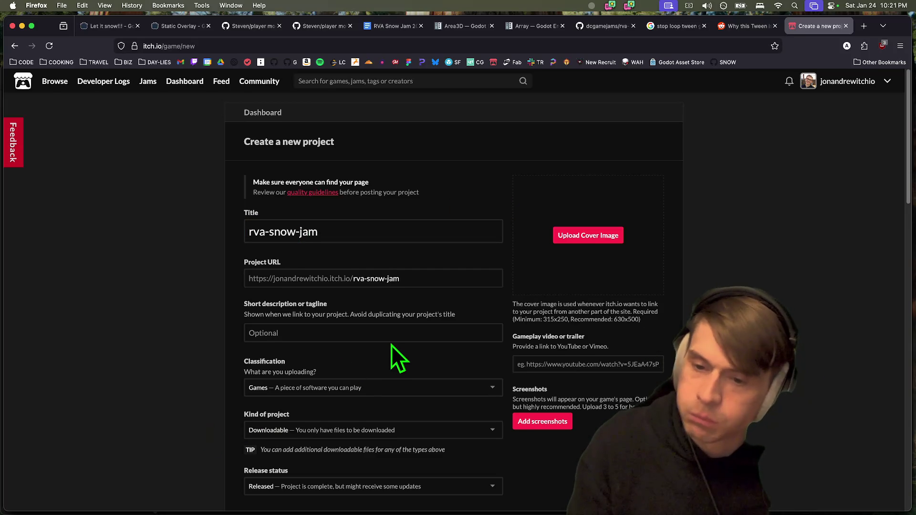
Scroll the form and open the cover-image file chooser
scroll(391, 345, down, 2)
scroll(377, 367, down, 5)
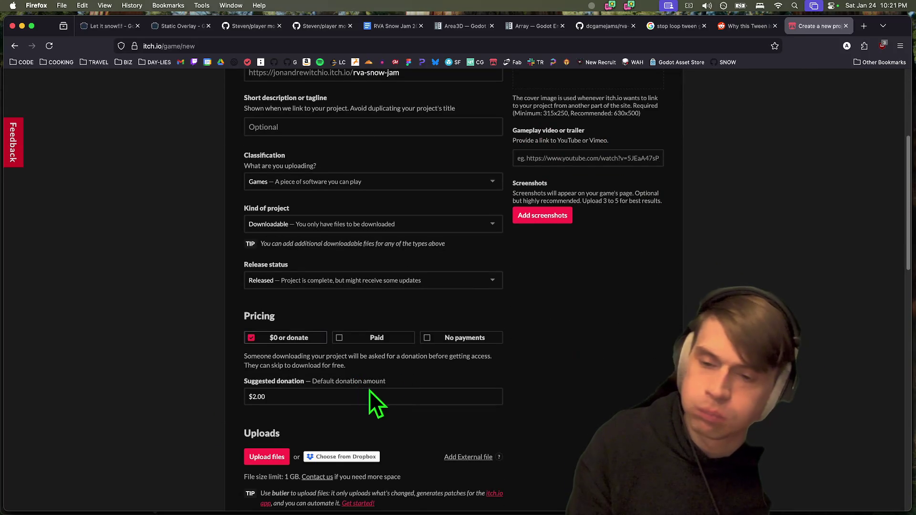
scroll(369, 390, up, 4)
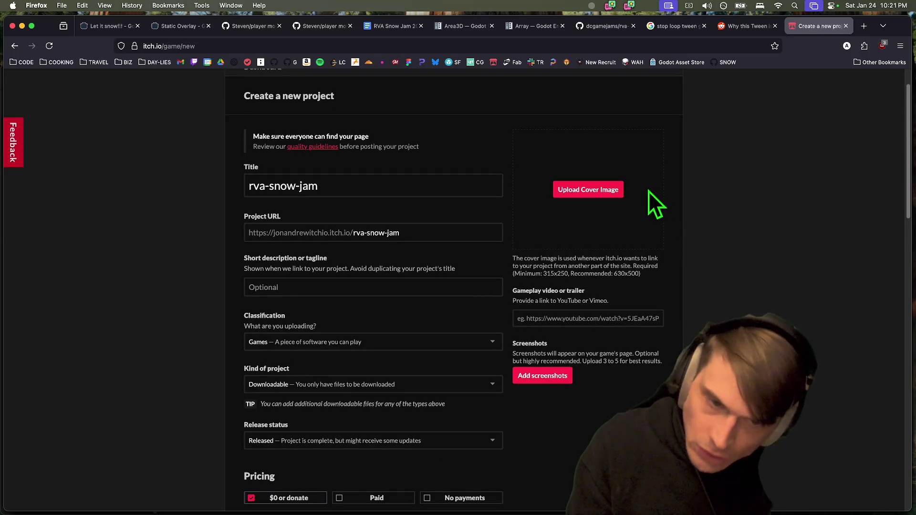
click(620, 191)
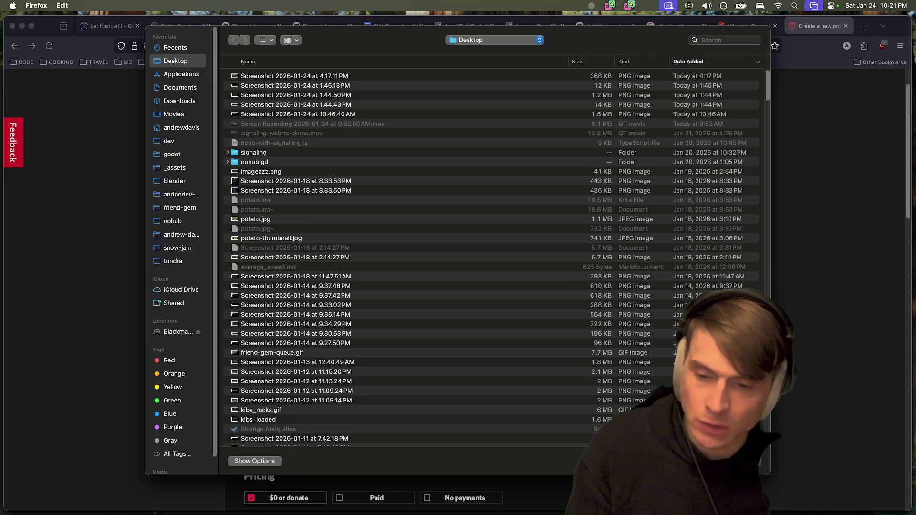
Quick Look through the newest Desktop screenshots in the file chooser
click(312, 75)
key(space)
key(Down)
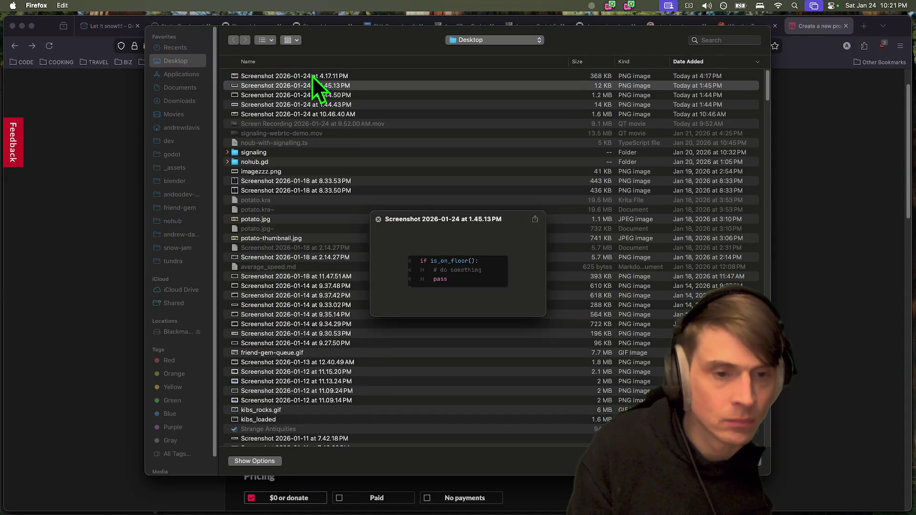
key(Down)
key(Down)
key(Up)
key(space)
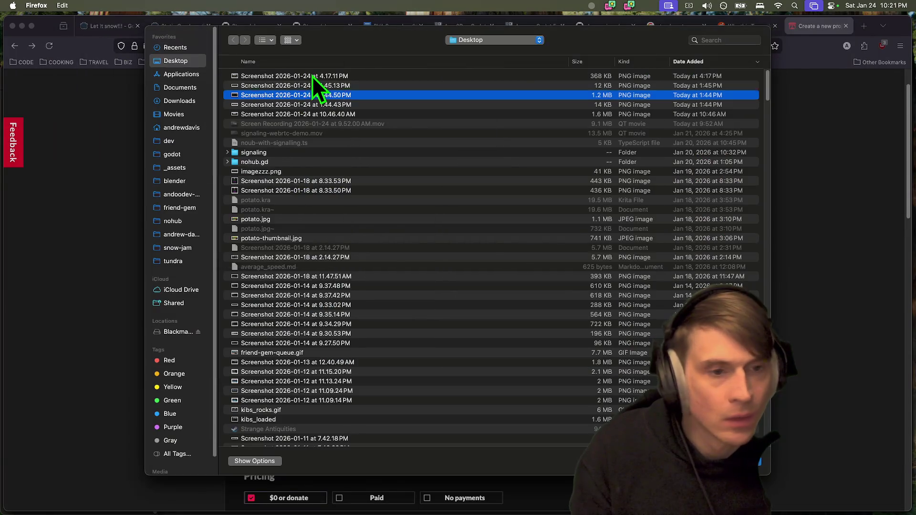
Cancel the cover-image chooser and launch Godot 4 from the Dock
key(super+Tab)
key(Escape)
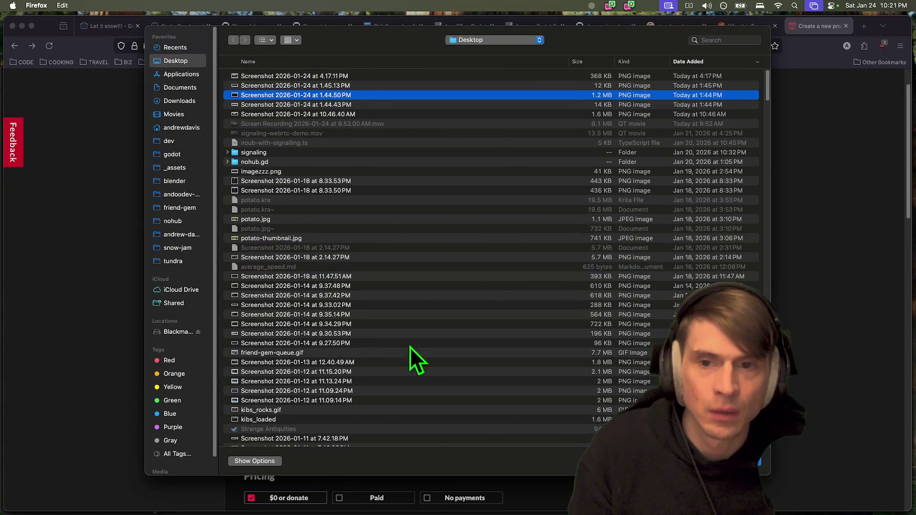
key(Return)
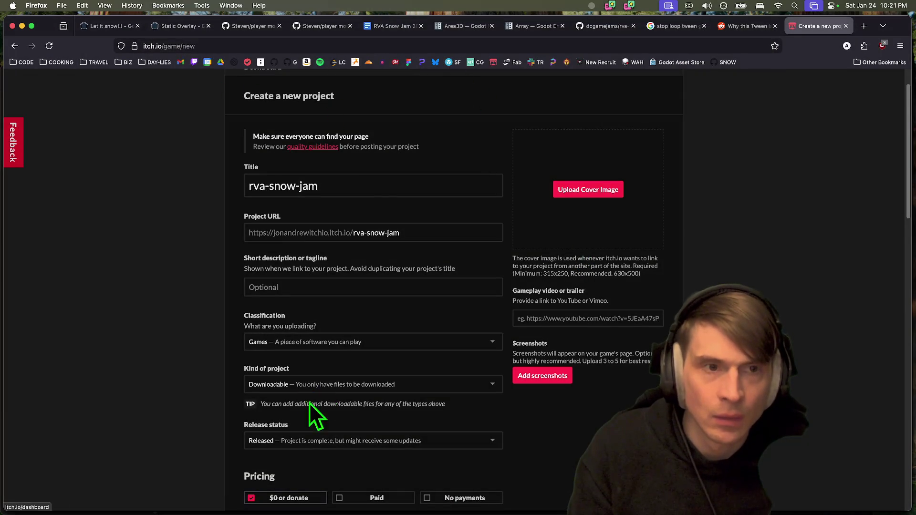
mouse_move(388, 496)
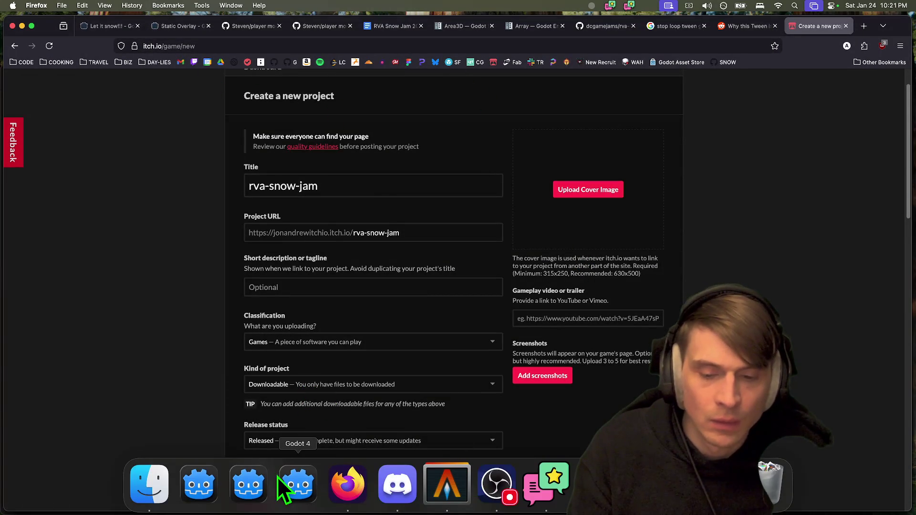
click(208, 477)
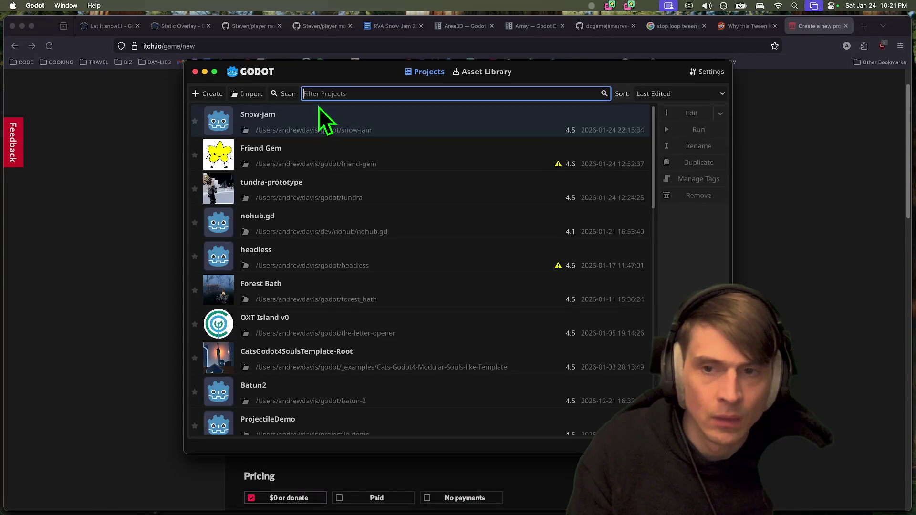
Open the Snow-jam project and fly the 3D Mountain view toward the beacon tower
double_click(321, 121)
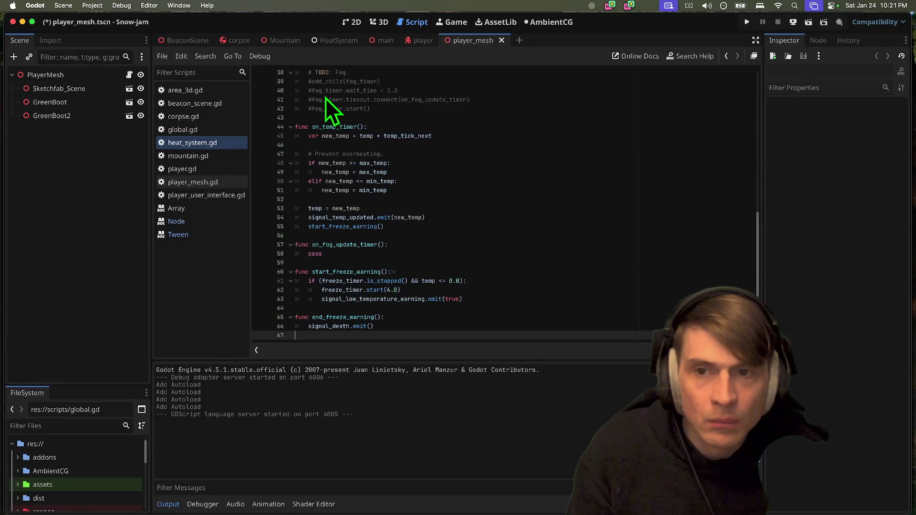
click(291, 42)
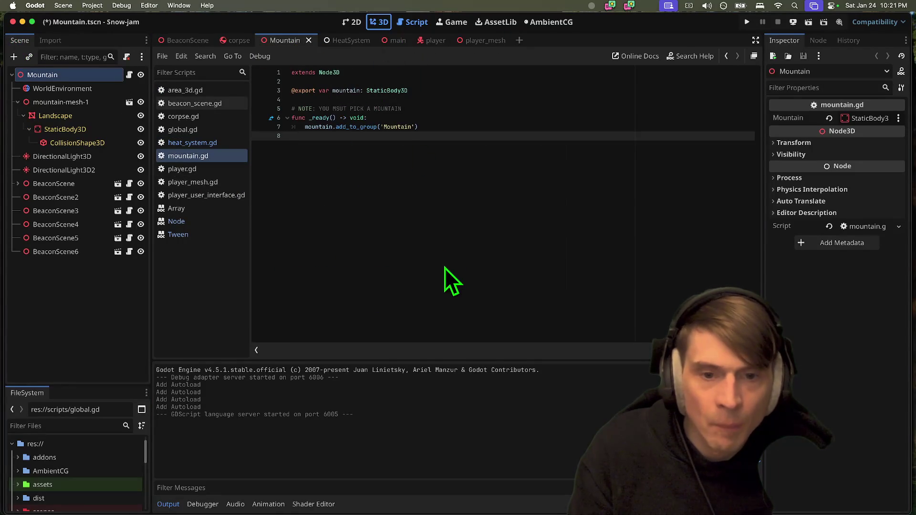
key(alt+2)
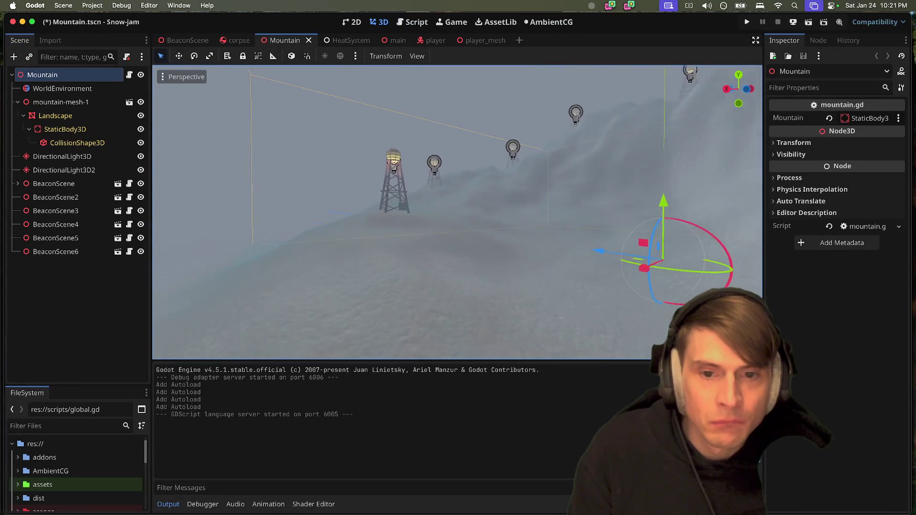
key(w)
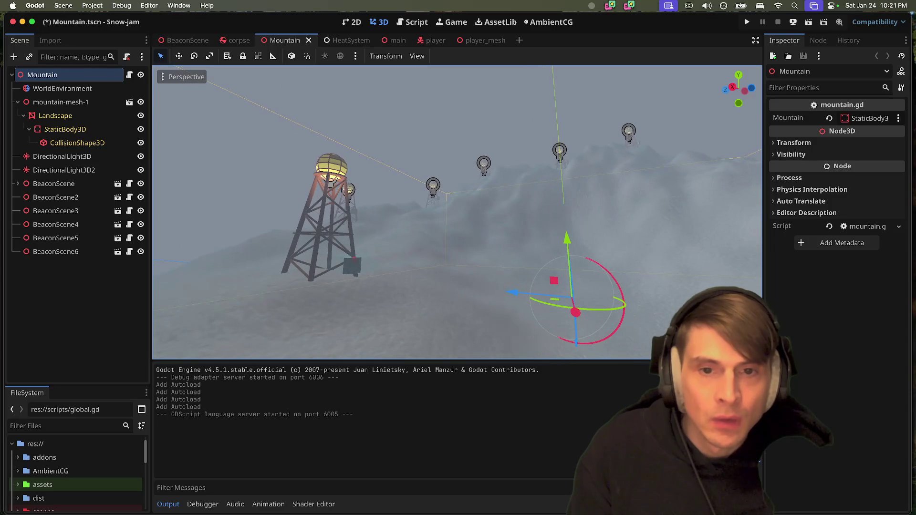
Screenshot the 3D viewport showing the mountain and beacons
key(super+shift+4)
key(space)
click(203, 115)
drag(156, 71, 726, 348)
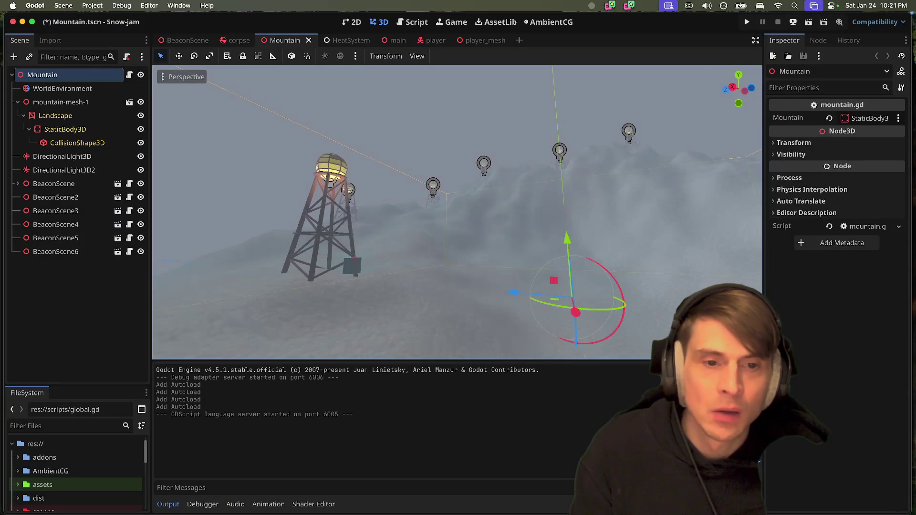
Open the newest Desktop screenshot in Preview
mouse_move(421, 508)
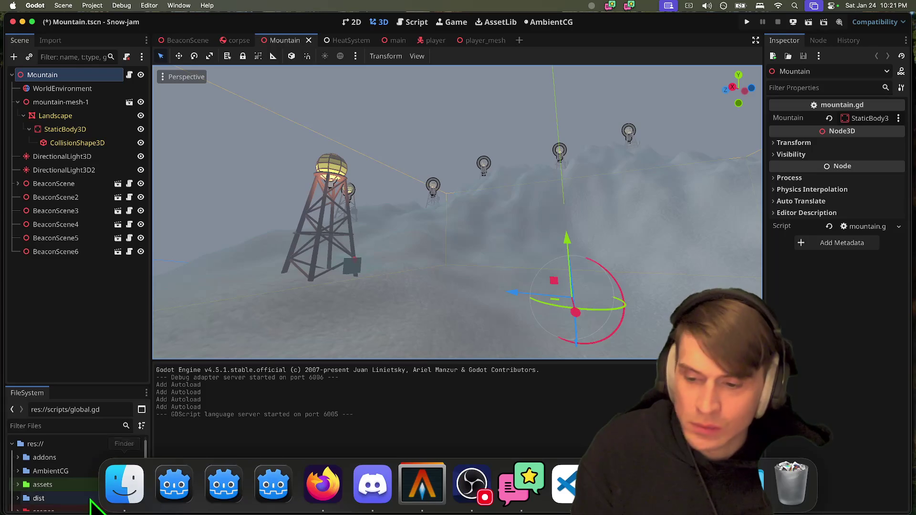
click(124, 506)
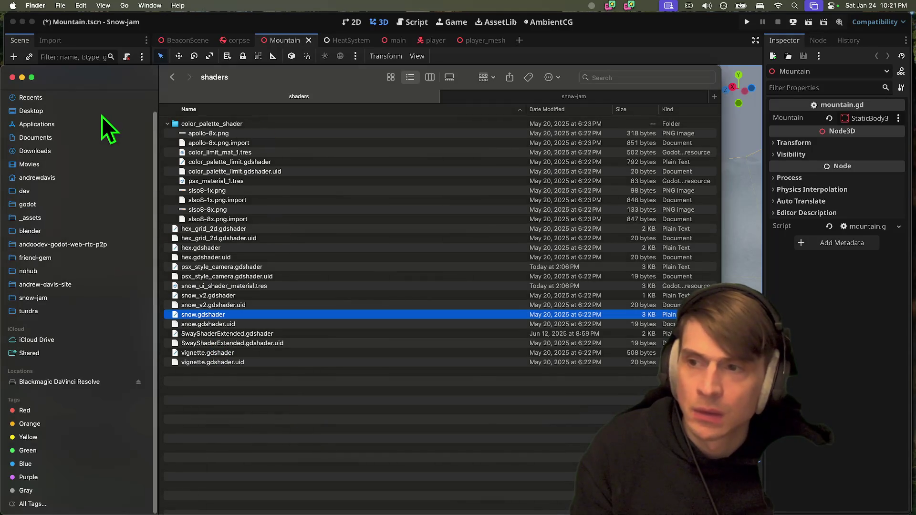
click(101, 114)
click(193, 124)
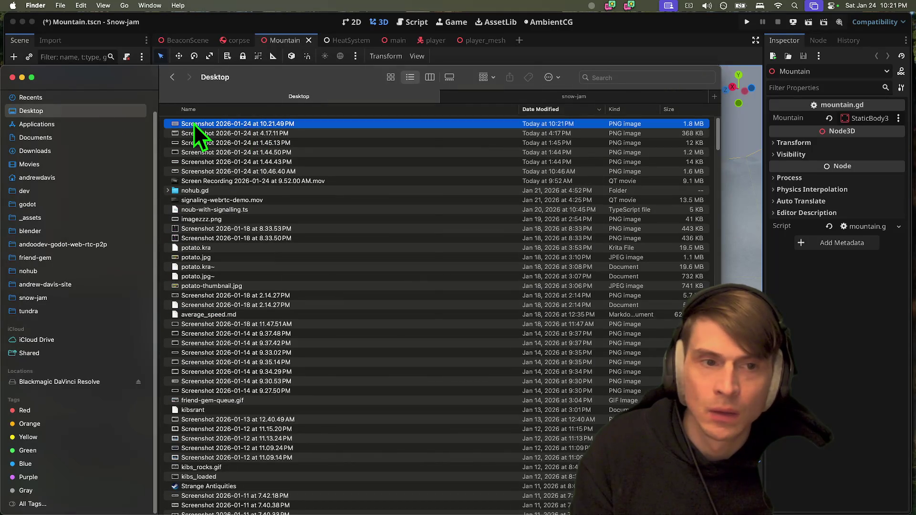
right_click(252, 125)
click(240, 125)
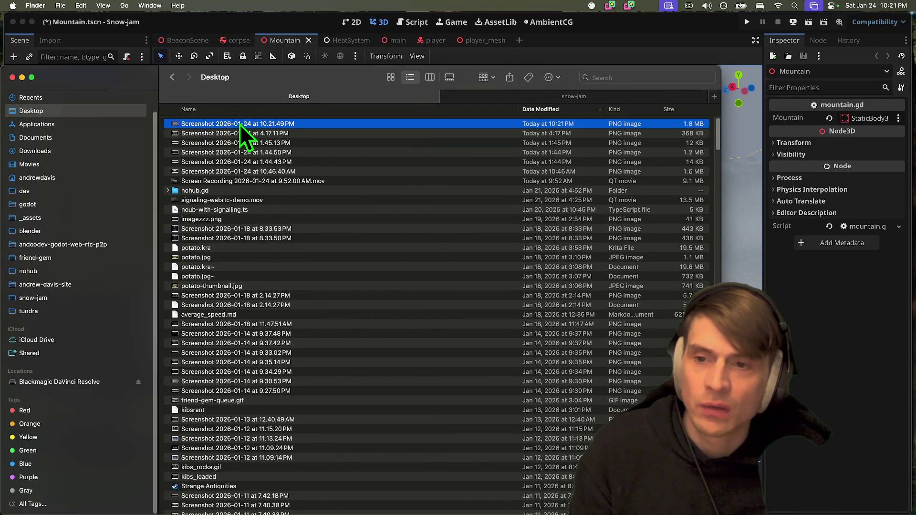
double_click(240, 124)
Resize the screenshot to 25 percent via Adjust Size and save it
click(129, 5)
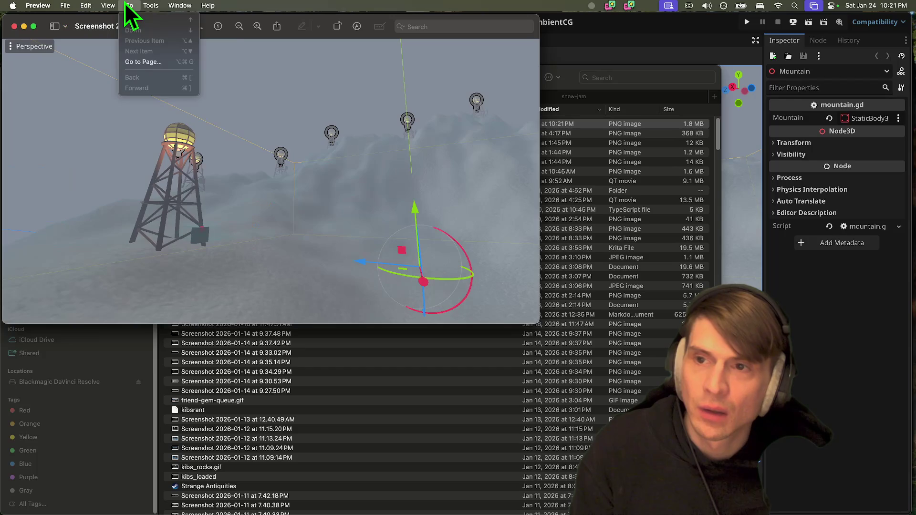
click(161, 56)
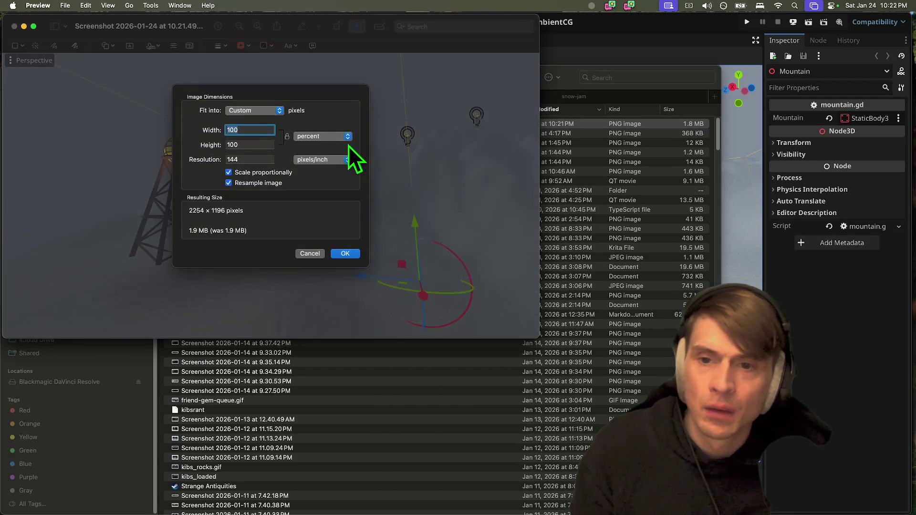
text(25)
key(Return)
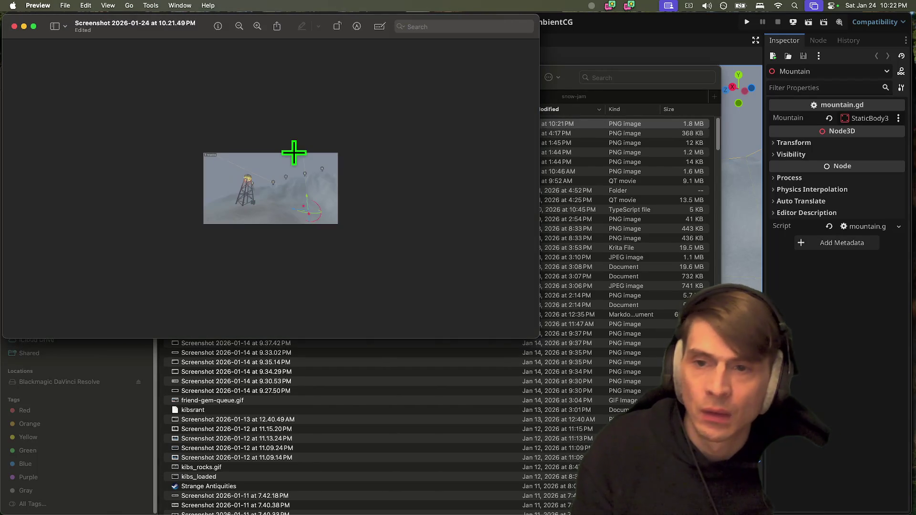
key(super+q)
Back in Firefox, open the itch.io cover-image file chooser
key(super+Tab)
key(Tab)
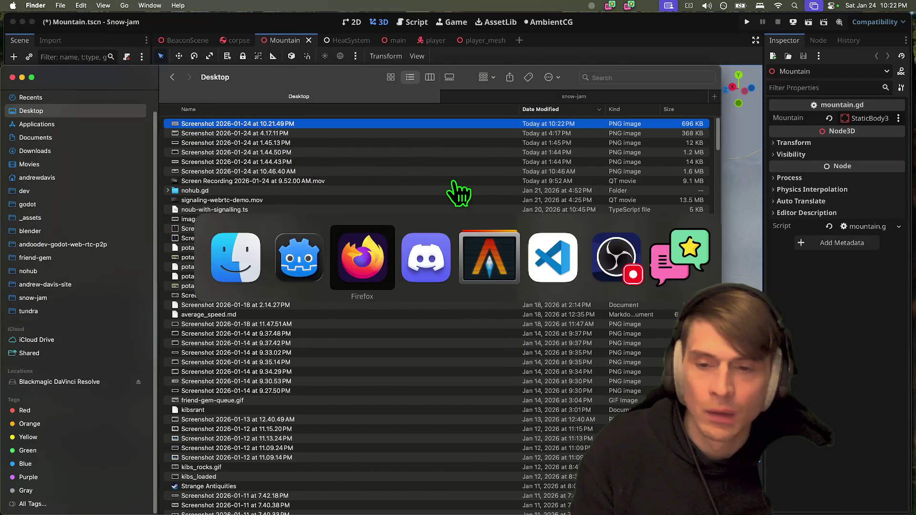
click(602, 184)
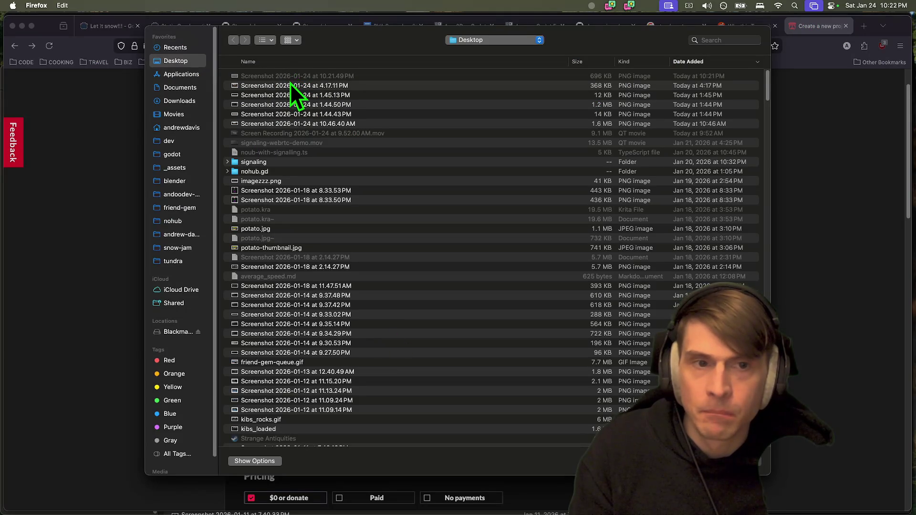
Upload Screenshot 2026-01-24 at 10.21.49 PM as the project's cover image
click(290, 84)
key(Escape)
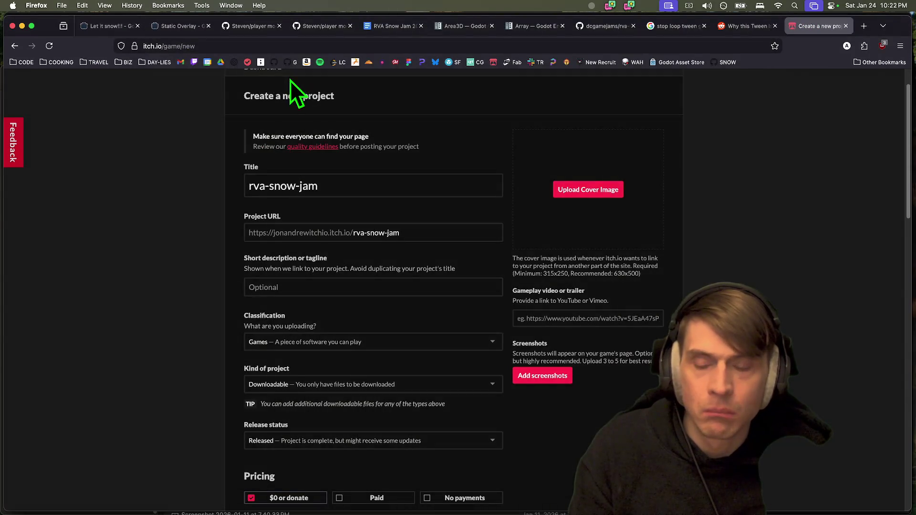
key(super+Tab)
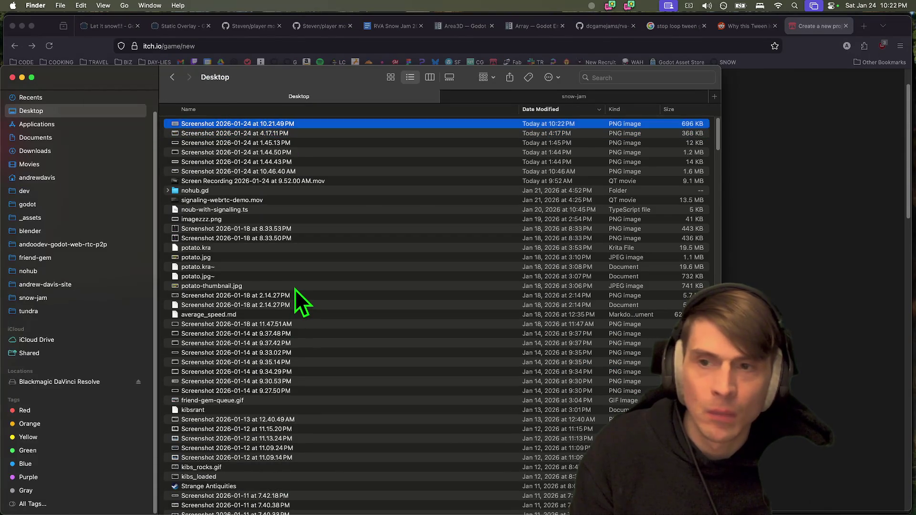
key(ctrl+Tab)
key(super+Tab)
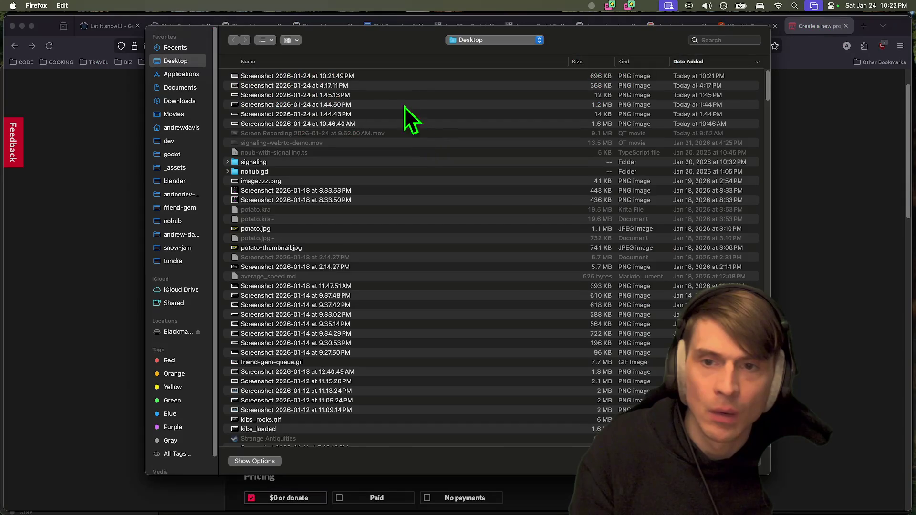
click(396, 85)
key(Up)
key(Return)
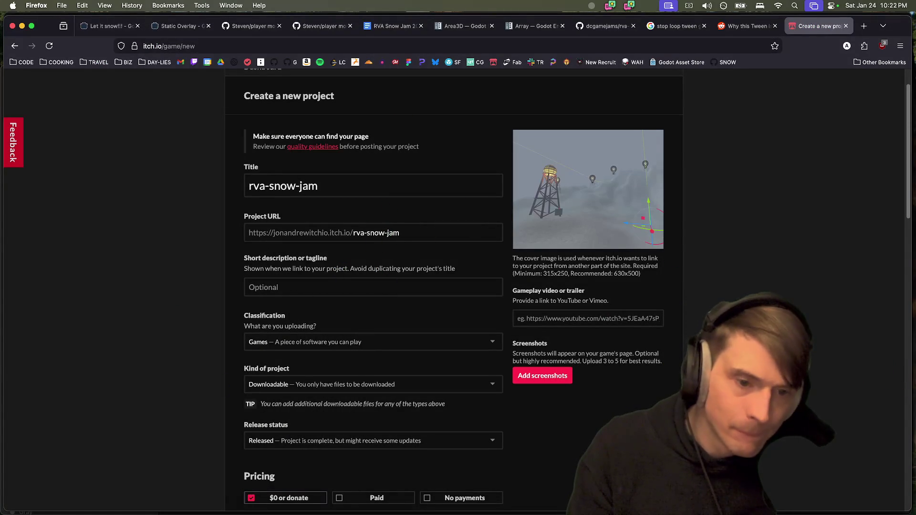
scroll(297, 405, down, 10)
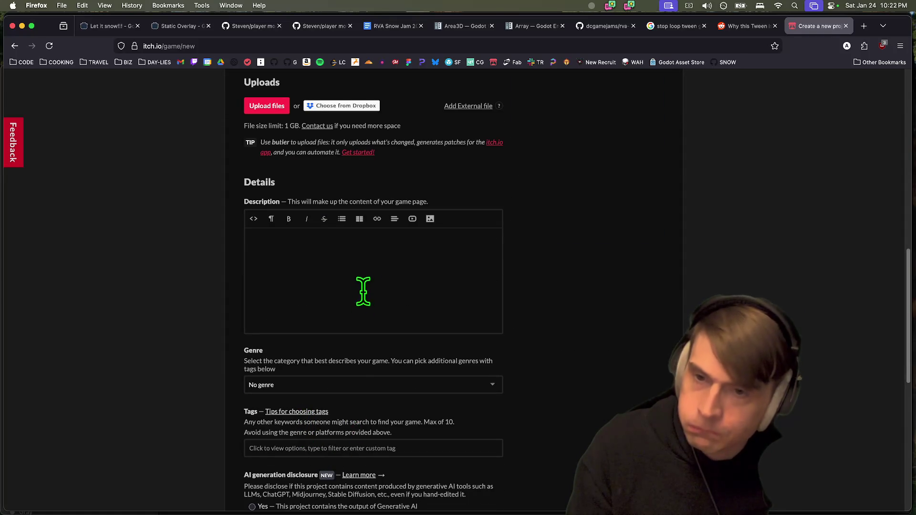
Enter 'SNow game' as the short description
click(363, 291)
text(SNow game)
scroll(457, 349, down, 2)
scroll(534, 359, down, 5)
scroll(435, 415, up, 15)
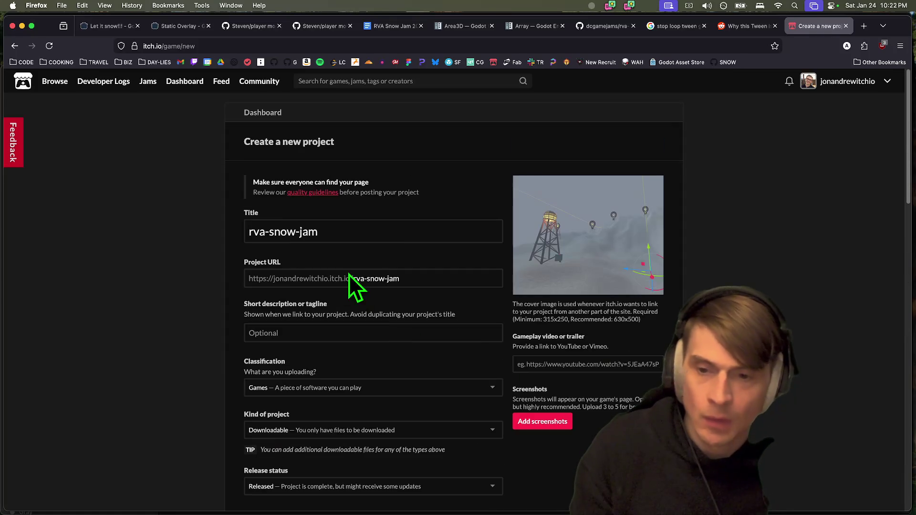
scroll(348, 274, down, 4)
scroll(442, 410, down, 1)
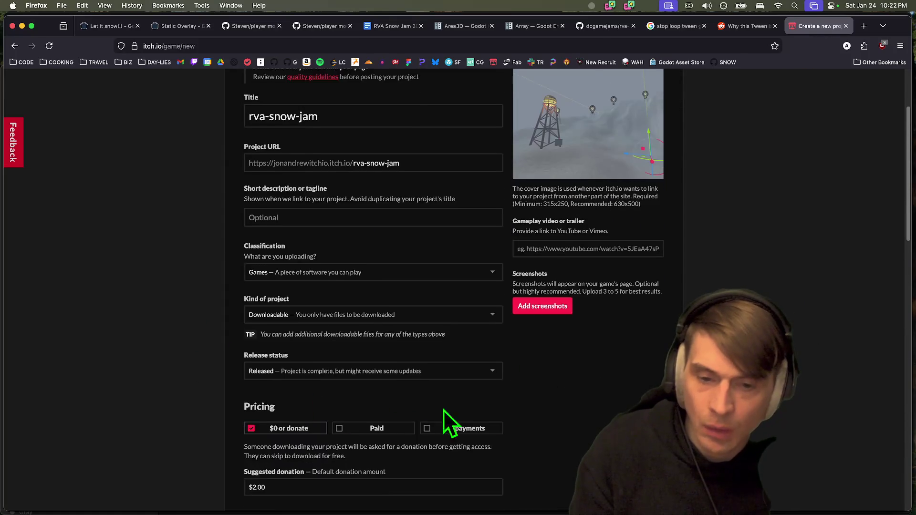
scroll(443, 411, down, 2)
Set pricing to No payments
click(465, 384)
scroll(467, 372, down, 4)
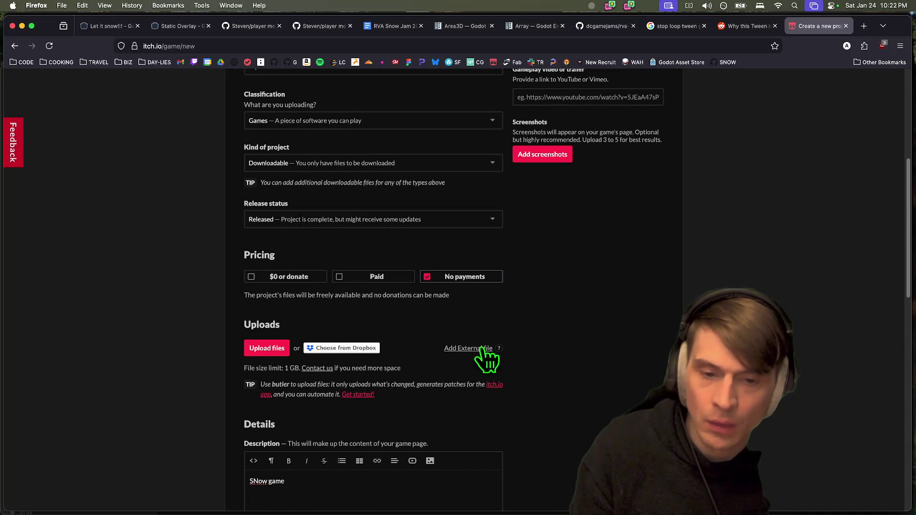
scroll(486, 359, down, 7)
scroll(654, 329, up, 8)
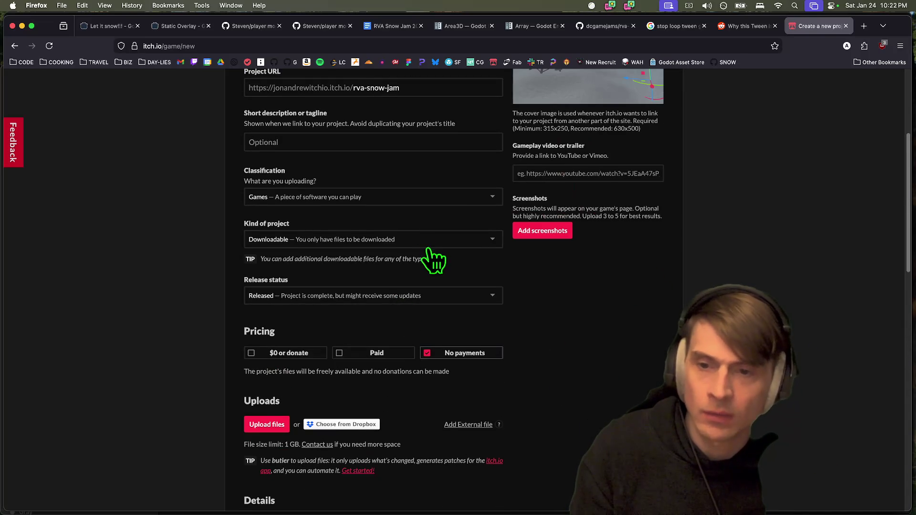
scroll(422, 286, up, 2)
Set Kind of project to HTML and enable the Fullscreen button option
click(416, 285)
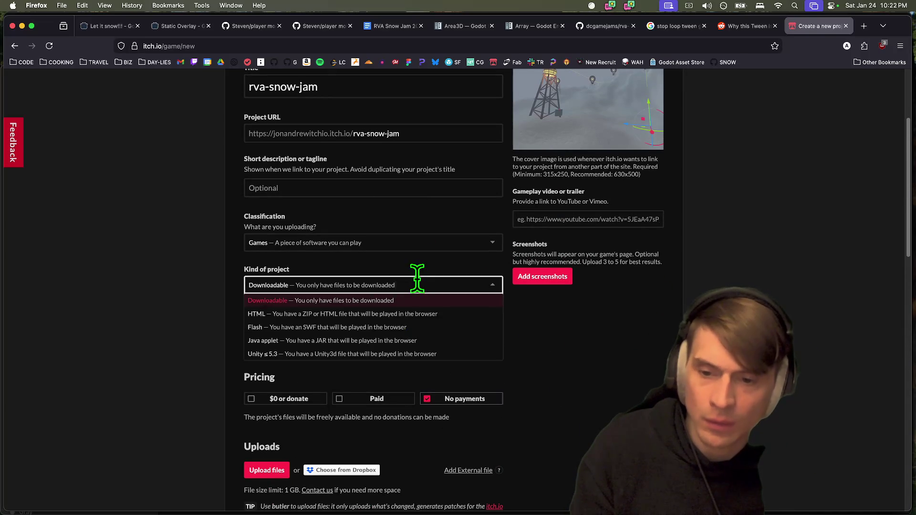
click(353, 314)
scroll(619, 369, down, 8)
click(305, 323)
scroll(573, 367, down, 3)
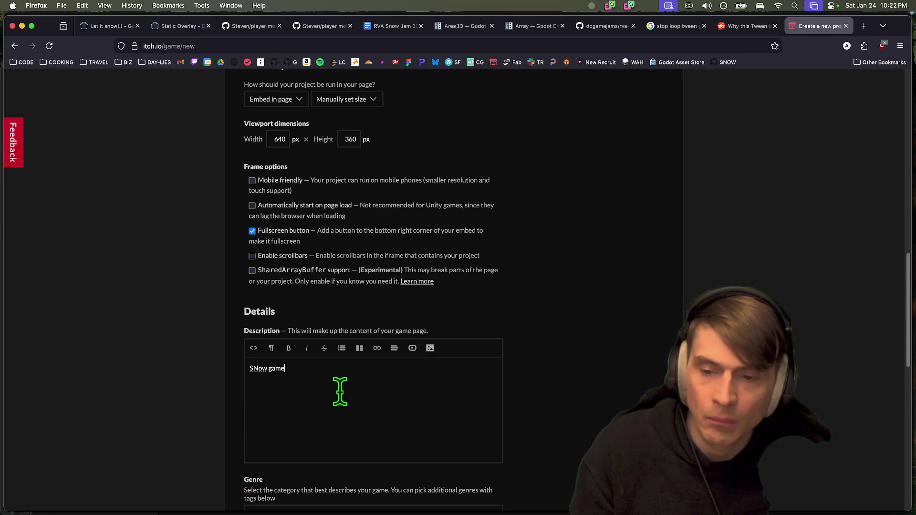
Replace the description with 'RVA Snow Jam 2026' formatted as Heading 1
triple_click(443, 399)
text(RVA)
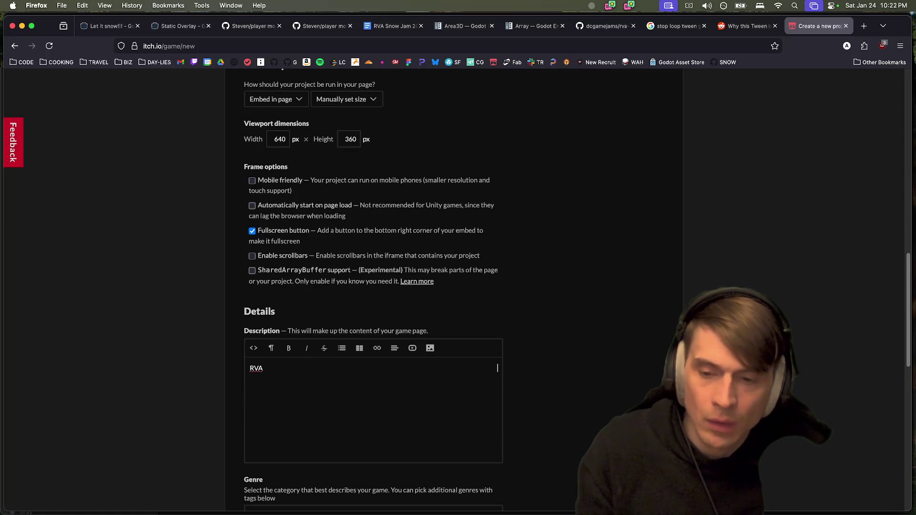
key(BackSpace)
key(BackSpace)
key(BackSpace)
click(271, 348)
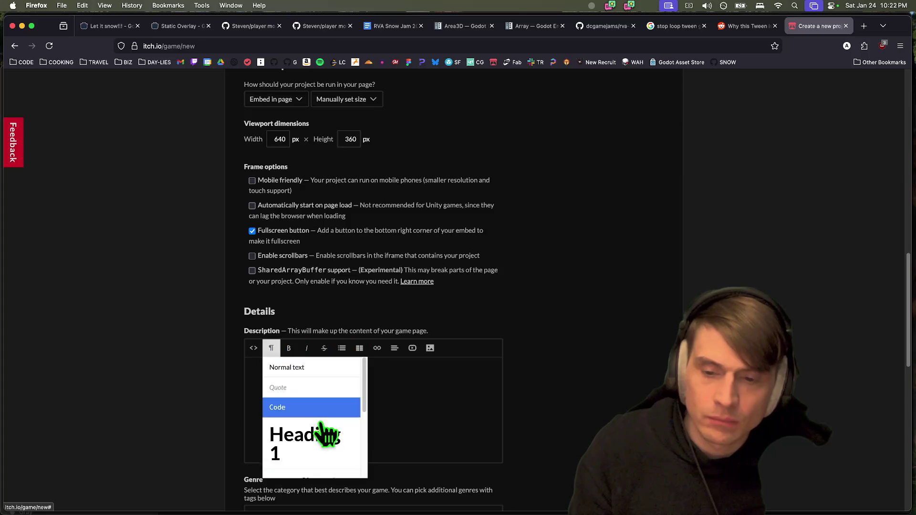
click(326, 432)
scroll(334, 429, down, 10)
scroll(360, 415, down, 6)
click(433, 401)
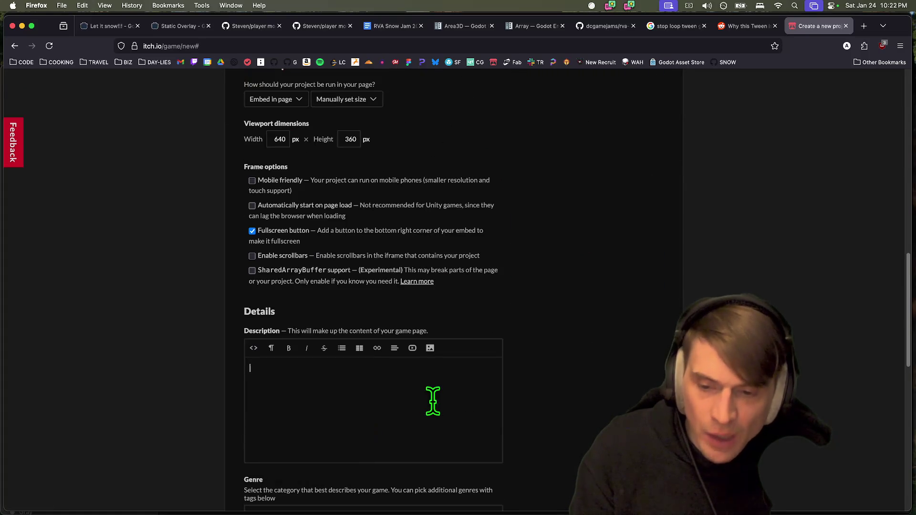
text(Snow J)
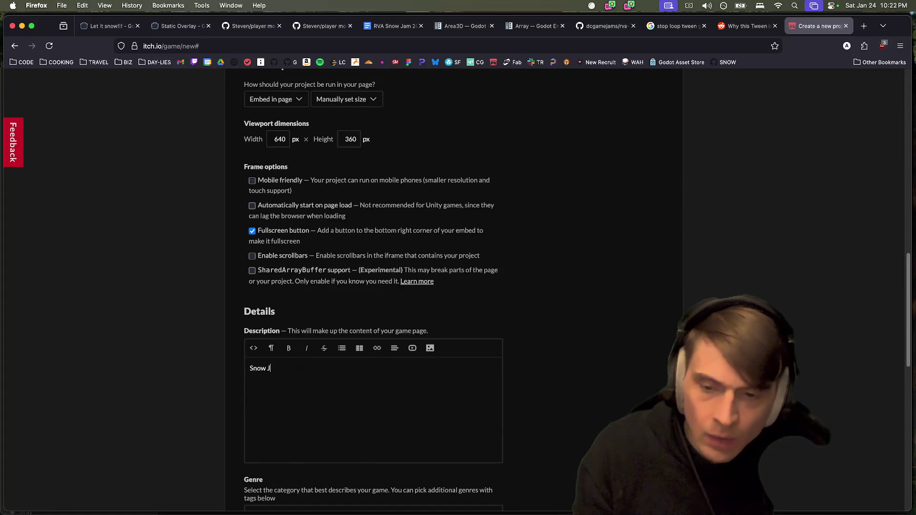
text(am 2026RVA)
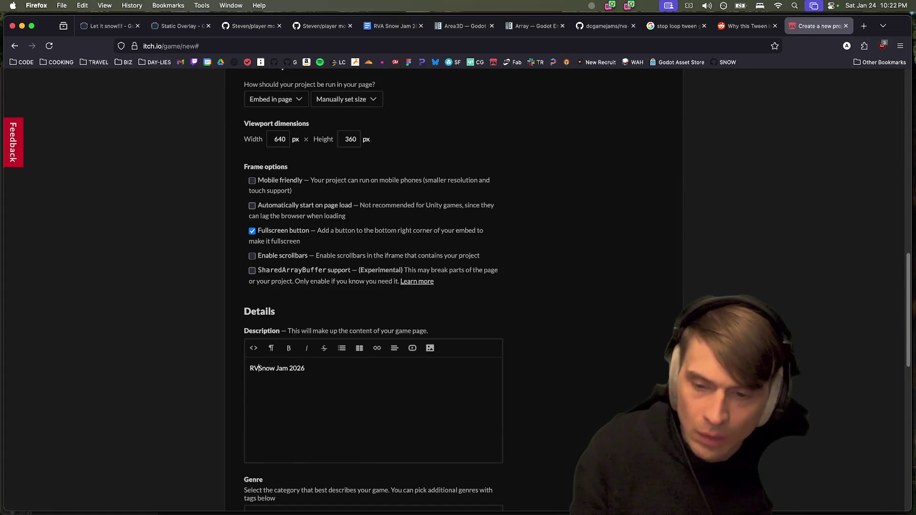
key(shift+alt+Left)
click(275, 352)
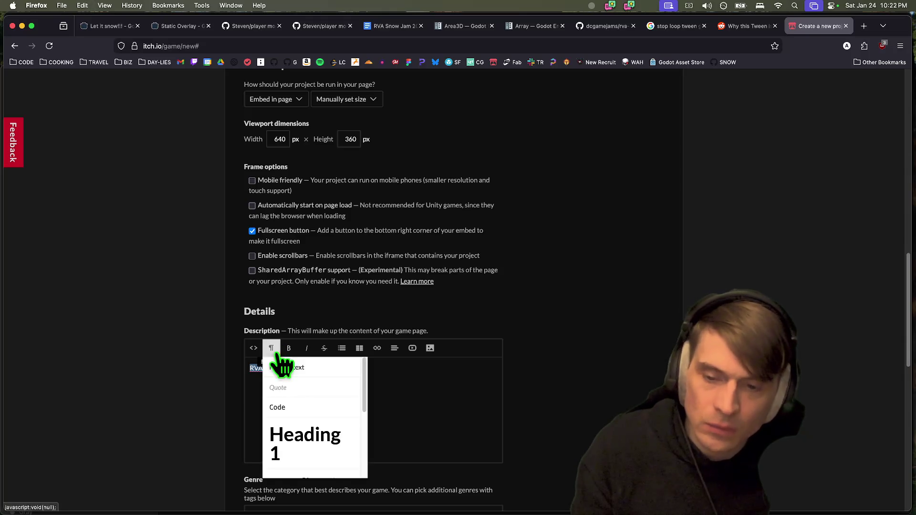
click(303, 450)
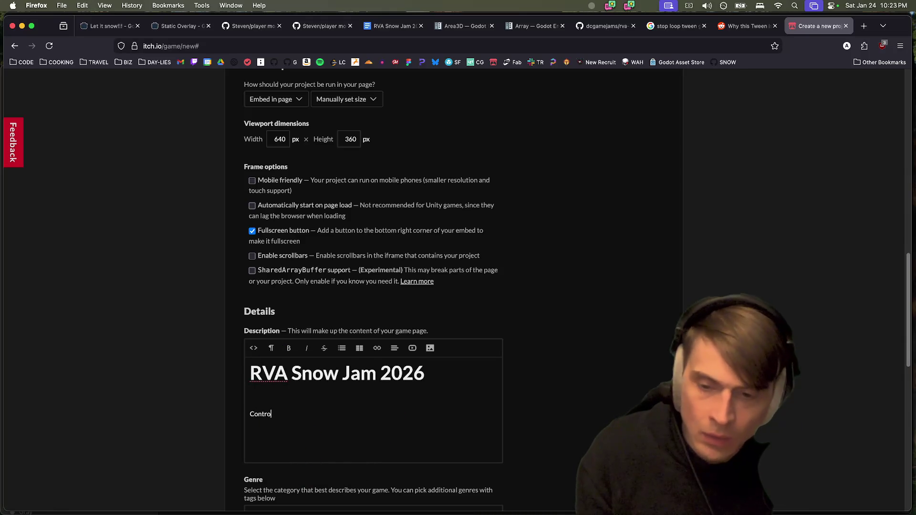
Add a WASD controls bullet and a new Heading 2 line
click(353, 351)
click(374, 387)
text(WA)
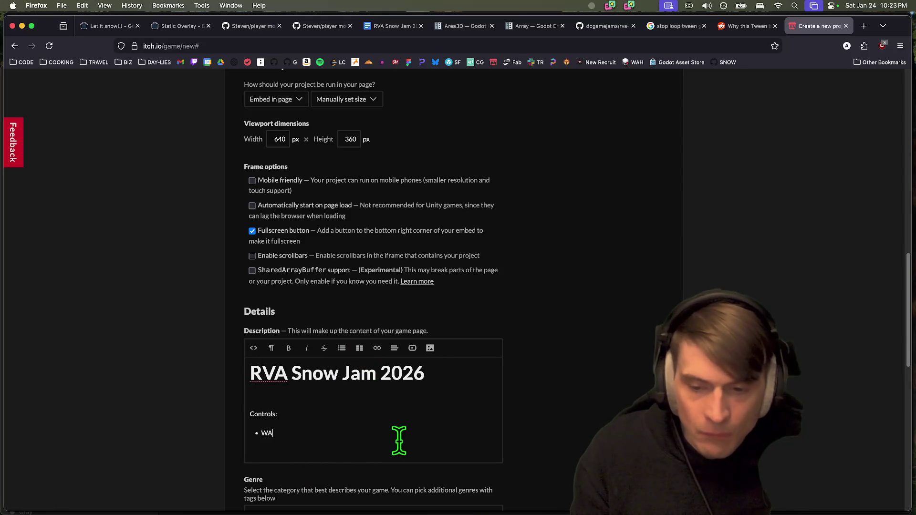
key(Return)
key(Return)
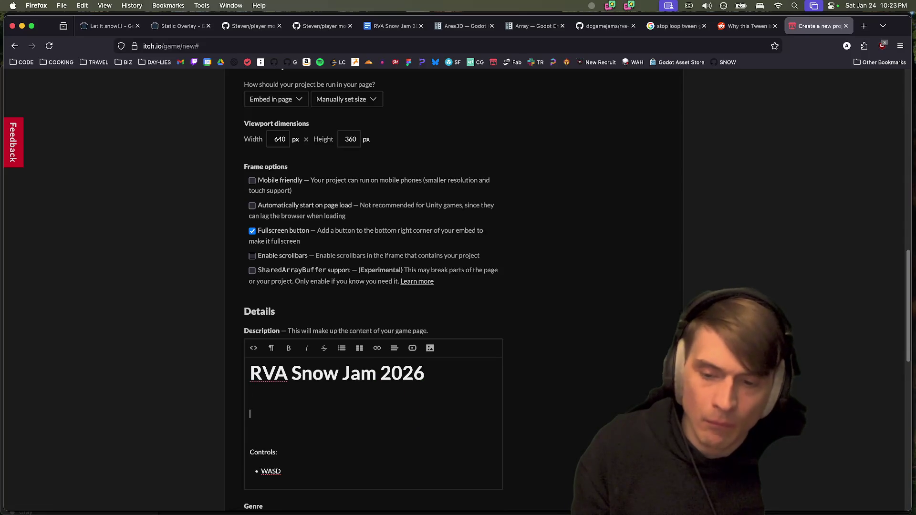
click(271, 348)
scroll(304, 446, down, 2)
click(302, 440)
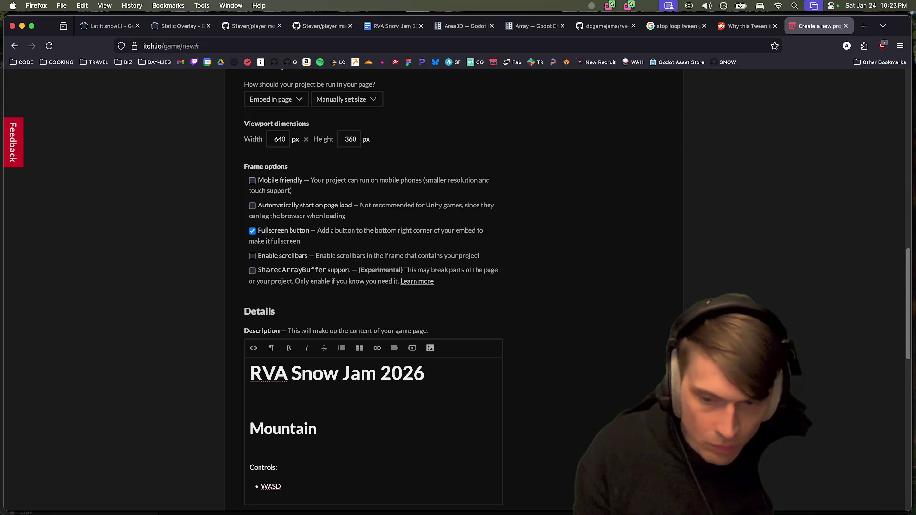
Replace the heading text so the tagline ends 'Give in. Repeat.'
key(alt+BackSpace)
text(Climb.)
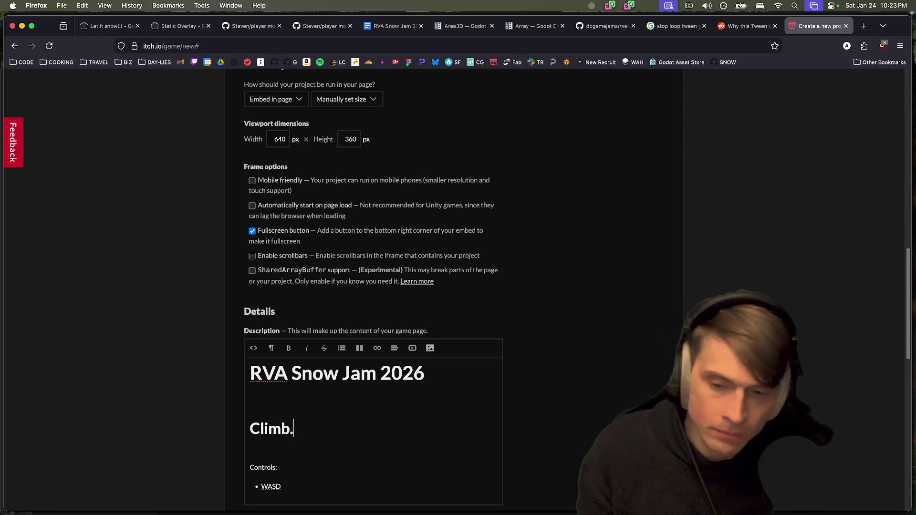
text(Give in. Repea)
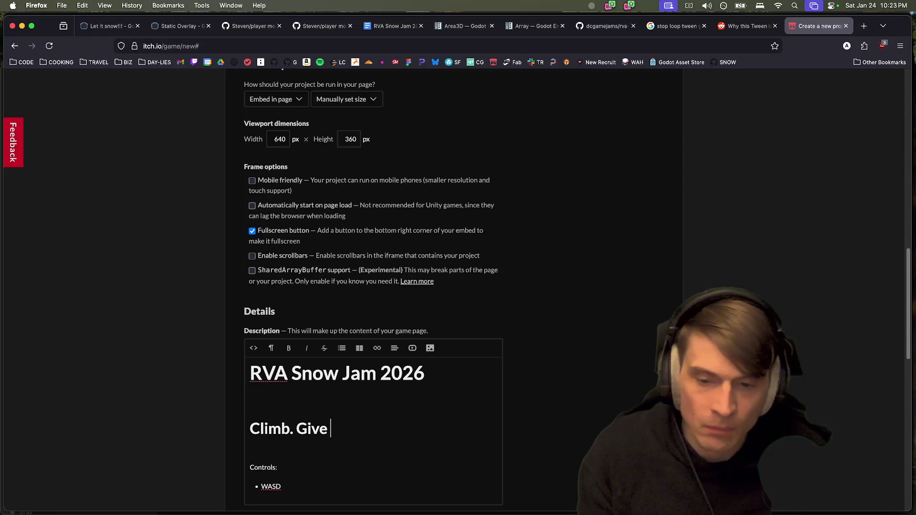
text(t.)
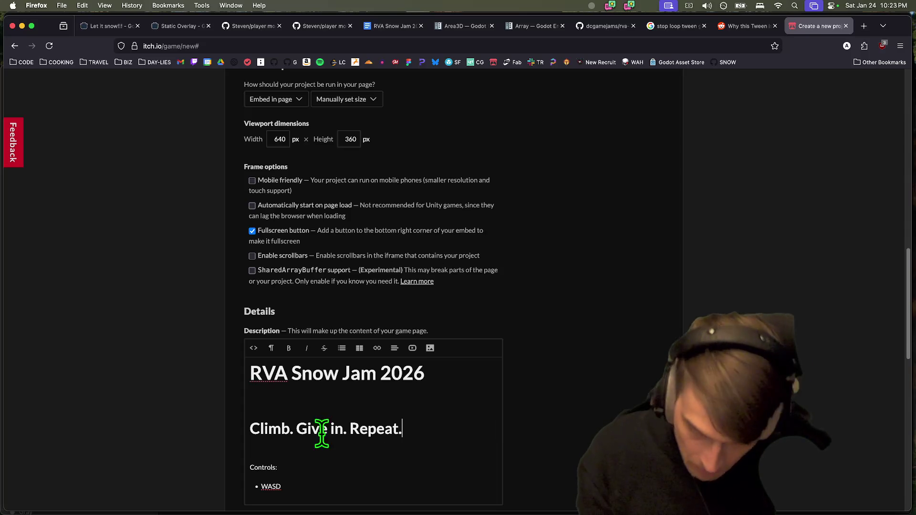
scroll(601, 398, down, 5)
Save & view the rva-snow-jam page, then open Edit theme
scroll(568, 382, down, 6)
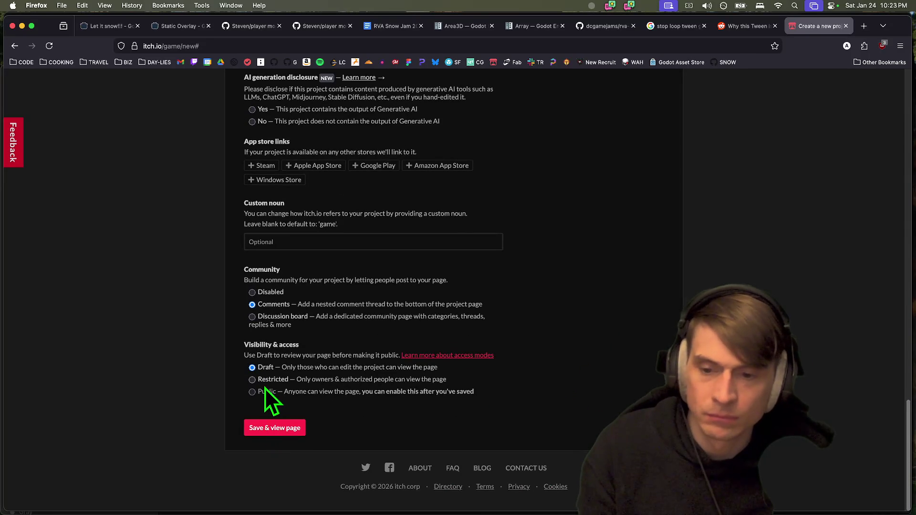
click(269, 427)
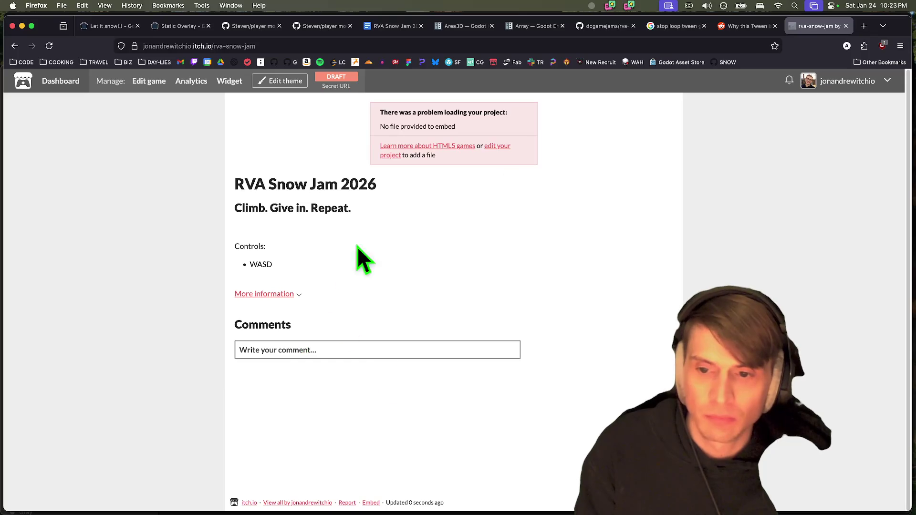
click(284, 83)
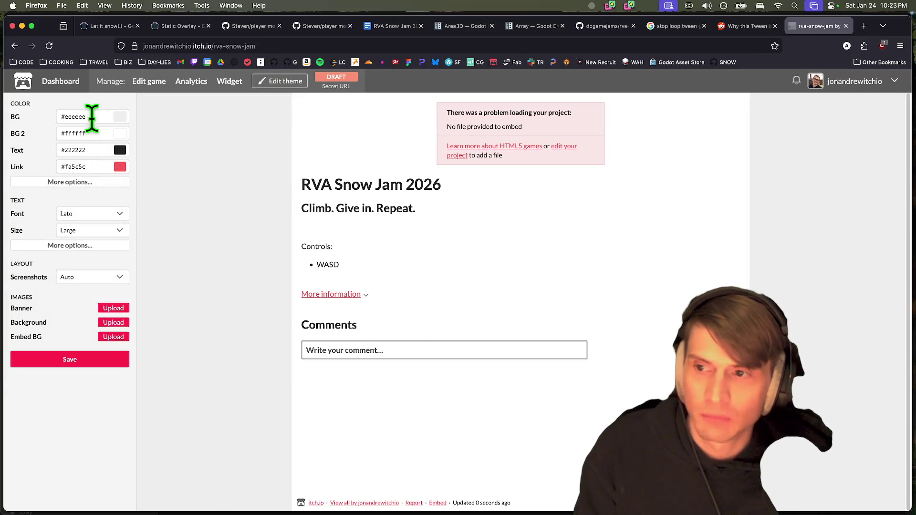
Set the page theme to a #000000 background, #2a2a2a secondary background and #fff text, then save
click(106, 117)
text(#000000)
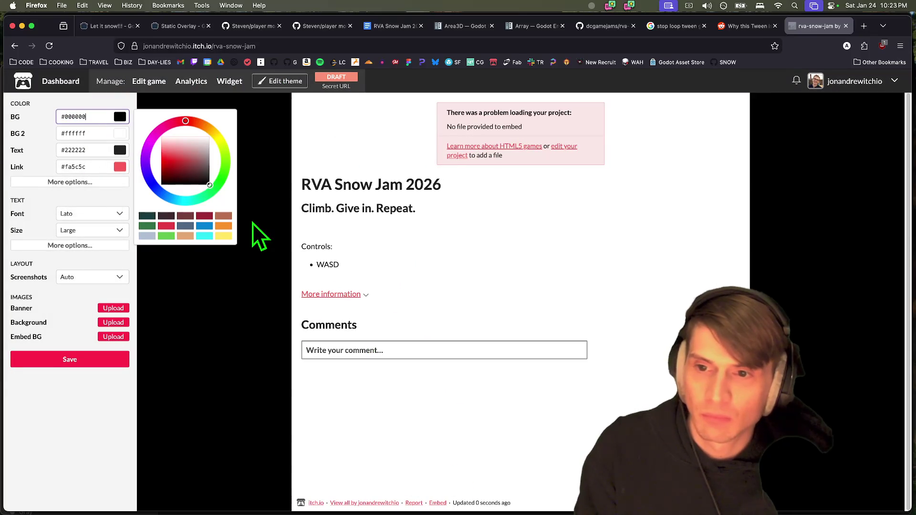
click(111, 134)
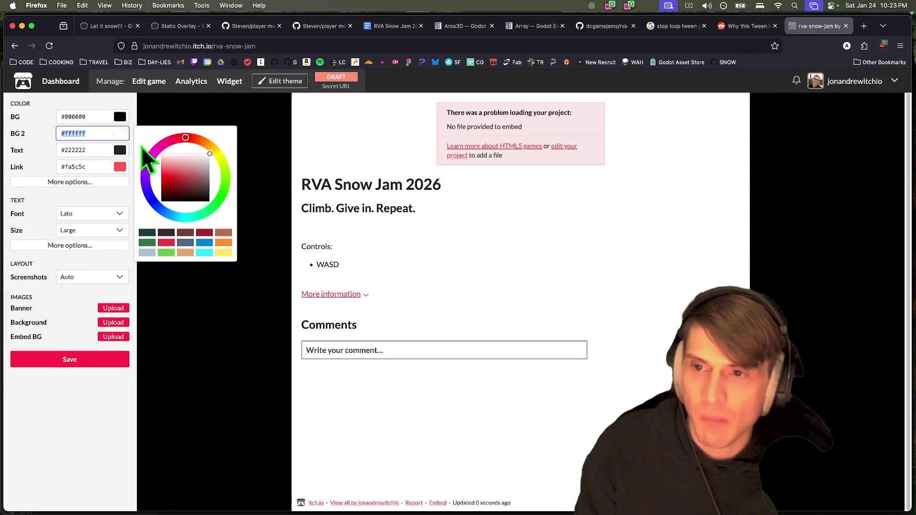
text(#000000)
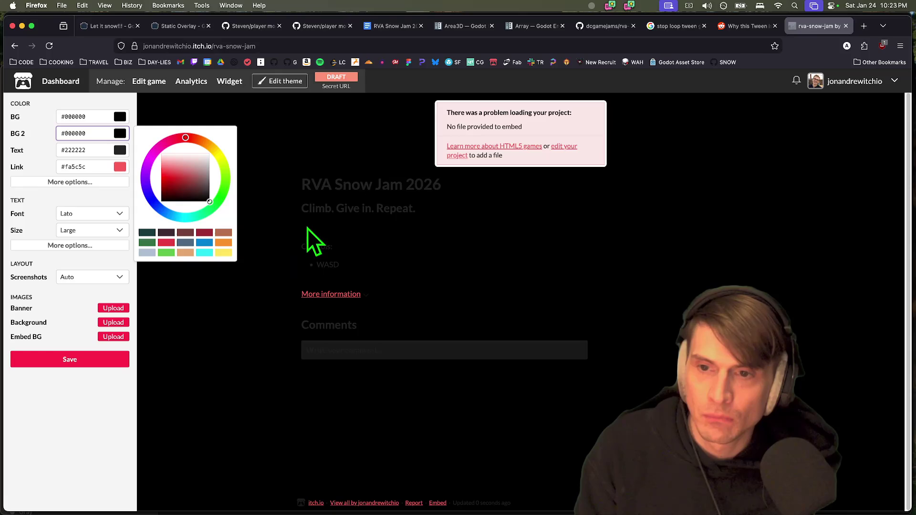
mouse_move(208, 200)
mouse_down()
mouse_move(200, 194)
mouse_move(227, 189)
mouse_up()
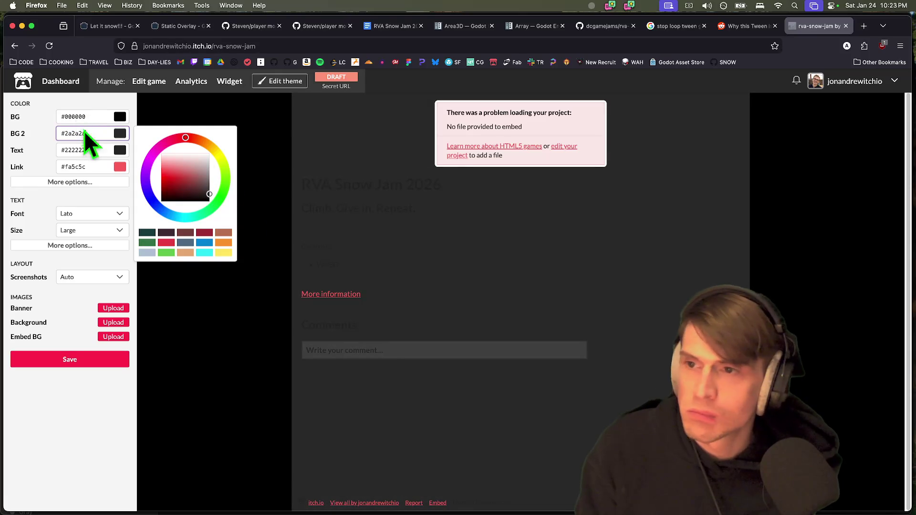
click(93, 150)
text(#fff)
key(Tab)
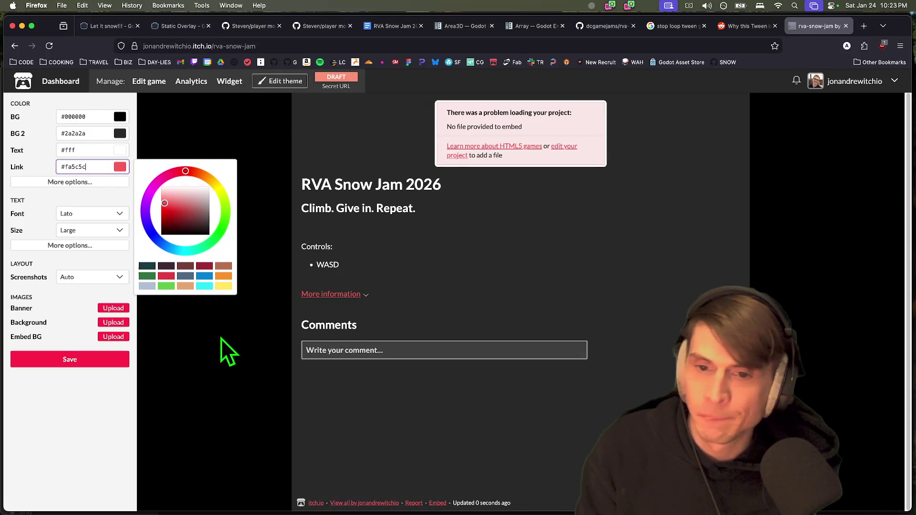
click(73, 361)
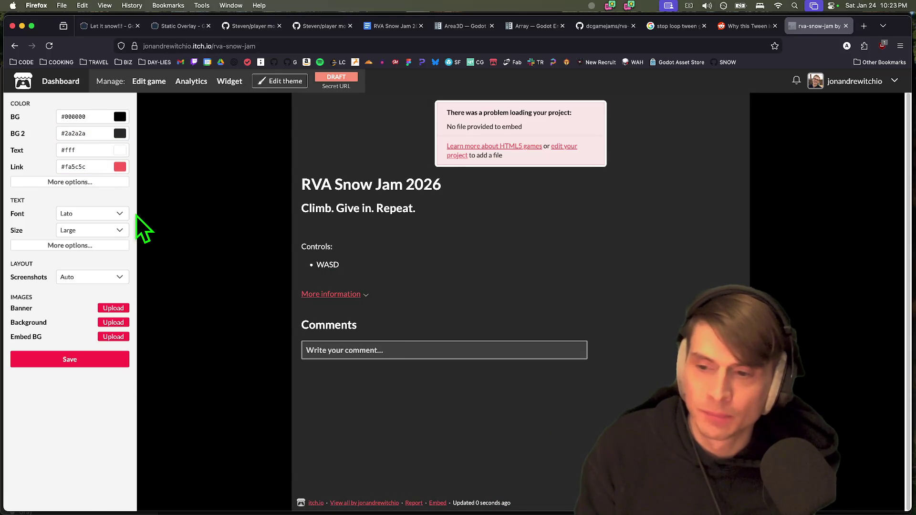
click(77, 362)
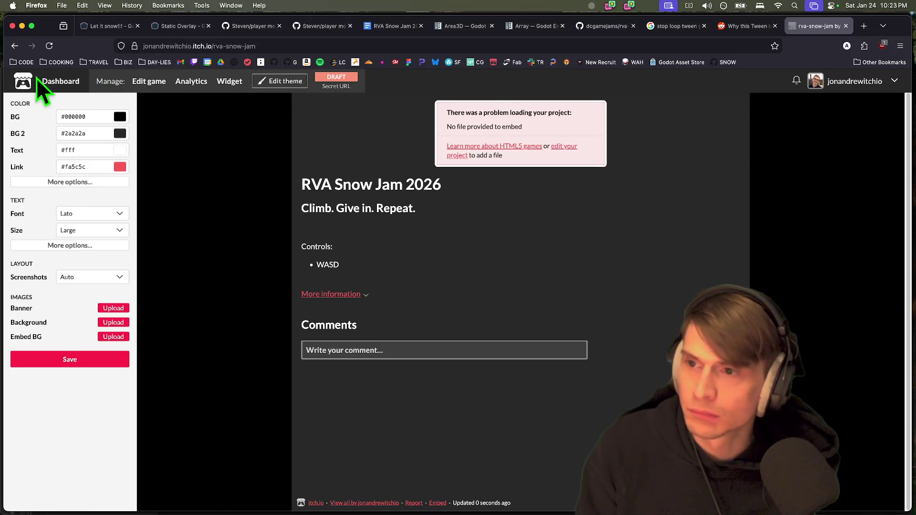
Reopen the rva-snow-jam game page from the Dashboard and select the project name in its address
click(67, 82)
scroll(170, 317, down, 8)
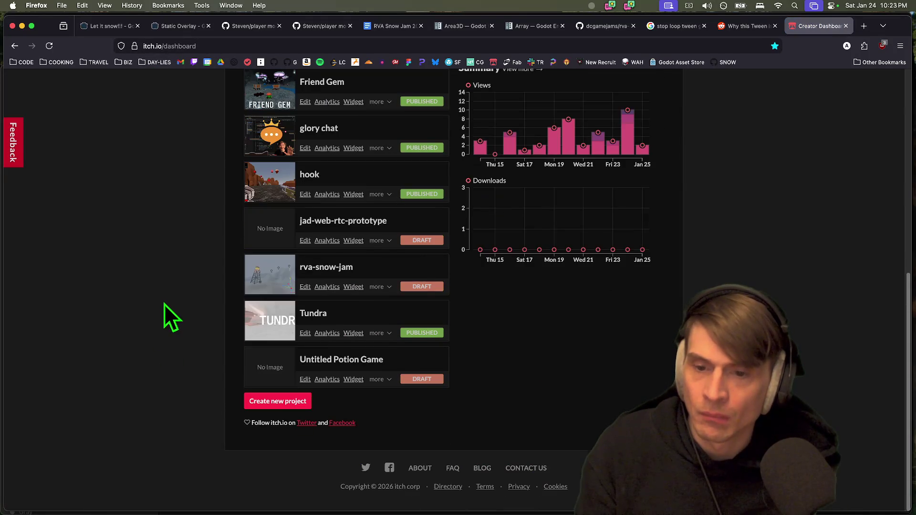
click(315, 268)
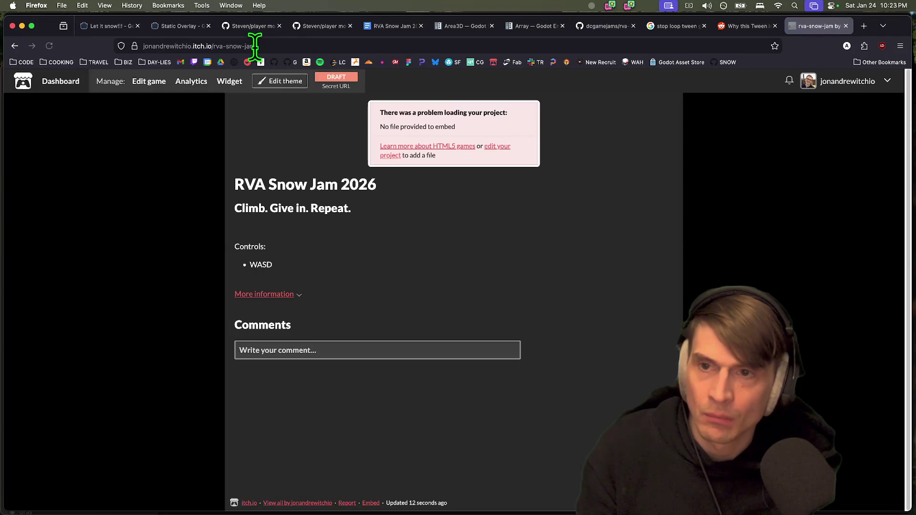
click(253, 46)
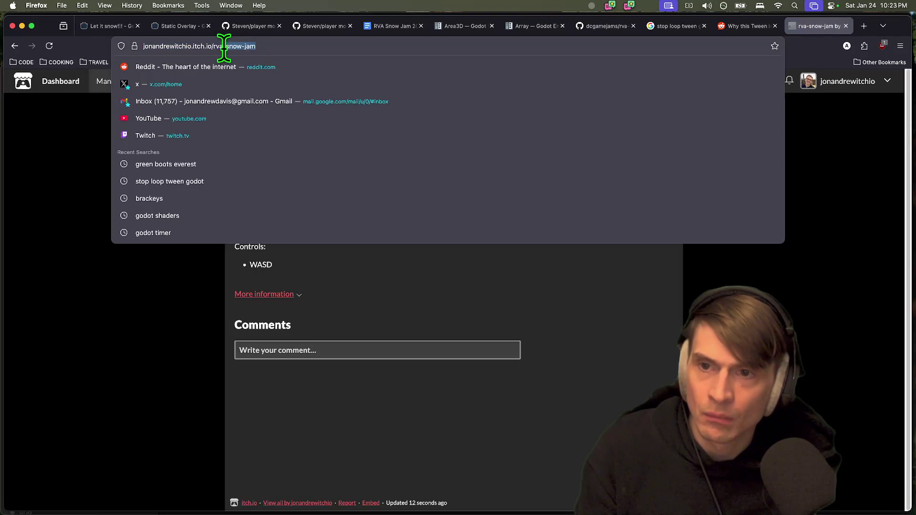
click(668, 349)
key(super+Tab)
key(super+Tab)
key(super+Tab)
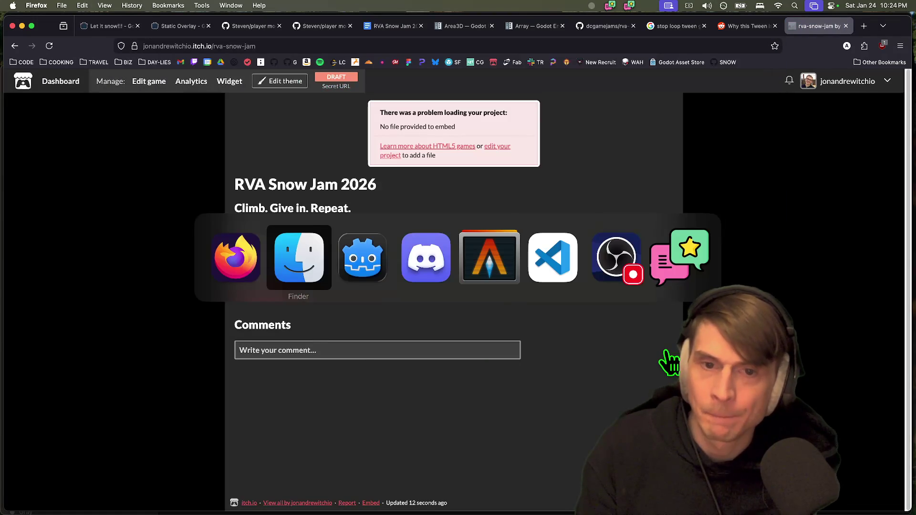
Change the recalled butler push command's project from friendgem to rva-snow-jam, then copy the whole line
text(b)
key(ctrl+c)
text(butler)
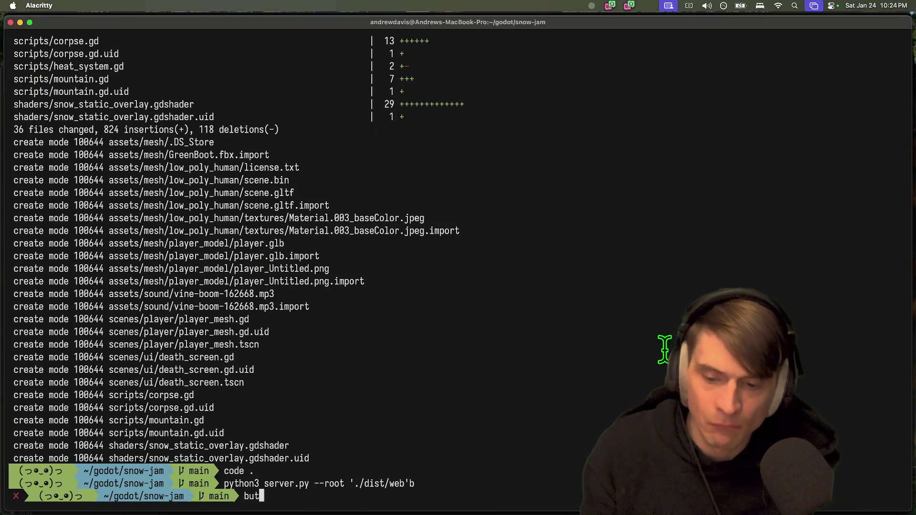
key(Right)
key(Left)
key(Left)
key(Left)
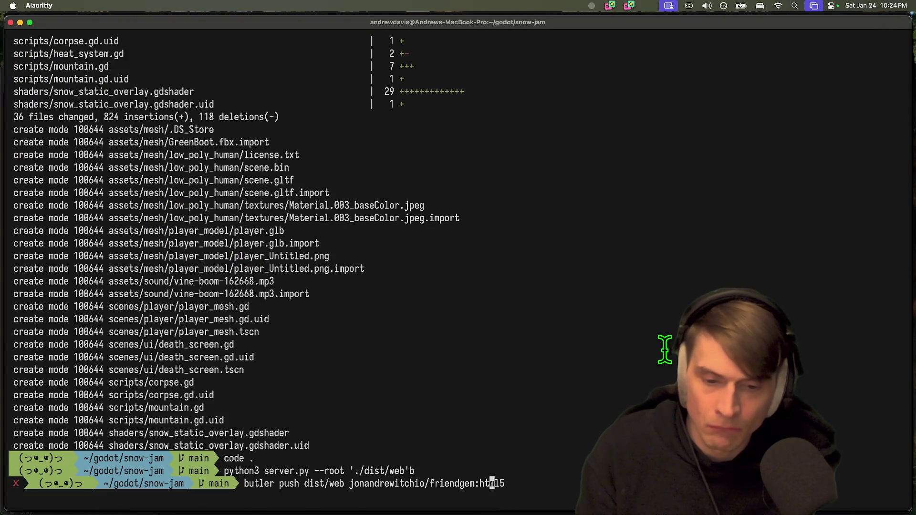
key(BackSpace)
key(BackSpace)
key(BackSpace)
key(super+v)
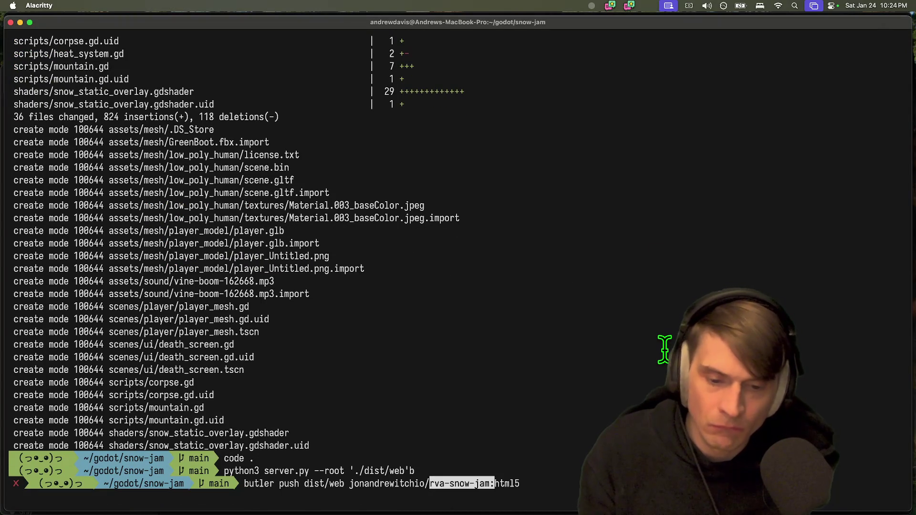
drag(518, 484, 252, 483)
key(super+Tab)
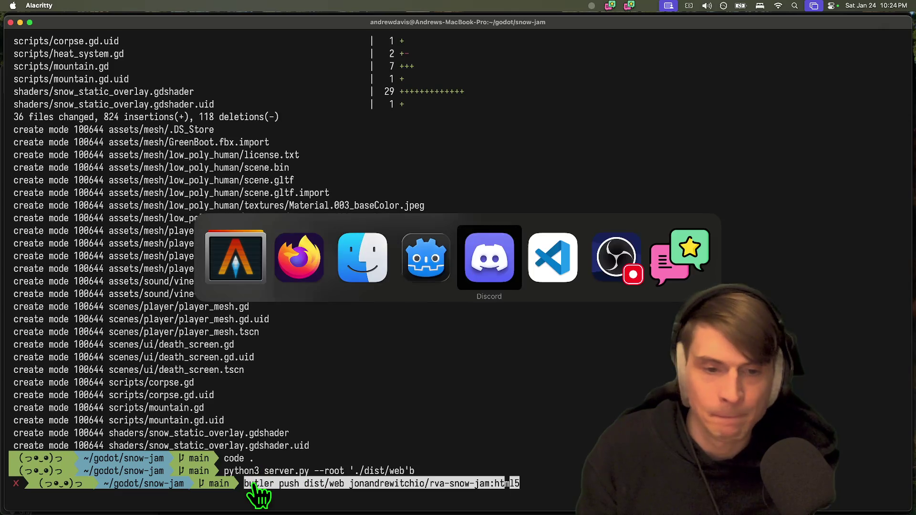
key(Return)
key(Return)
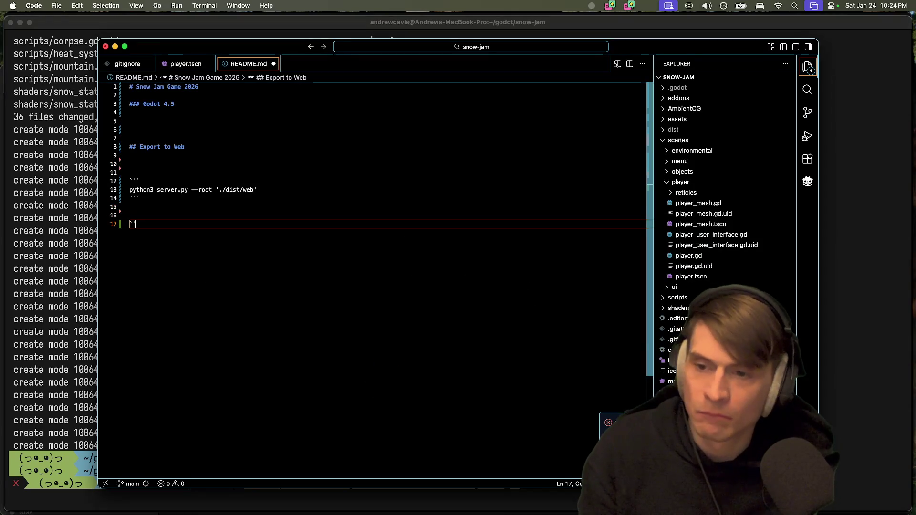
Paste the butler push command into a ``` code block in README.md
text(```)
key(Return)
key(super+v)
key(Return)
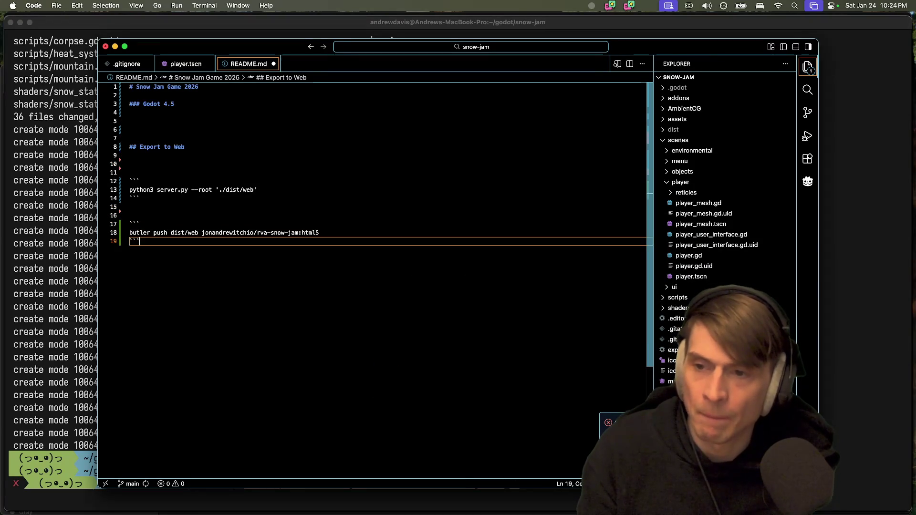
Rewrite the export line as a '- Export to web in godot' bullet with `index.html` in backticks
key(Up)
key(Up)
key(Up)
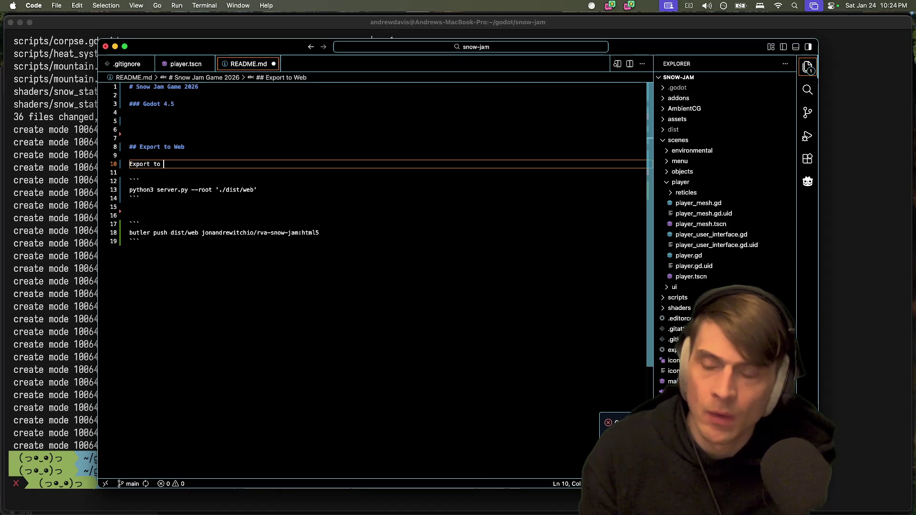
key(super+BackSpace)
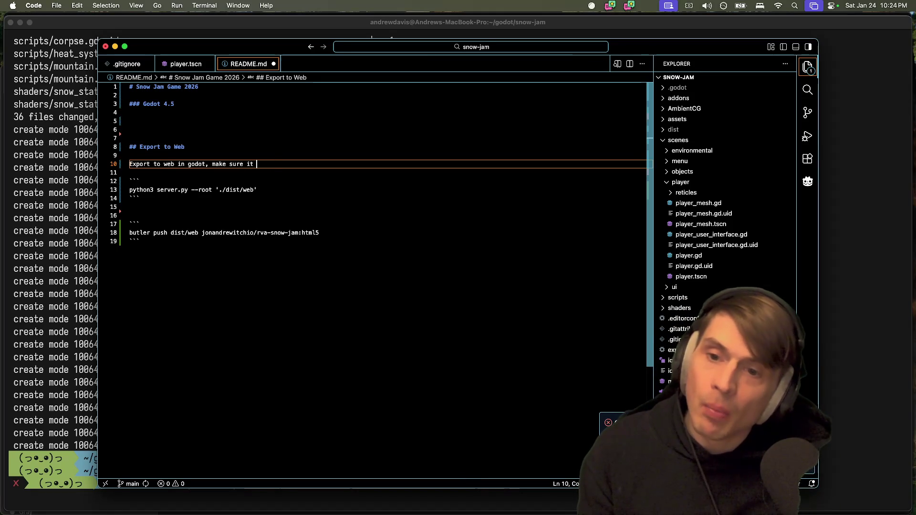
text(the file is i)
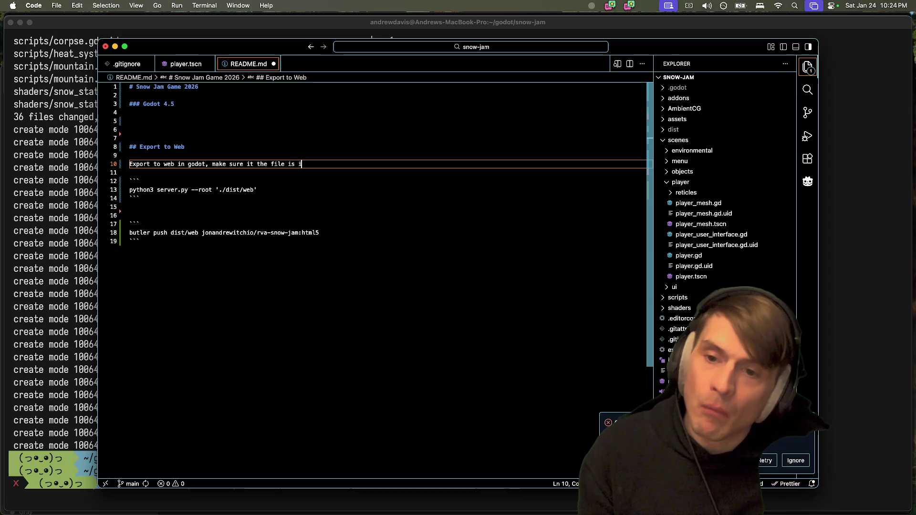
text(ndex.html)
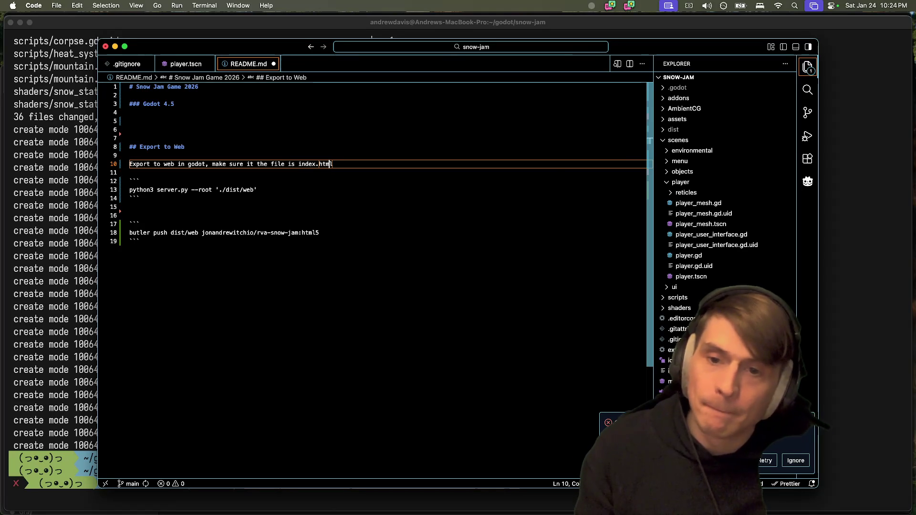
text(`)
key(End)
text(`)
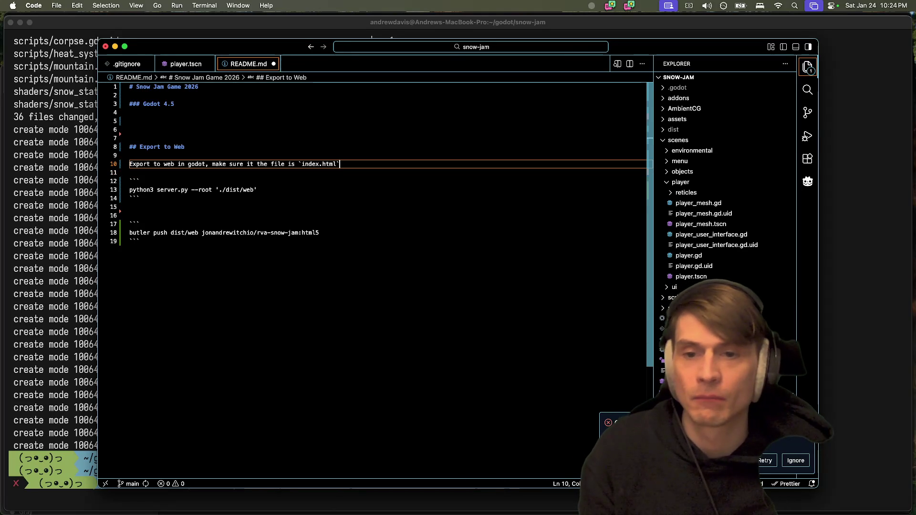
key(Down)
key(Up)
key(Home)
text(-)
Add a '- run the python script' bullet and a blank line between the two code blocks
key(Down)
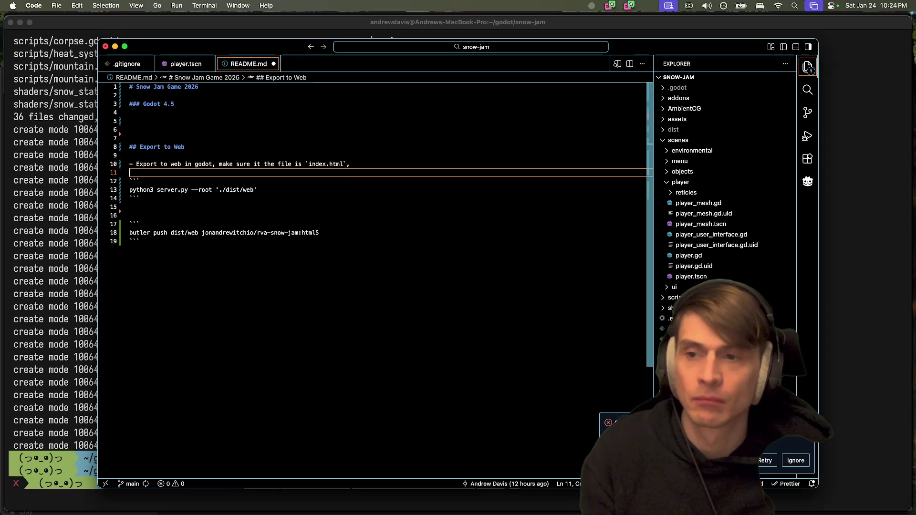
key(Return)
key(Up)
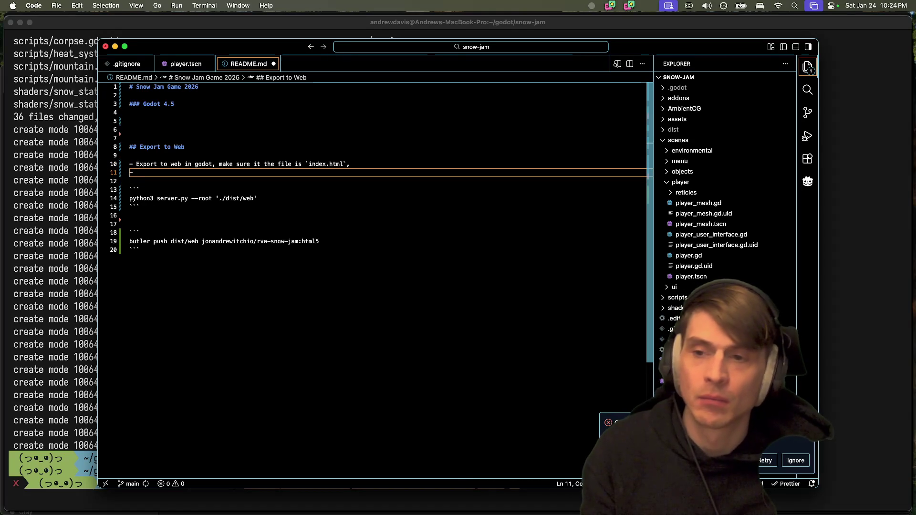
text(e py)
text(pt)
key(Down)
key(Down)
key(Down)
key(Up)
key(Up)
key(Up)
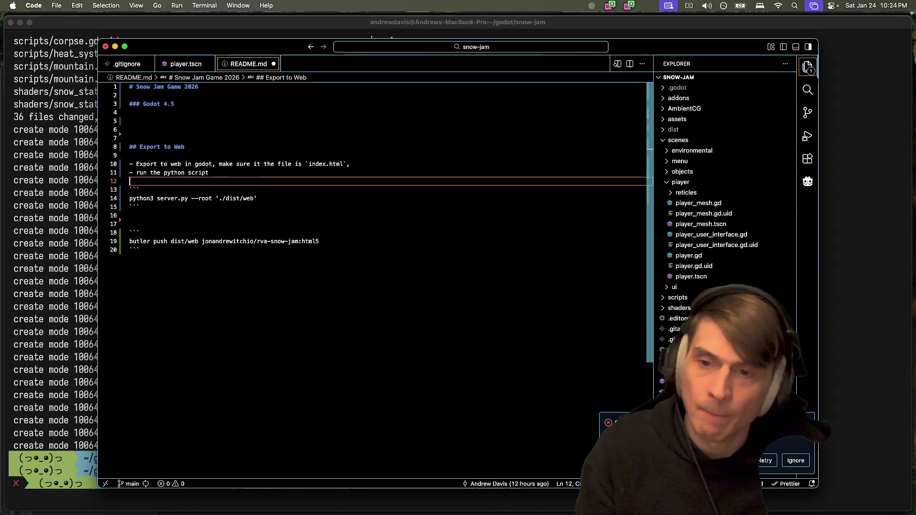
key(Up)
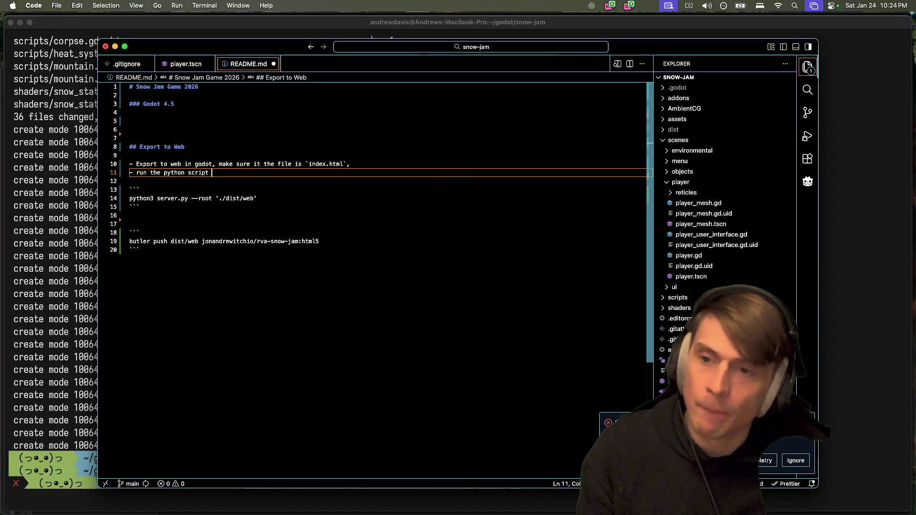
key(Down)
key(Down)
key(Down)
key(Return)
key(Up)
key(Up)
key(Up)
click(308, 169)
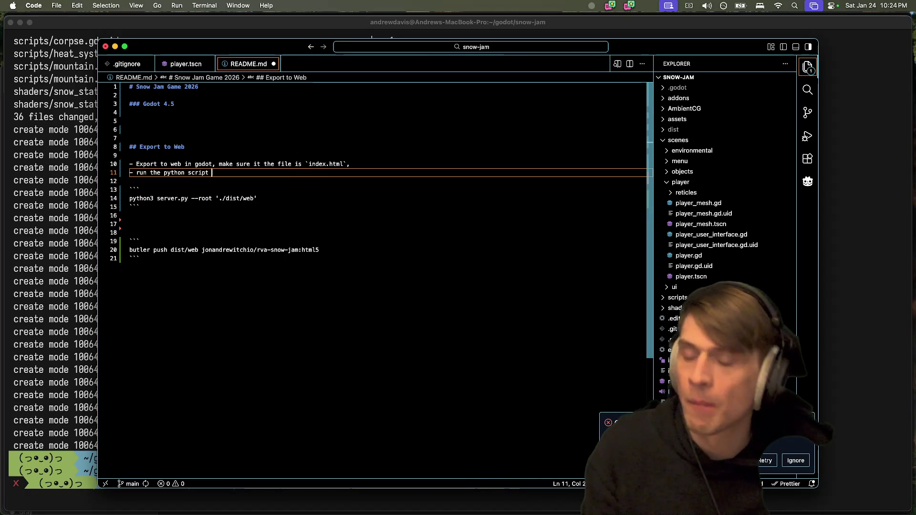
key(Up)
key(Up)
key(Up)
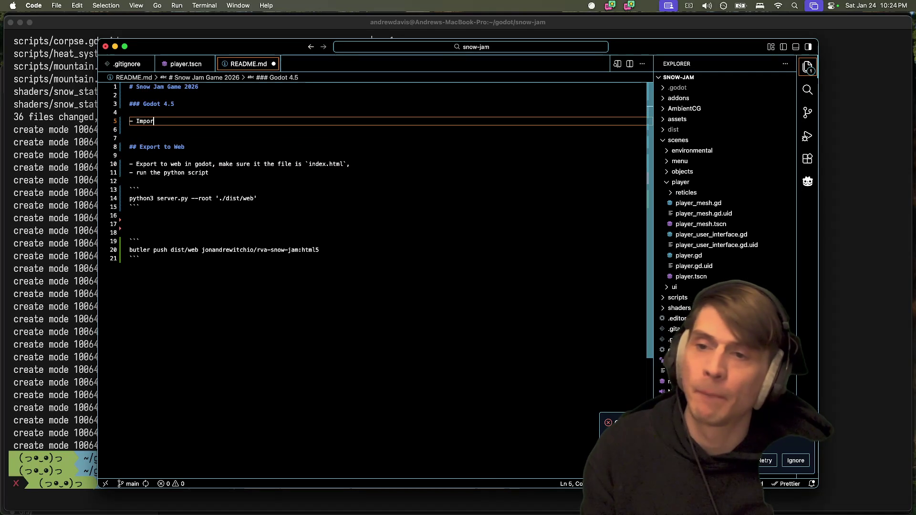
text(t into Godot)
Add the 'Climb. Die. Repeat.' tagline under the title and a '???'/'Profit' bullet
key(Return)
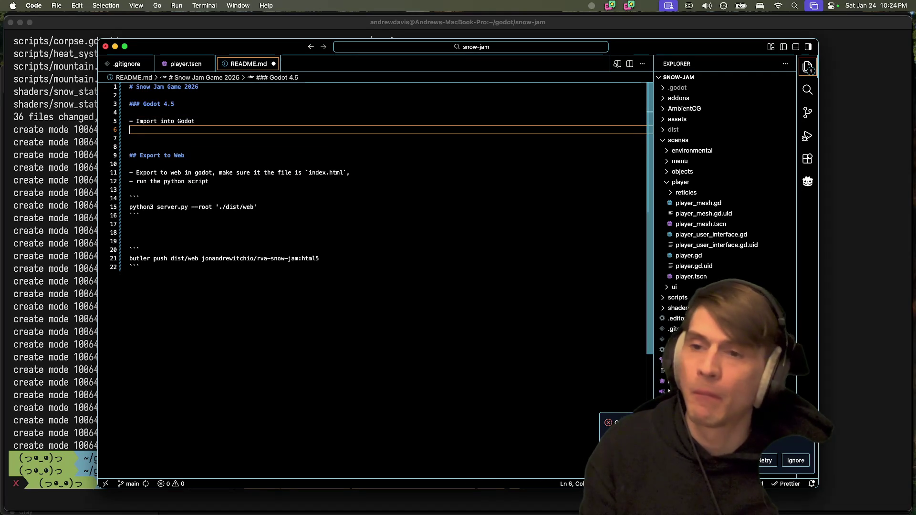
text(-)
click(329, 147)
click(337, 323)
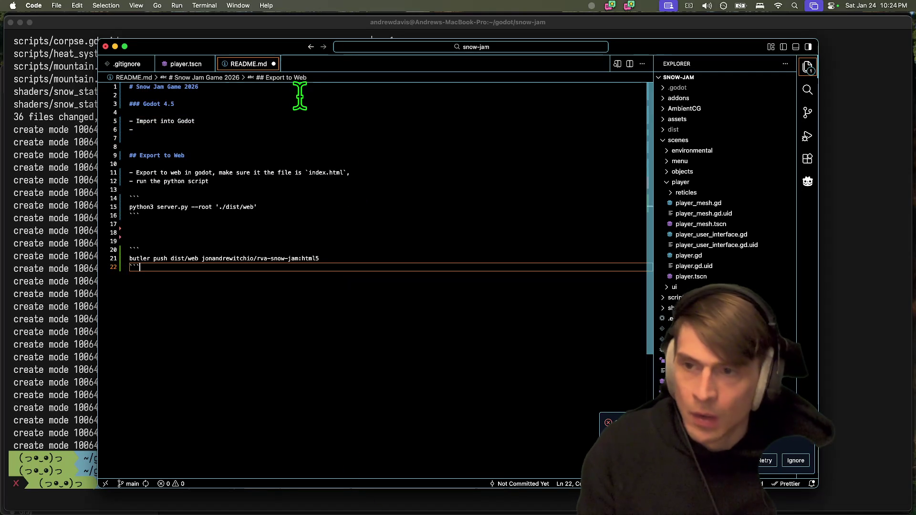
click(302, 89)
key(Return)
key(Return)
text(Climb. Die. Repeat)
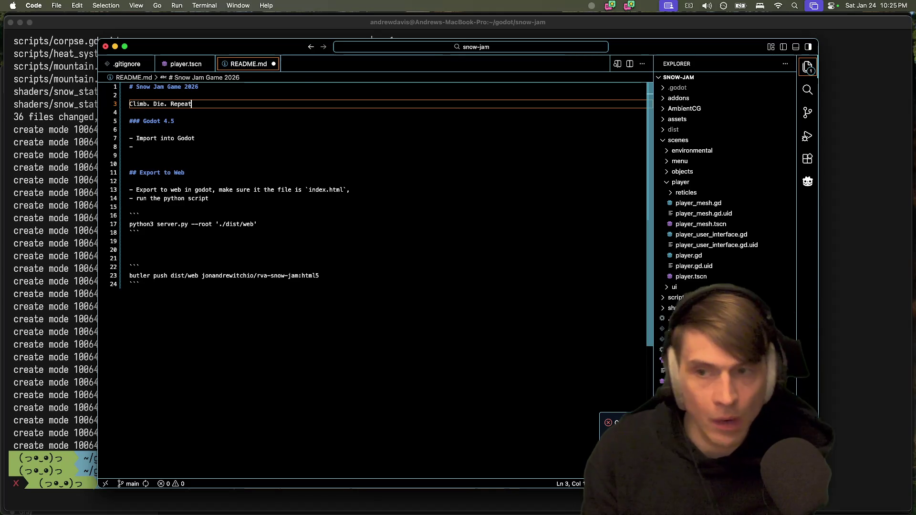
click(390, 311)
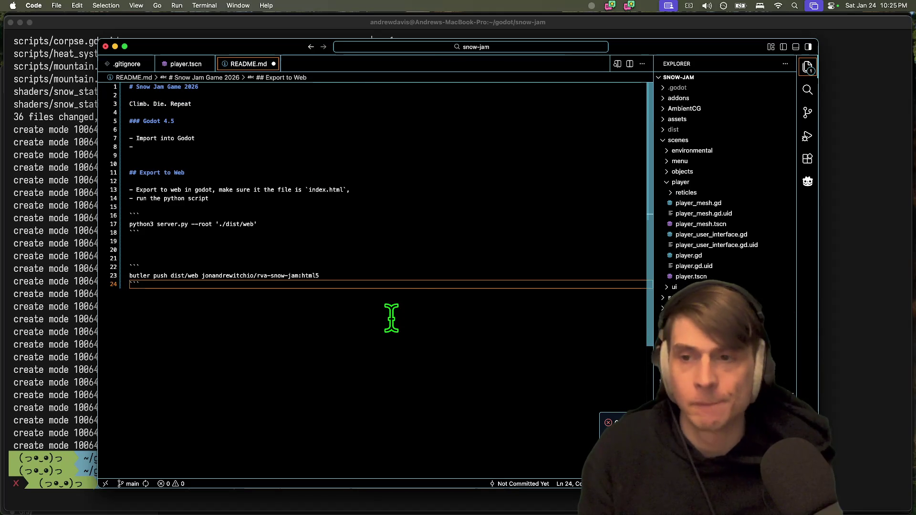
click(382, 114)
click(381, 103)
text(.)
click(331, 146)
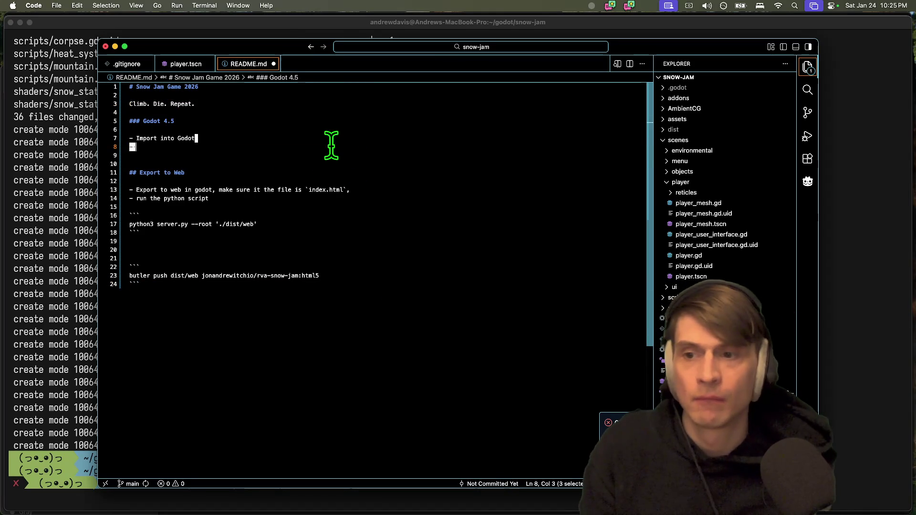
text(???)
key(Return)
text(- Profit)
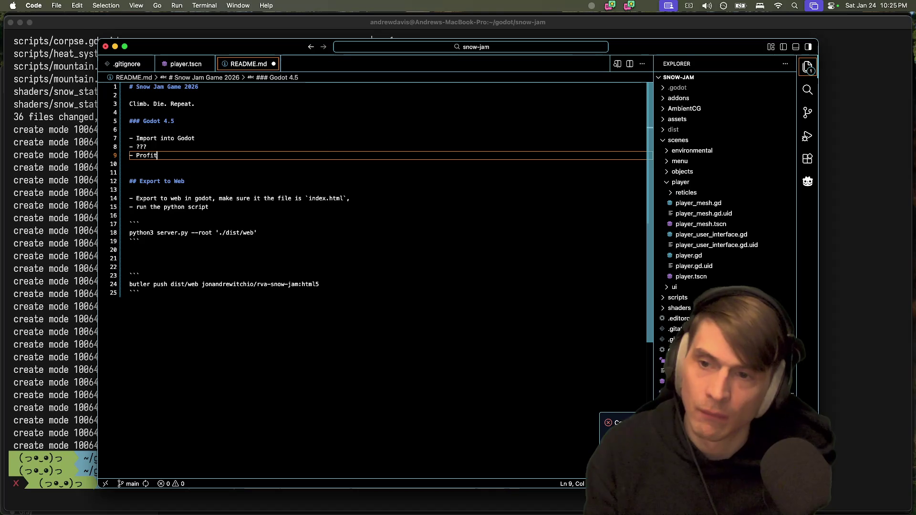
Add an 'Export to itch' bullet above the butler push command
click(434, 384)
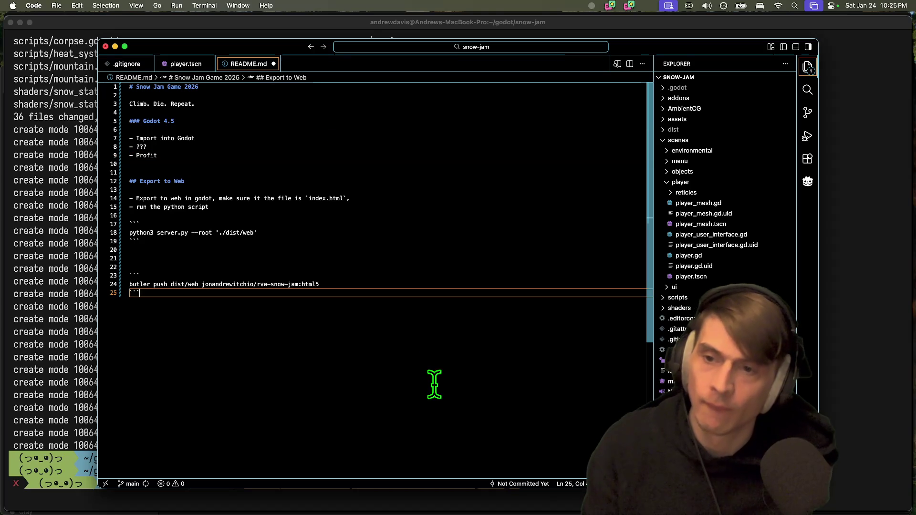
key(Up)
key(Up)
key(Up)
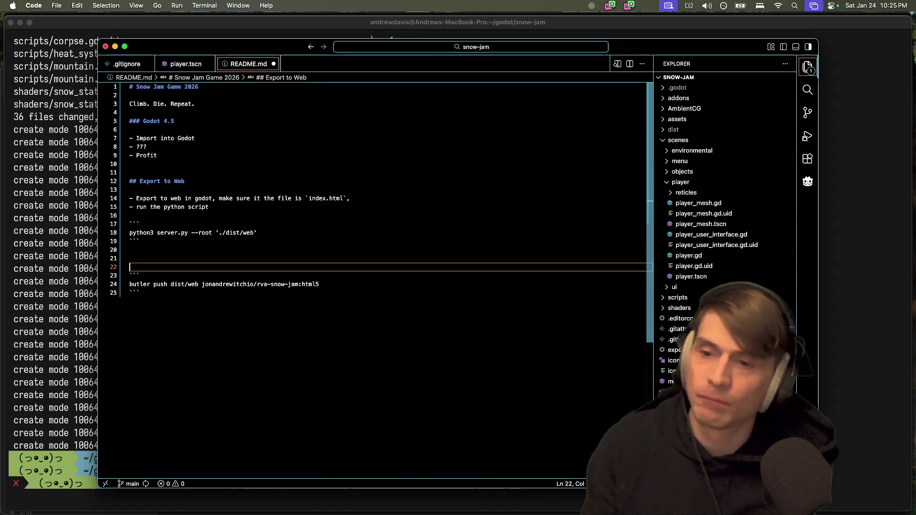
text(- Export to itch)
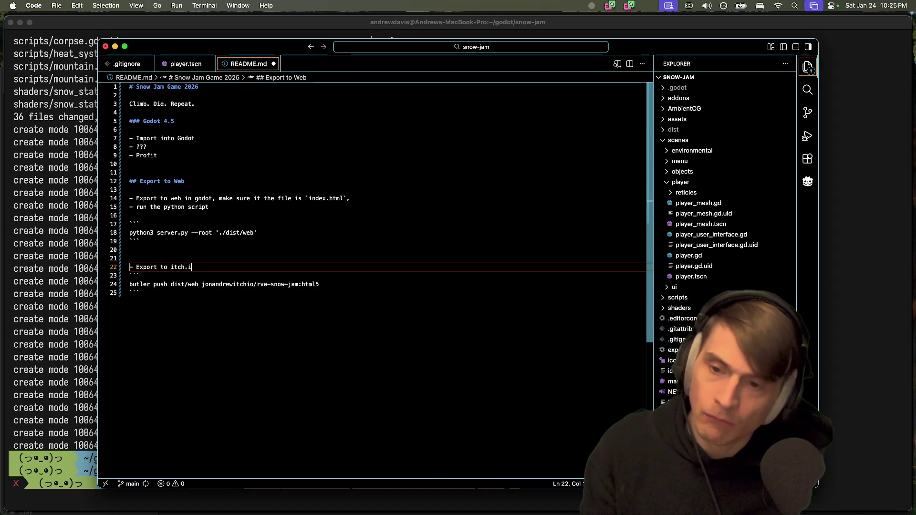
key(Return)
click(409, 301)
Copy the itch.io game page address and paste it on a new line under the tagline
key(super+Tab)
click(296, 43)
key(super+Tab)
click(129, 103)
key(End)
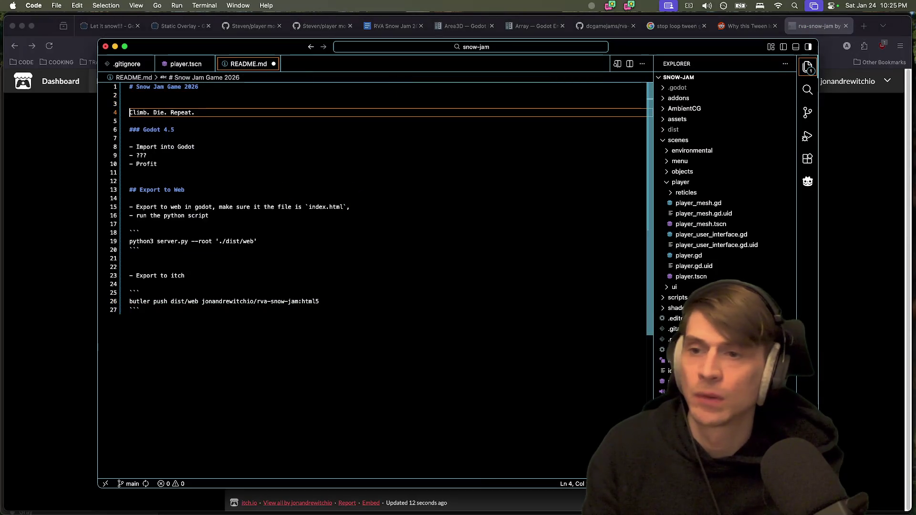
key(Return)
key(Return)
key(Return)
text(https://jonandrewitchio.itch.io/rva-snow-jam)
Turn the address into a Markdown link under a '## Play Now:' heading
key(shift+Home)
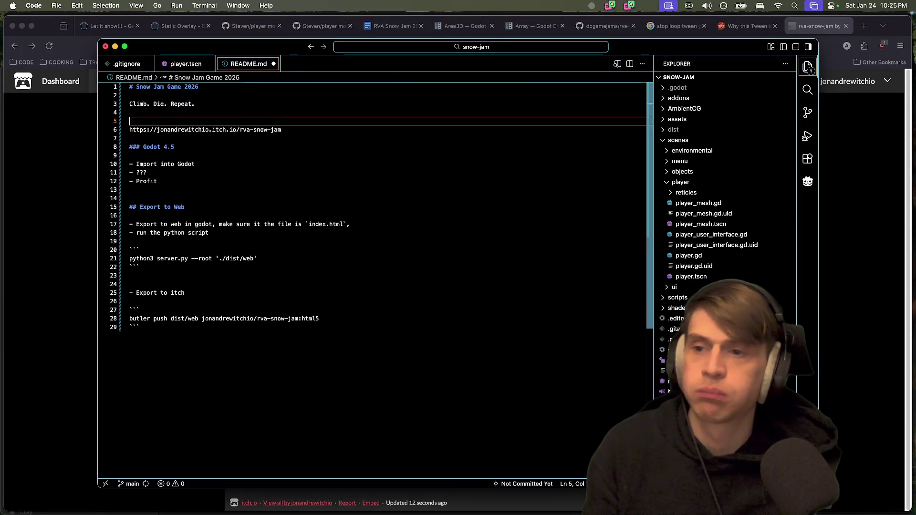
text([)
key(End)
text(()
text(https://jonandrewitchio.itch.io/rva-snow-jam)
key(Home)
text(## pl)
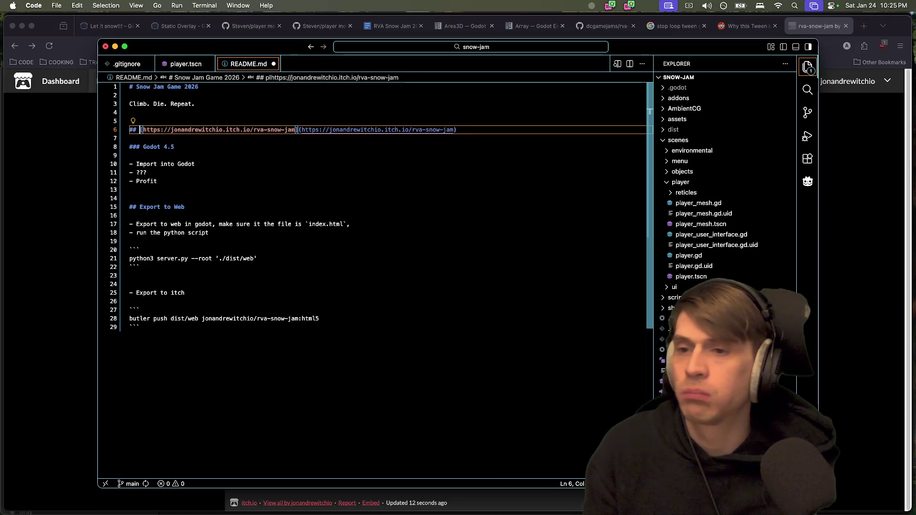
key(BackSpace)
key(BackSpace)
text(Play NOW)
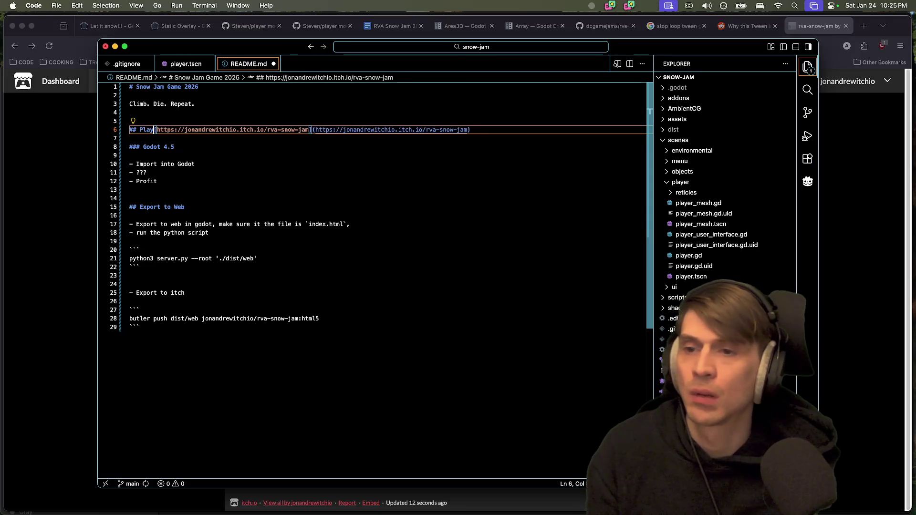
key(BackSpace)
key(BackSpace)
text(ow:)
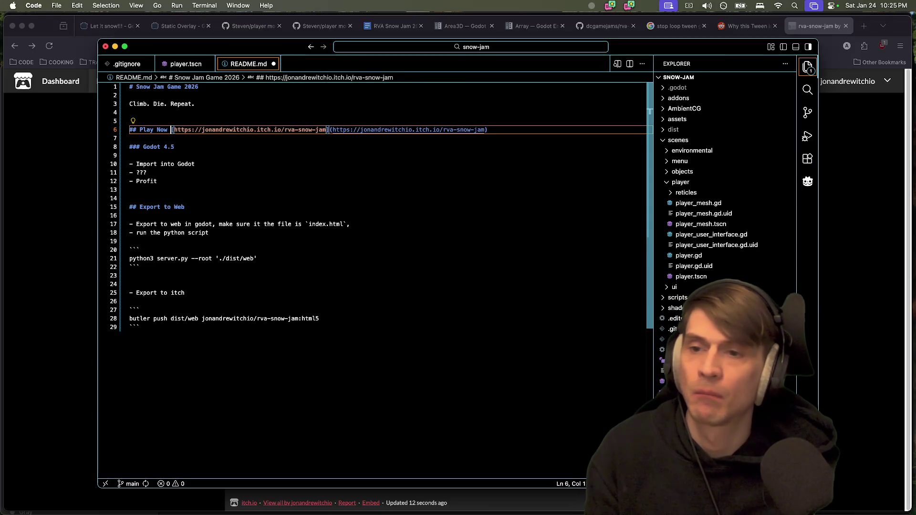
Check the README in the Markdown preview, then close the preview
key(super+shift+p)
key(Escape)
key(super+shift+v)
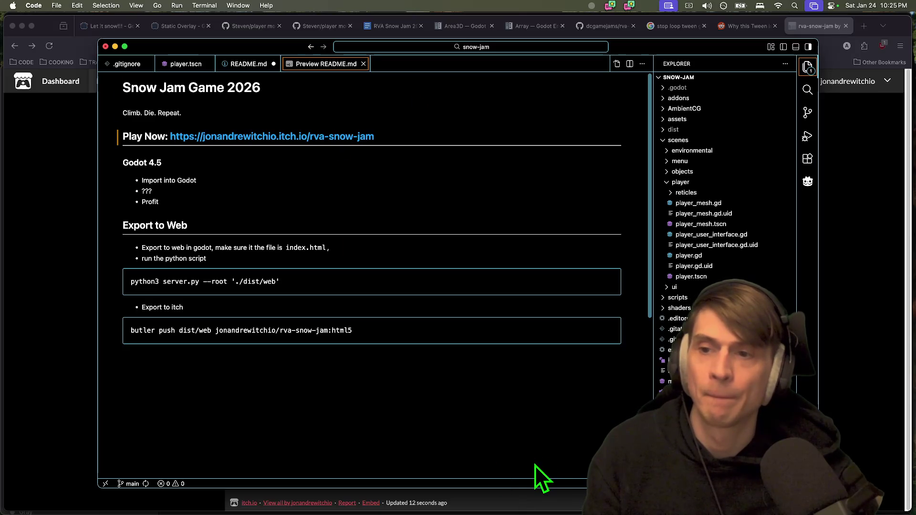
key(super+w)
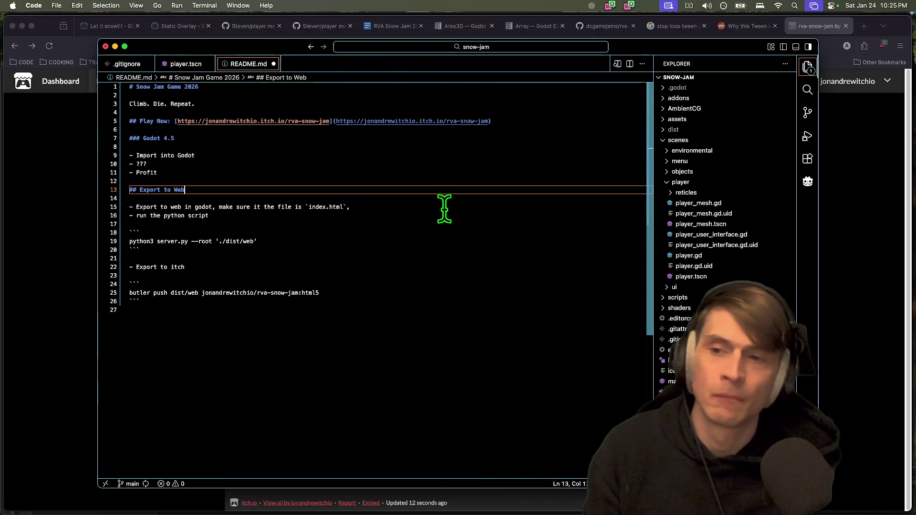
Rename the Godot 4.5 heading to 'Develop locally: Godot 4.5' and save README.md
click(378, 130)
key(Down)
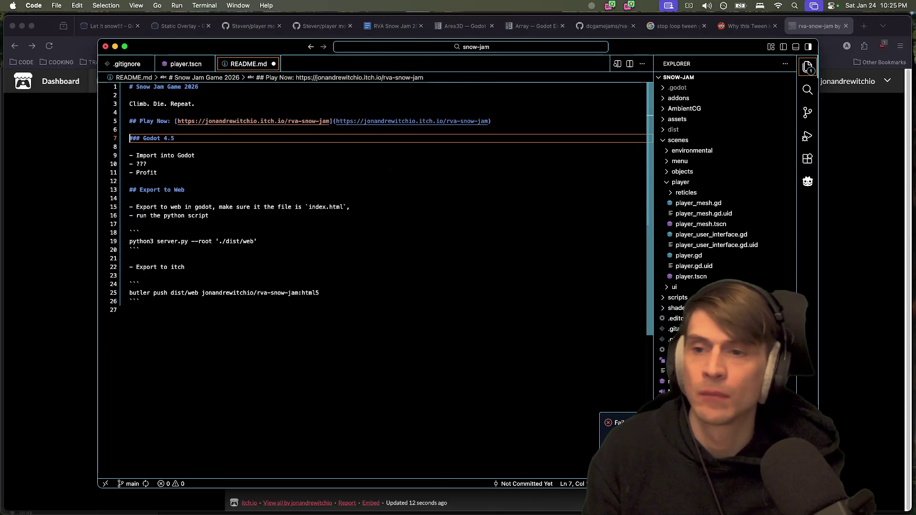
text(Develop locally:)
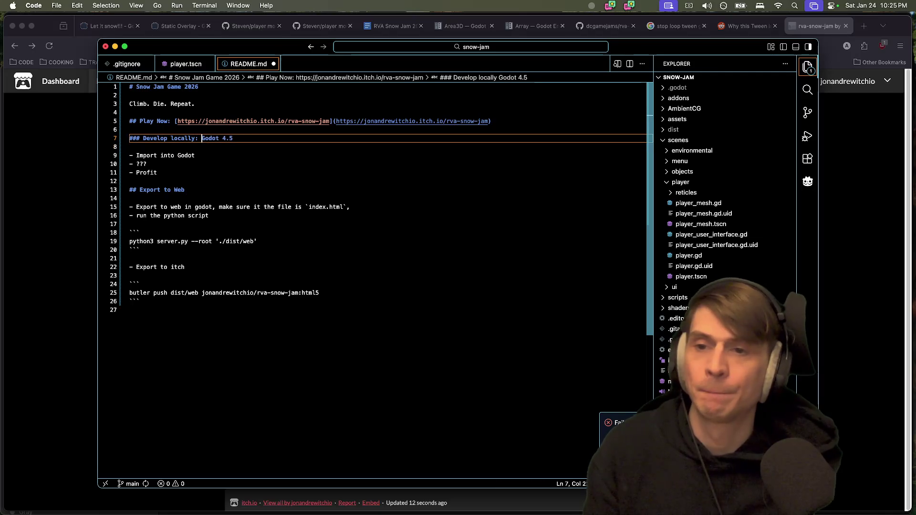
click(281, 310)
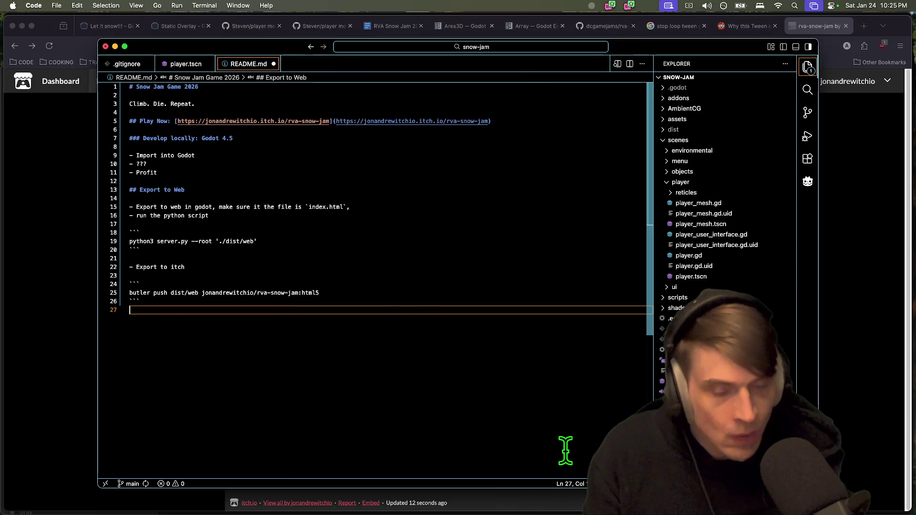
key(super+s)
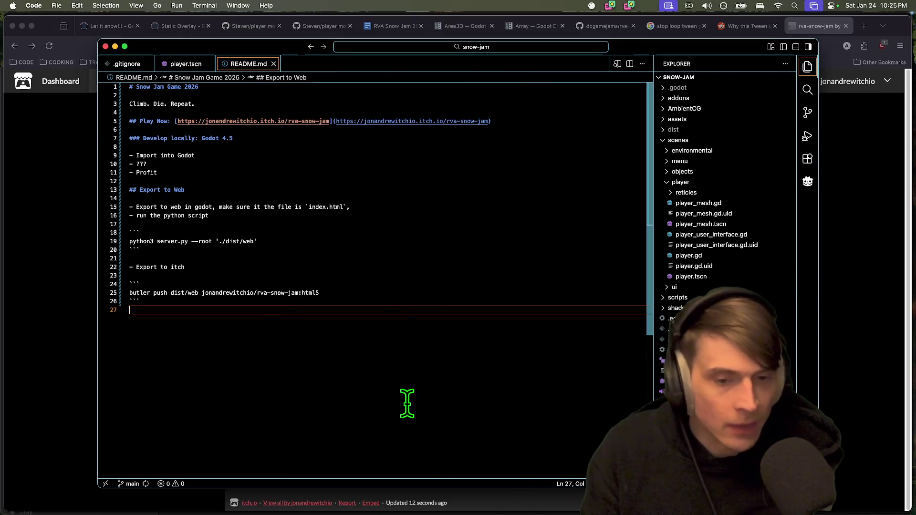
key(super+Tab)
key(super+Tab)
key(super+Tab)
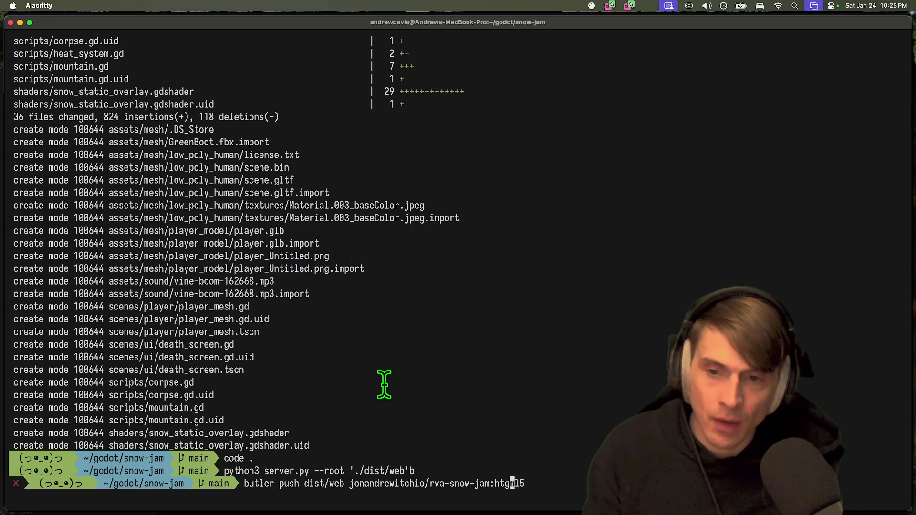
Stop butler and rerun butler push, uploading the 40.39 MiB build to the htgstml5 channel
key(Return)
key(ctrl+c)
key(Up)
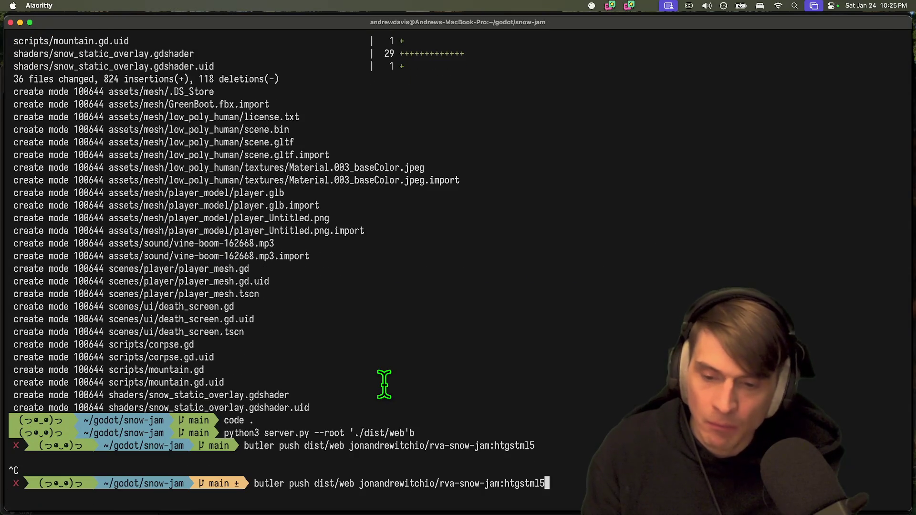
key(Return)
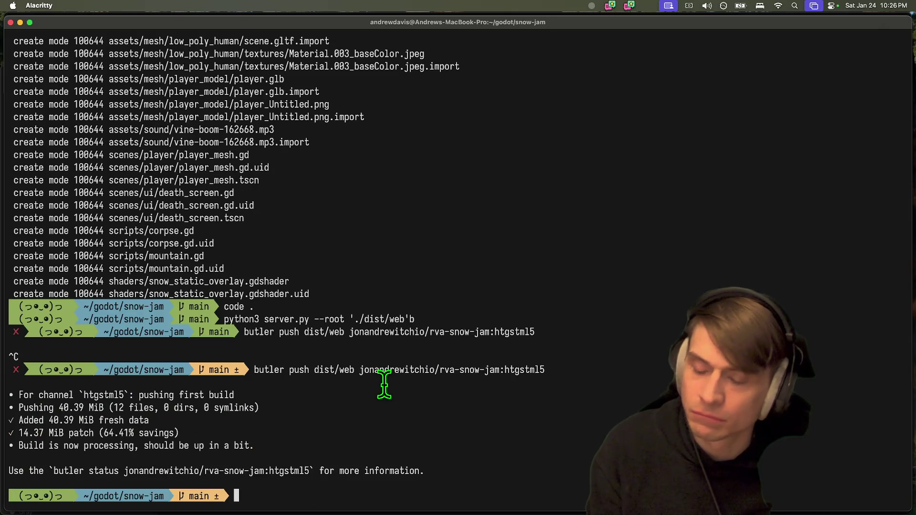
key(super+Tab)
key(super+Tab)
key(super+Tab)
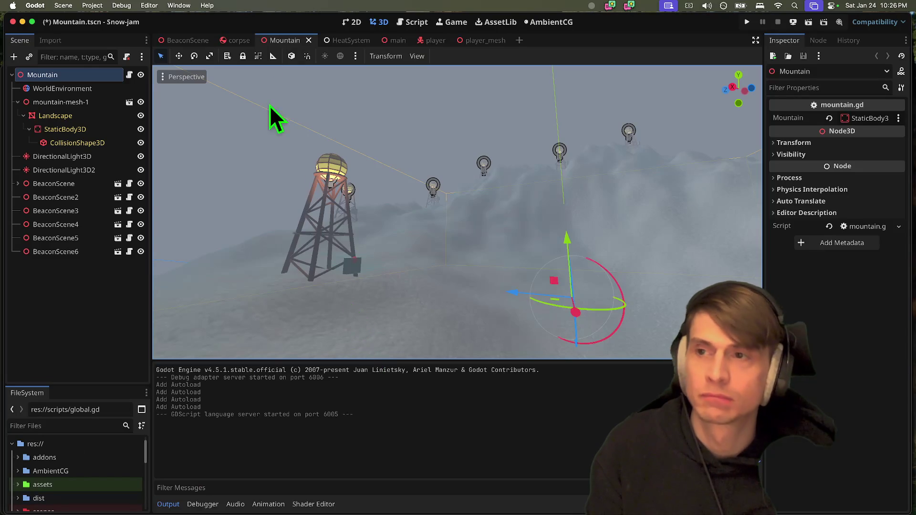
Export the Web (Runnable) preset without debug over dist/web/index.html, confirming the overwrite
click(95, 5)
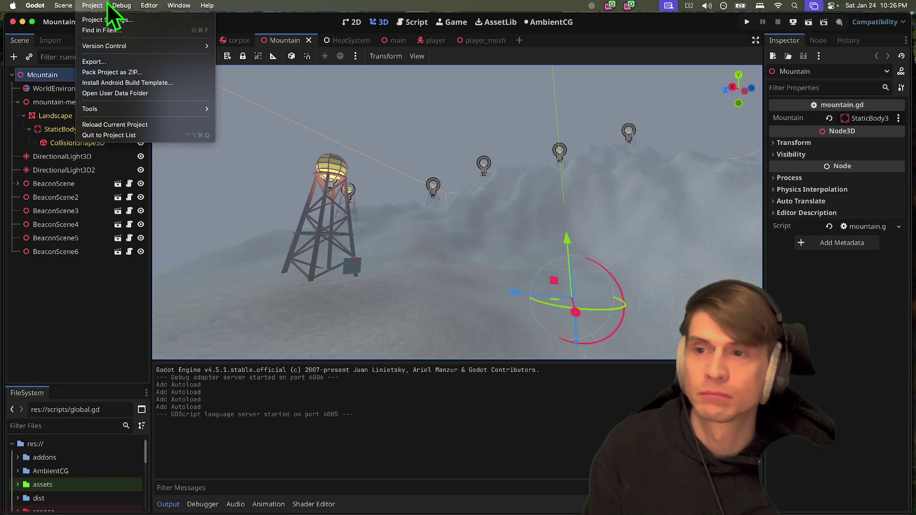
click(105, 62)
click(302, 131)
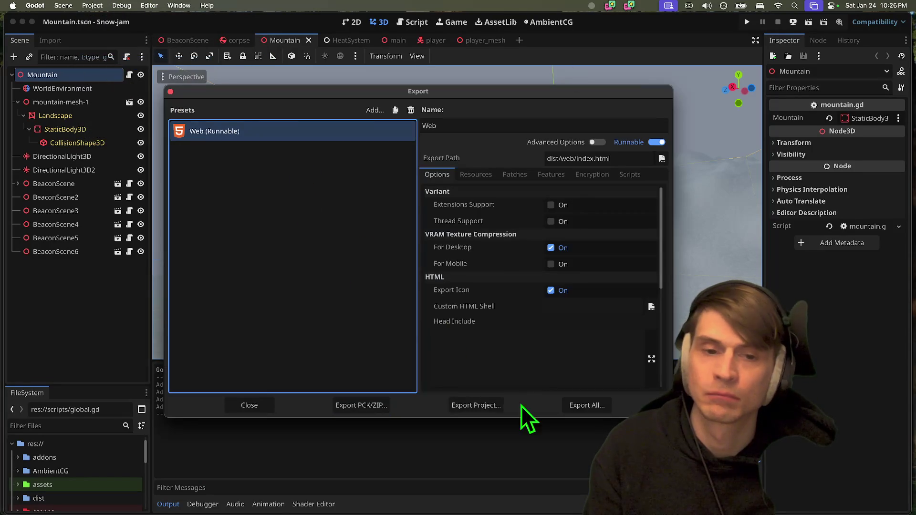
click(496, 410)
click(300, 151)
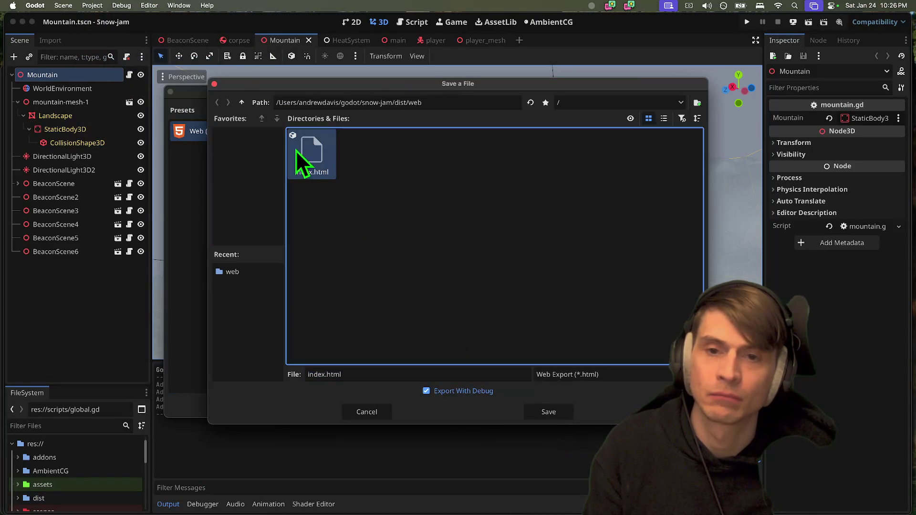
click(562, 417)
click(515, 275)
click(471, 394)
click(541, 414)
click(507, 270)
key(super+Tab)
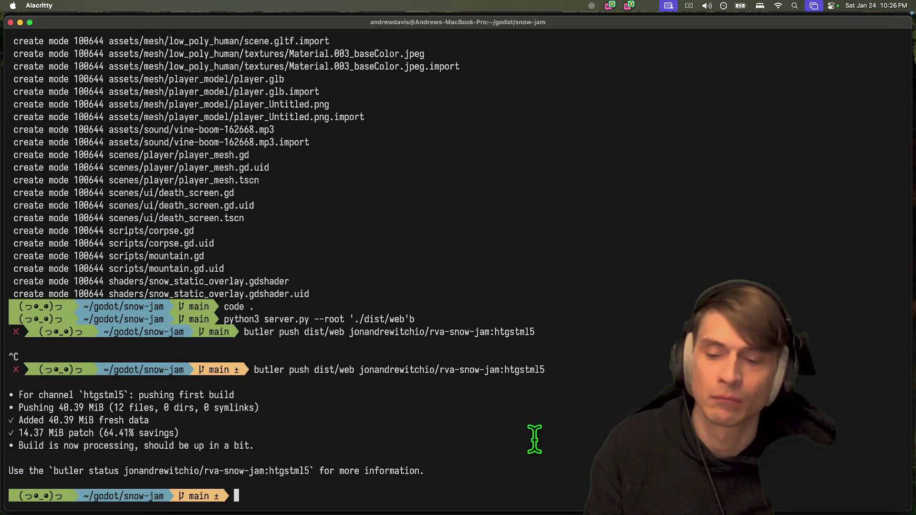
Rerun butler push to upload the new 53.59 MiB web build to htgstml5
key(Up)
key(Return)
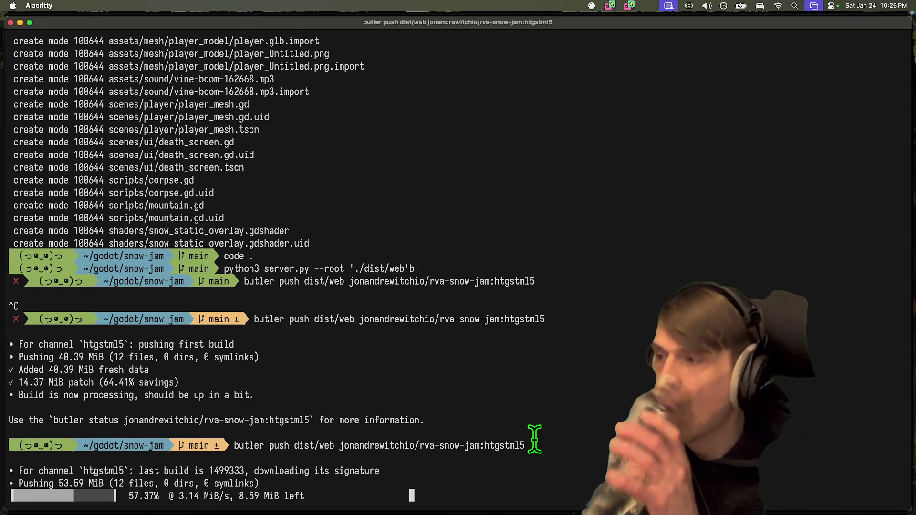
key(super+Tab)
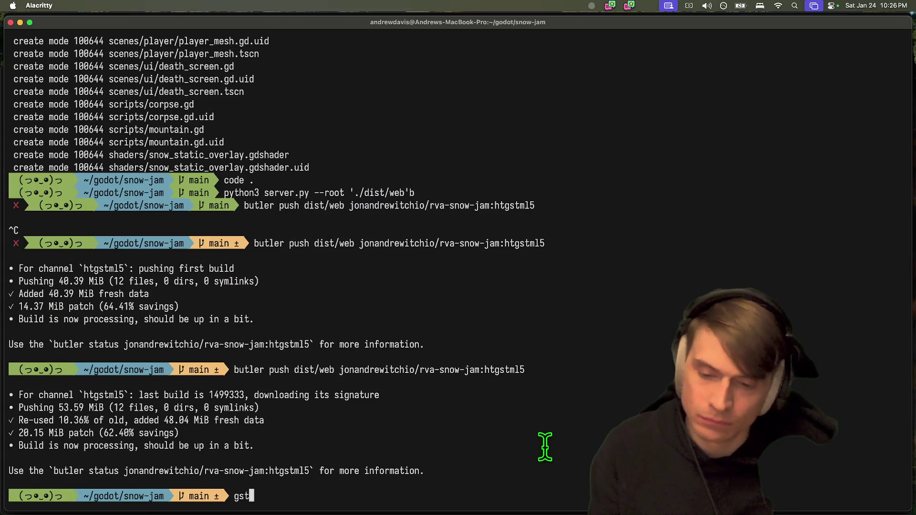
Run git status, which lists README.md and Mountain.tscn as modified
key(Return)
text(git)
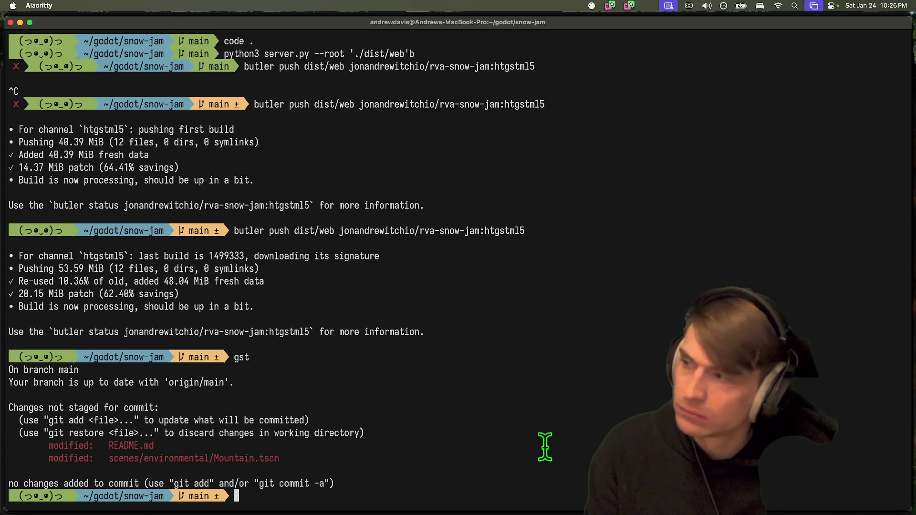
key(super+Tab)
key(super+Tab)
key(super+Tab)
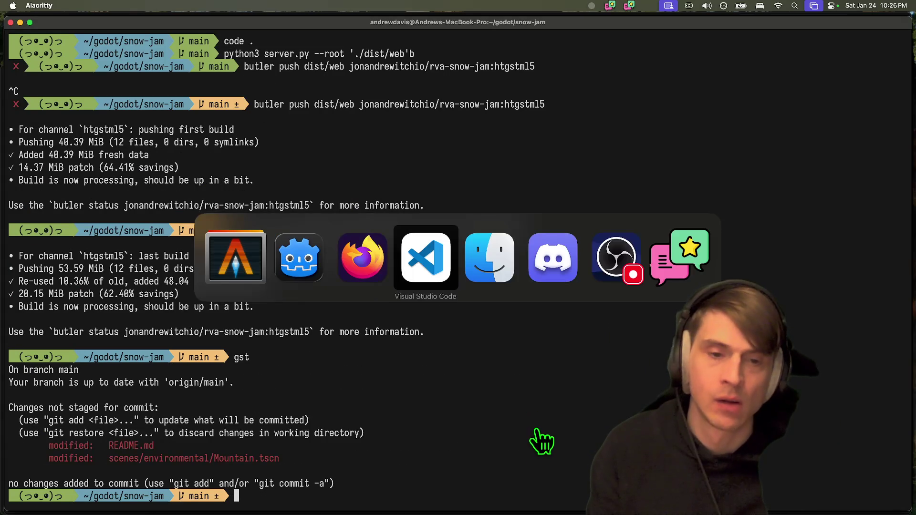
key(super+shift+Tab)
key(super+shift+Tab)
key(Escape)
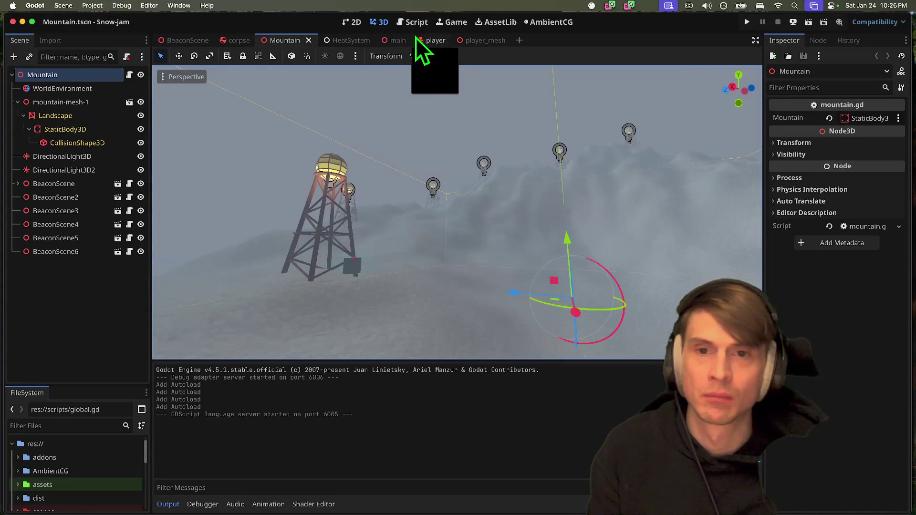
Open player.gd and search for 'death' to locate the death function
click(428, 40)
key(ctrl+f)
text(death)
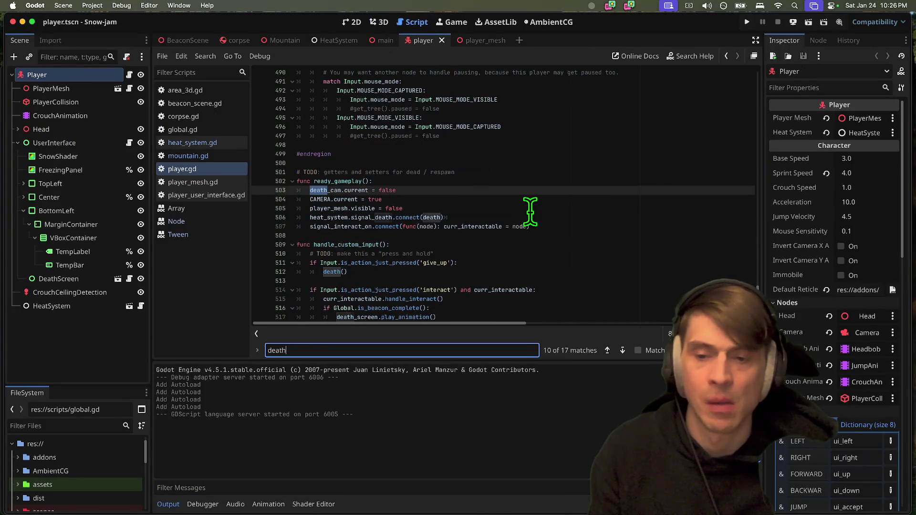
key(Return)
key(Return)
key(Return)
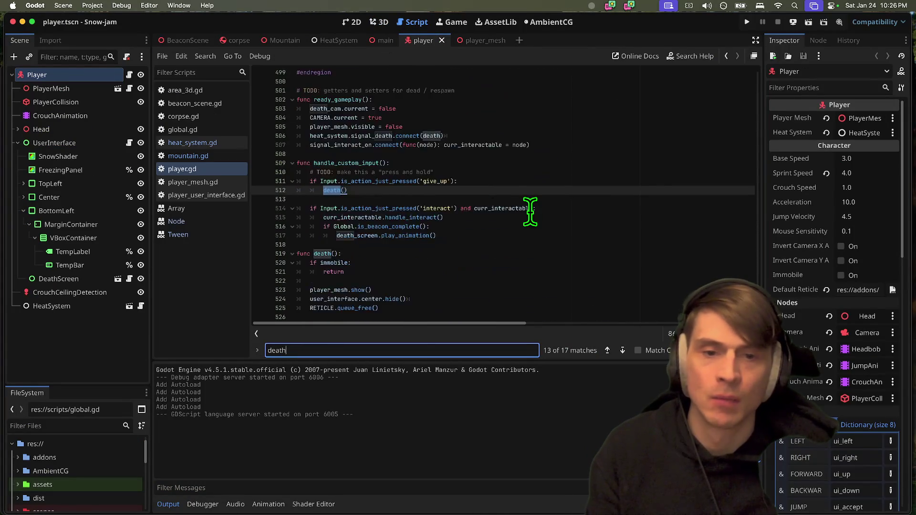
key(Return)
key(Return)
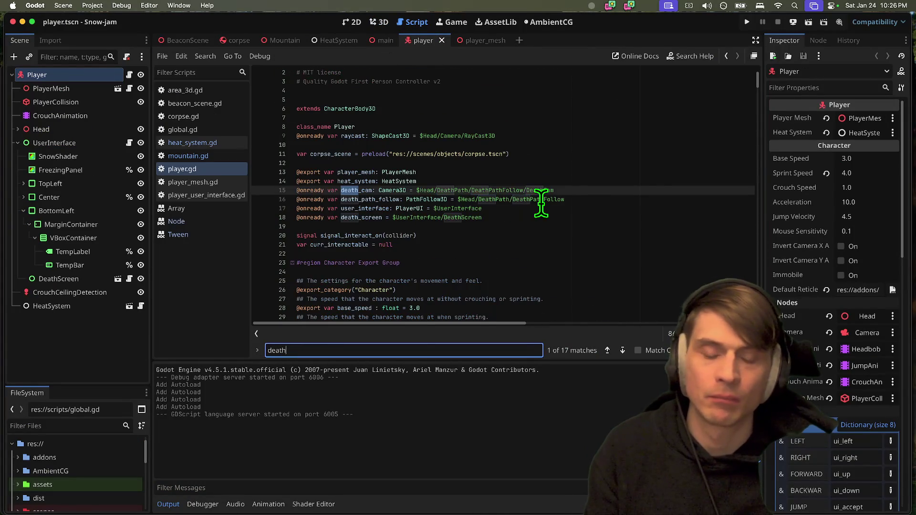
key(shift+Return)
Change the corpse-drop timer from create_timer(0.7) to create_timer(0.8)
click(589, 229)
key(Down)
key(Down)
key(BackSpace)
key(BackSpace)
key(BackSpace)
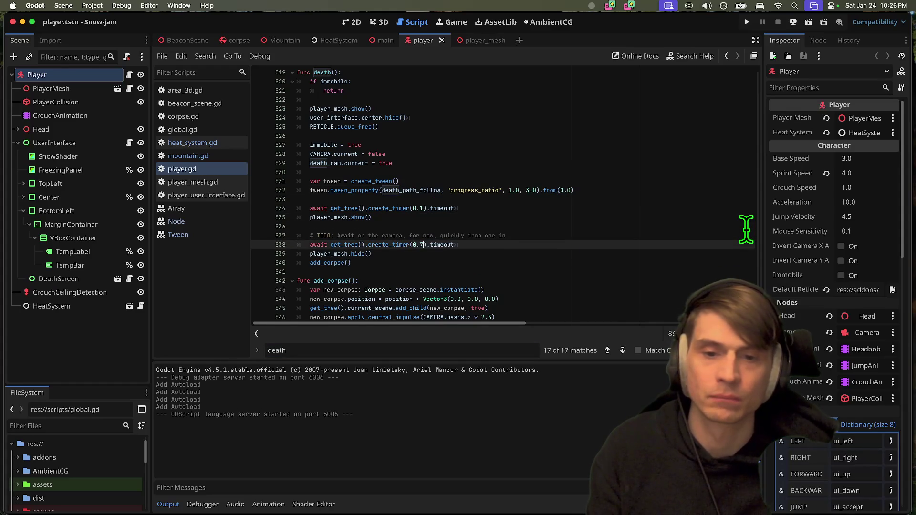
key(BackSpace)
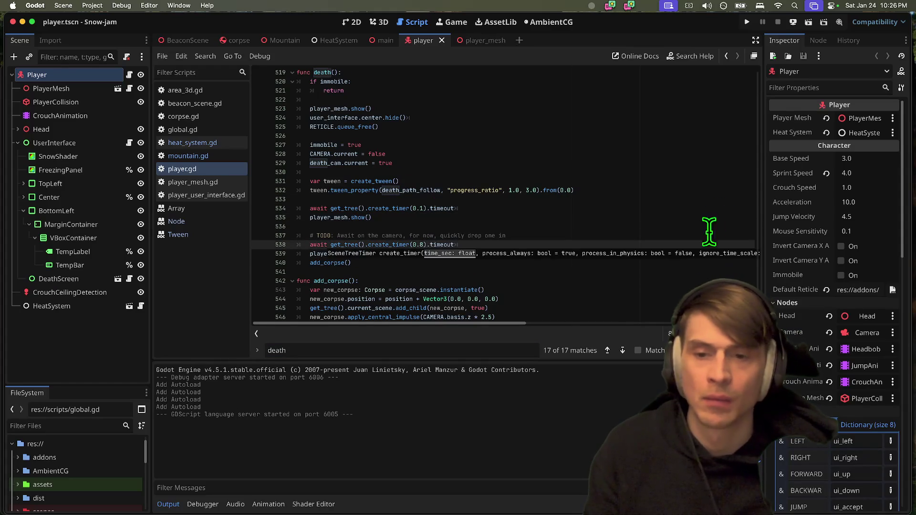
click(592, 308)
click(580, 309)
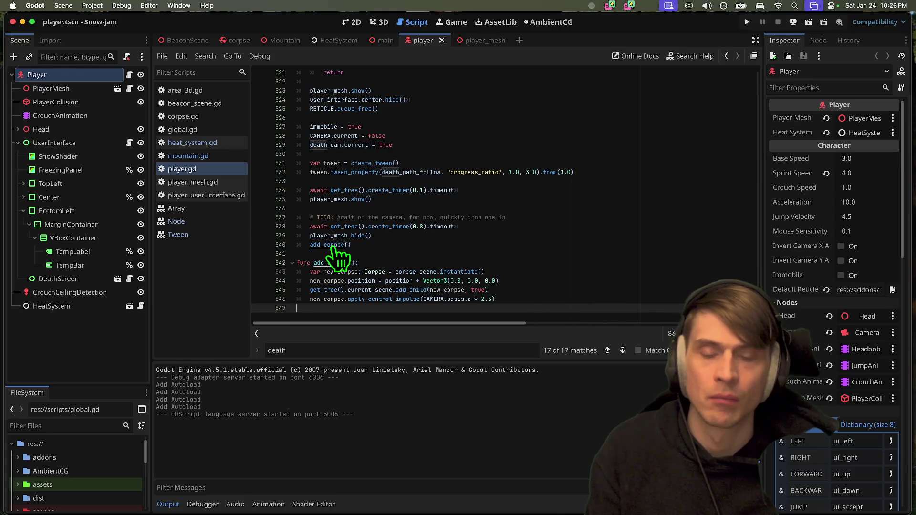
click(510, 173)
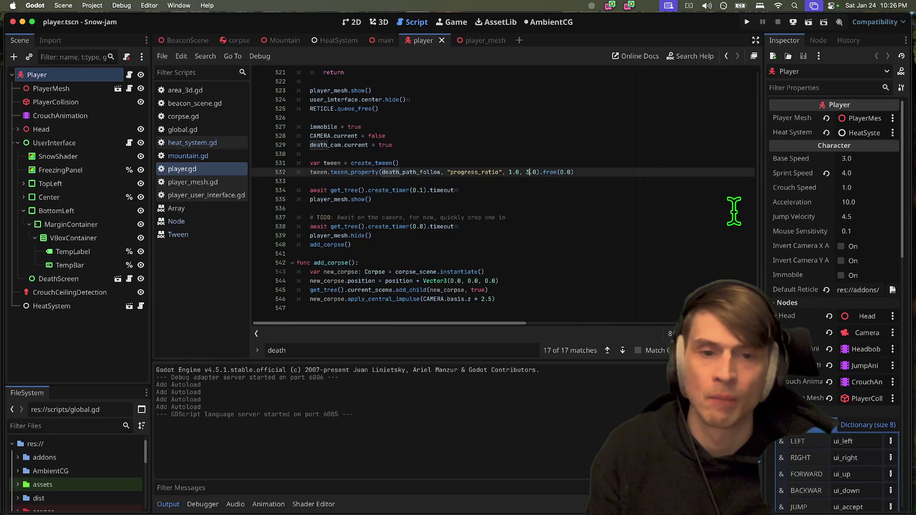
Shorten the death camera tween duration in player.gd, trying 2 and then 2.4 seconds
key(BackSpace)
text(2)
key(Escape)
click(701, 263)
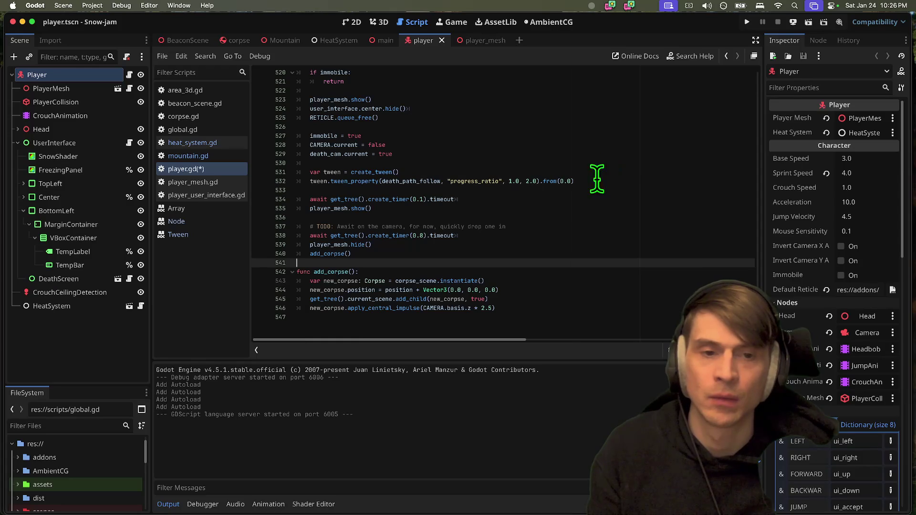
click(524, 181)
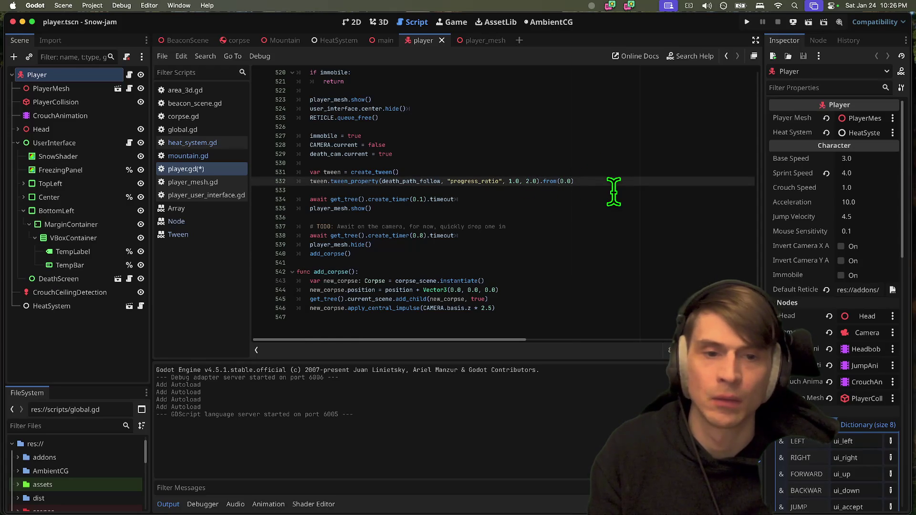
text(2)
key(BackSpace)
text(4)
key(Escape)
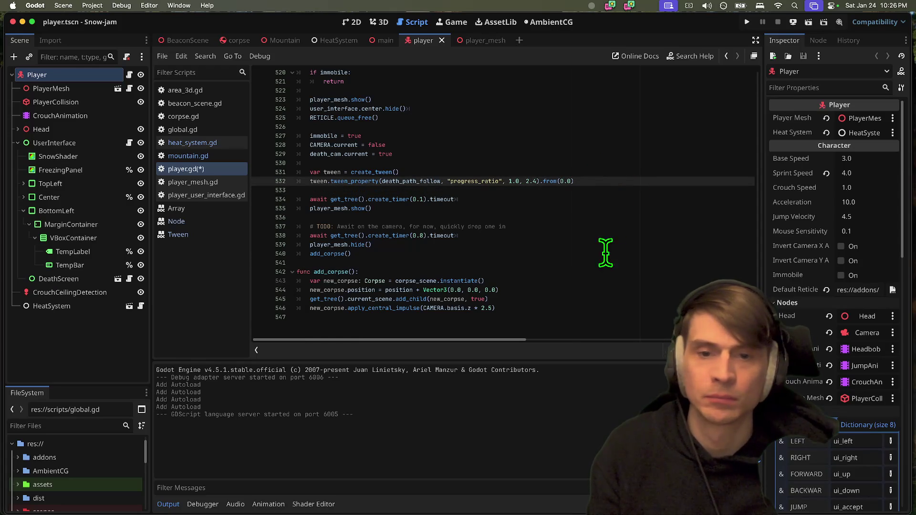
Change the death camera tween duration from 2.4 to 2.2 seconds
click(585, 318)
click(529, 181)
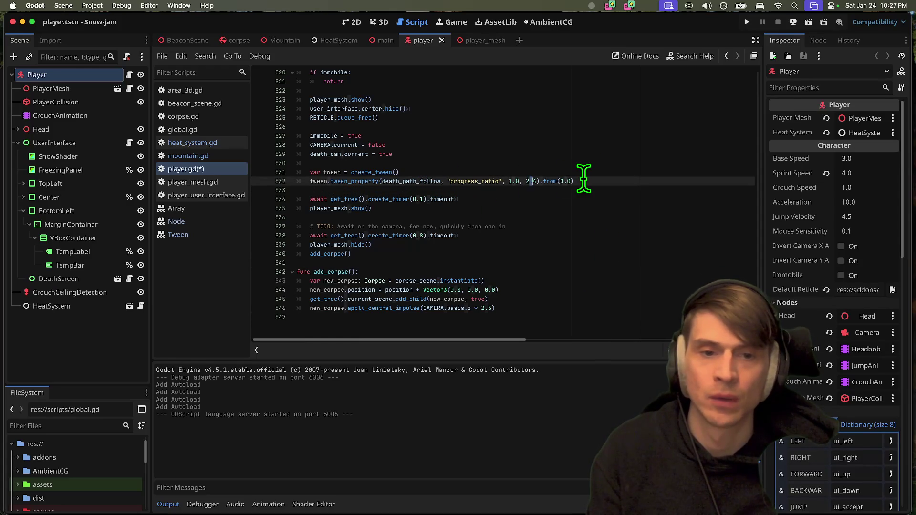
key(BackSpace)
text(2)
key(Escape)
click(620, 298)
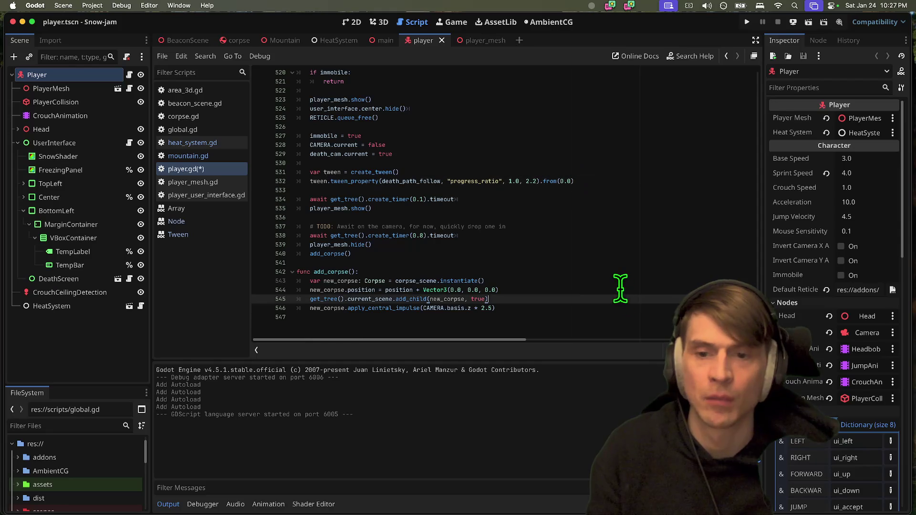
Review the death() function and add_corpse call, save player.gd, and glance at global.gd
drag(619, 209, 619, 241)
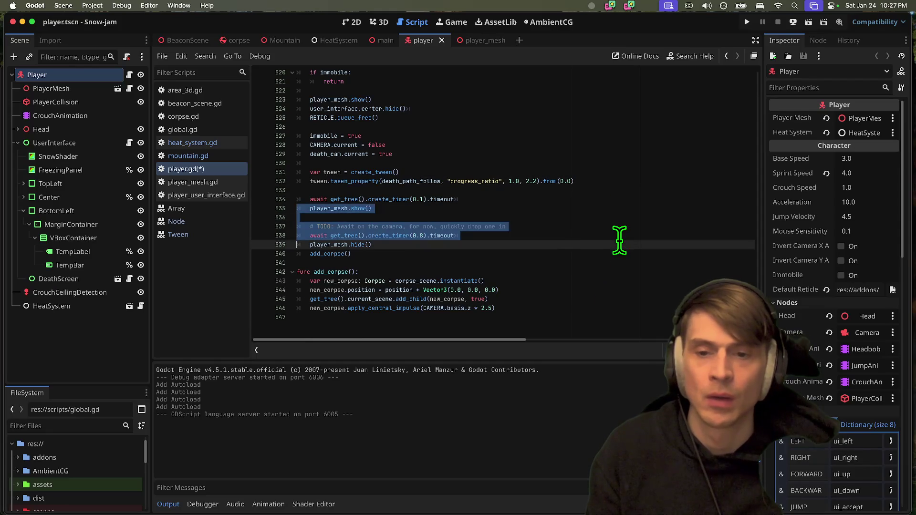
scroll(619, 239, up, 1)
click(613, 175)
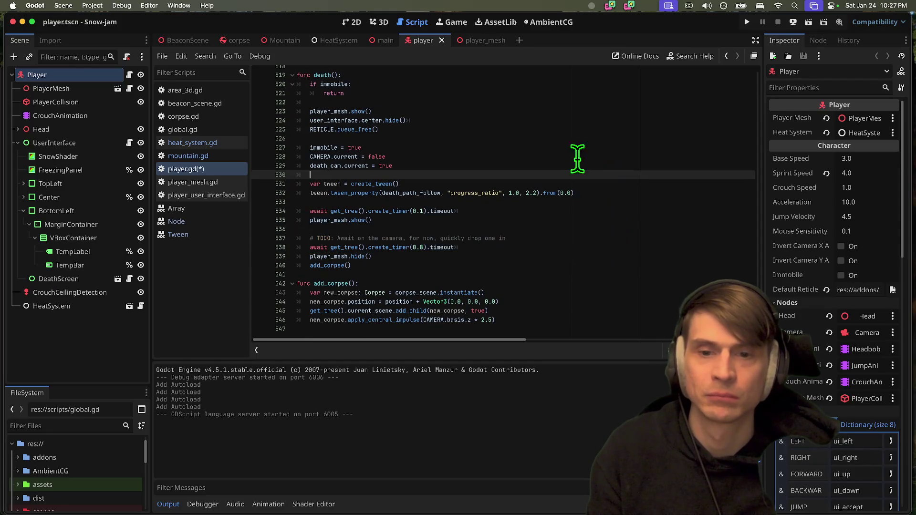
click(324, 267)
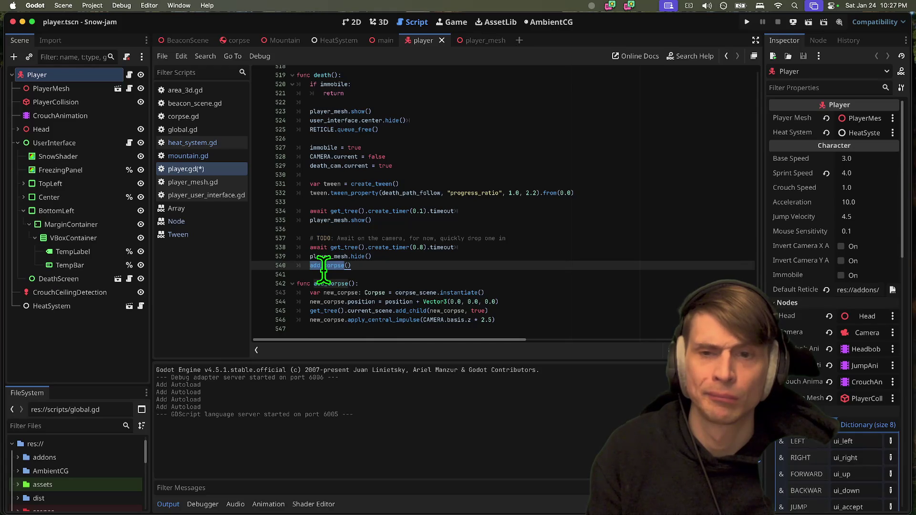
scroll(548, 313, up, 7)
click(321, 141)
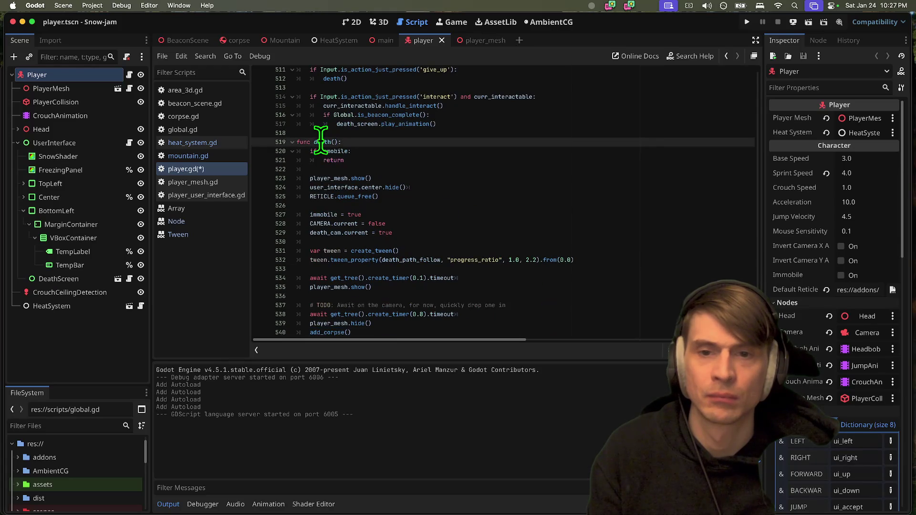
scroll(465, 246, down, 3)
click(571, 322)
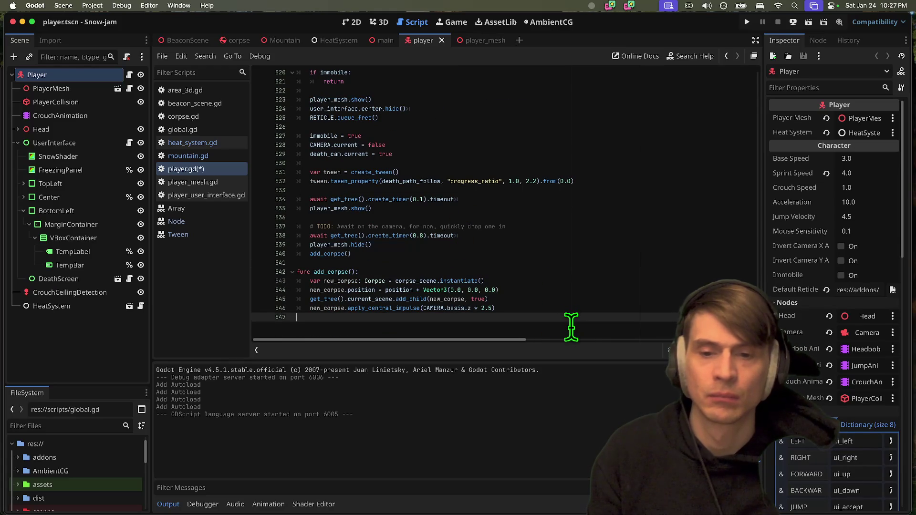
key(super+s)
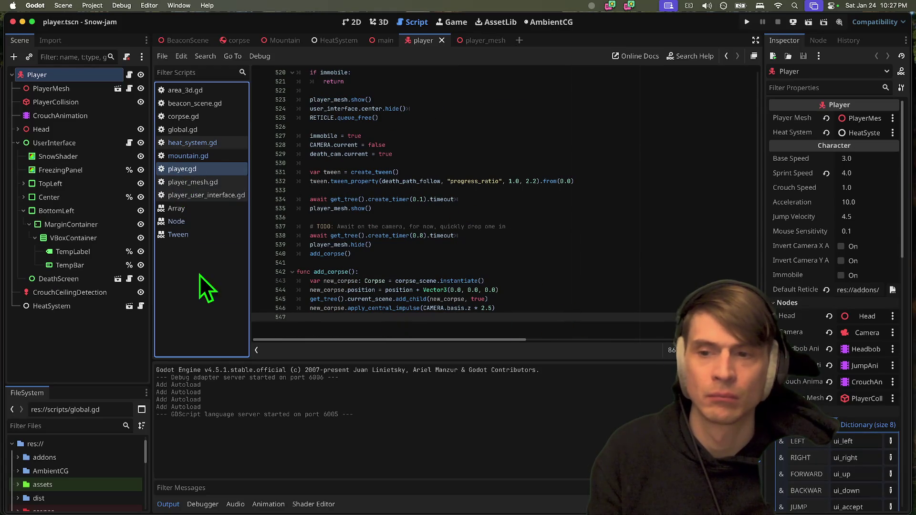
click(204, 130)
click(513, 298)
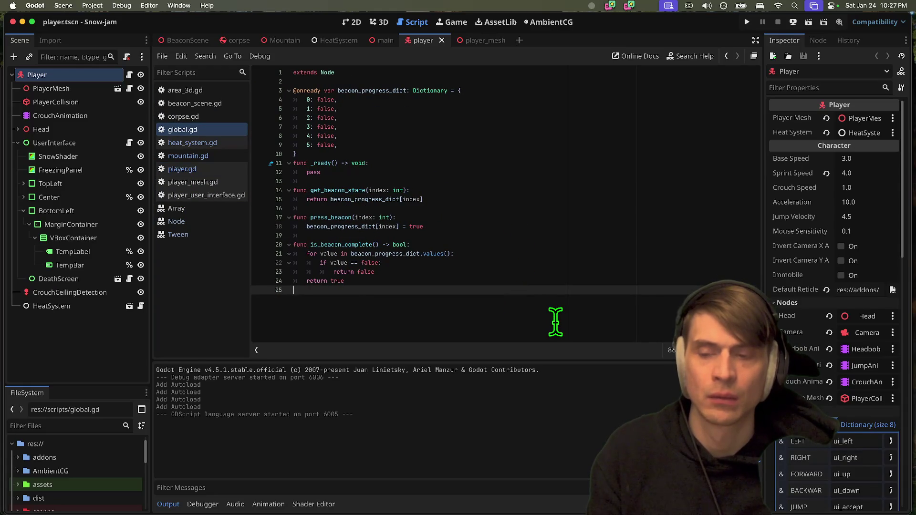
click(219, 170)
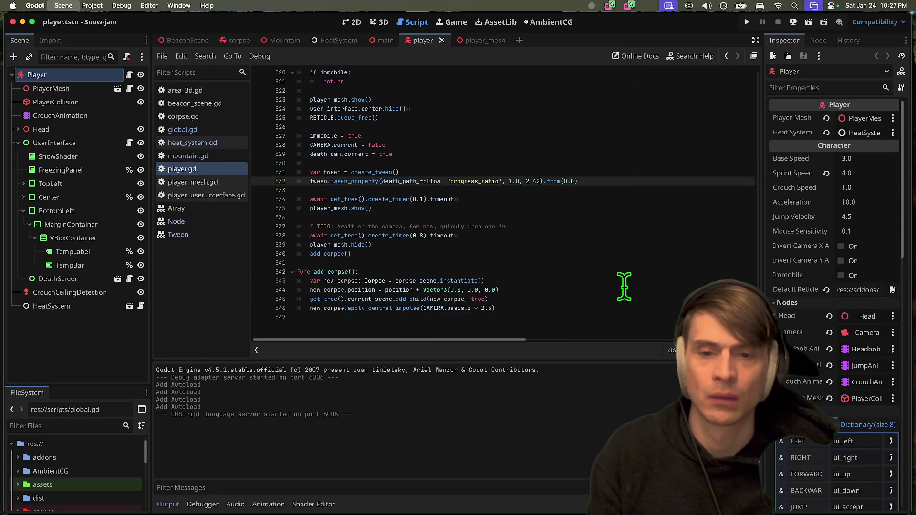
Set the death camera tween to 3.0 seconds and the corpse-drop timer to 1.0
key(BackSpace)
key(BackSpace)
key(BackSpace)
text(3.0)
key(Down)
key(Down)
key(Down)
key(Left)
key(Left)
key(Left)
key(BackSpace)
key(BackSpace)
key(BackSpace)
text(1.0)
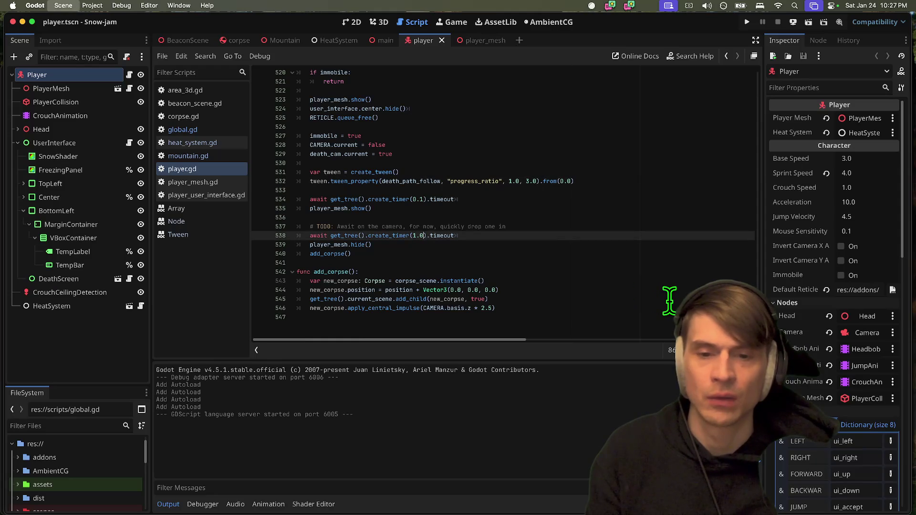
Save and close player.gd and global.gd, then review the changes with gst and gd
key(super+s)
key(super+w)
key(super+Tab)
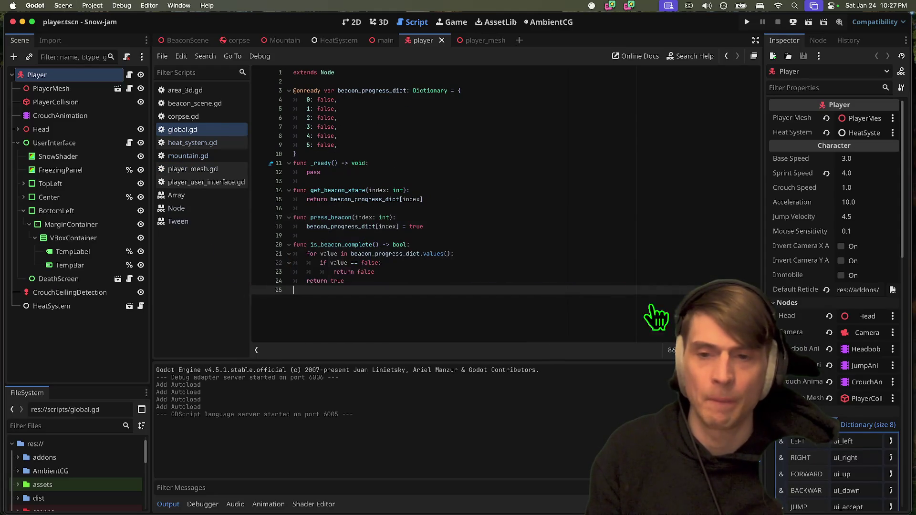
key(super+w)
key(super+Tab)
text(g)
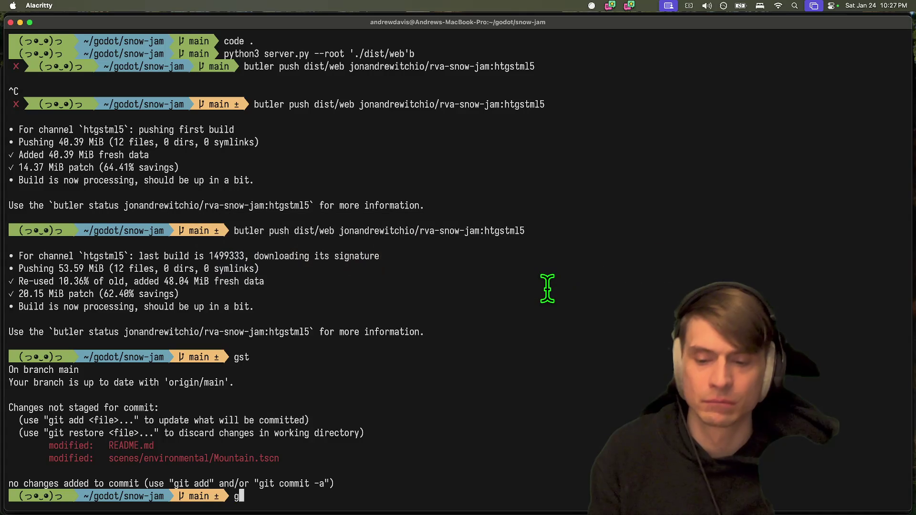
text(st)
key(Return)
text(gd)
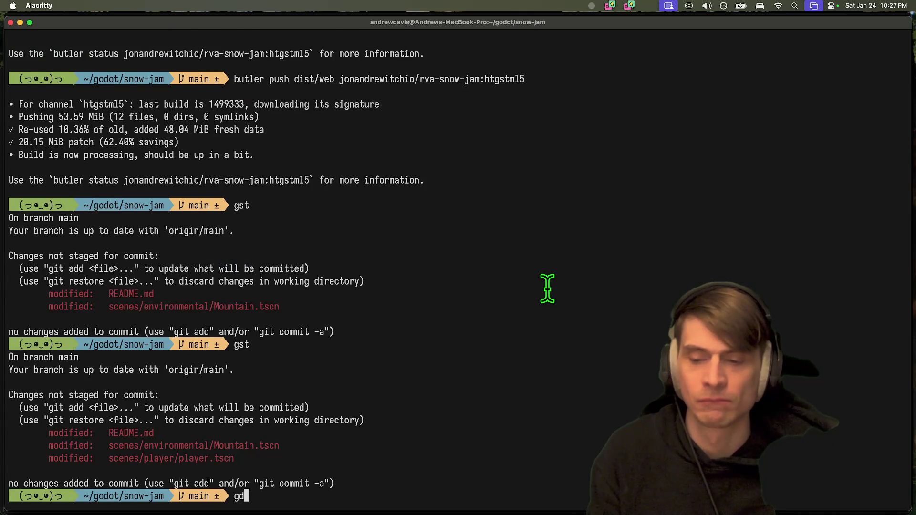
key(Return)
key(space)
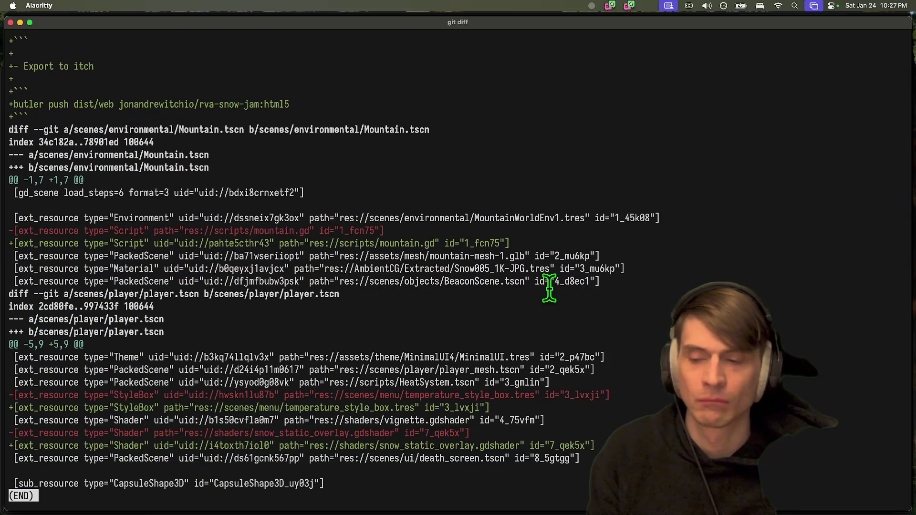
double_click(448, 445)
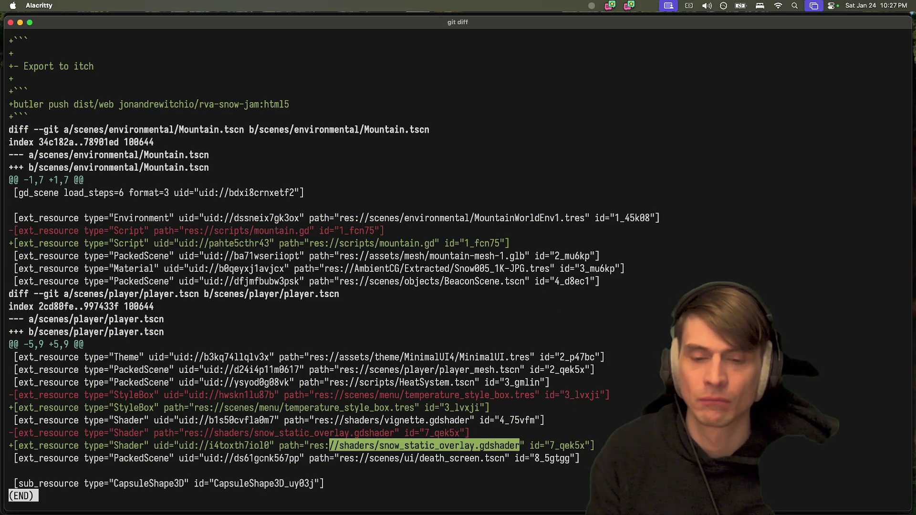
Stage all files, commit as 'feat: update readme', and push to main
text(qgit add .)
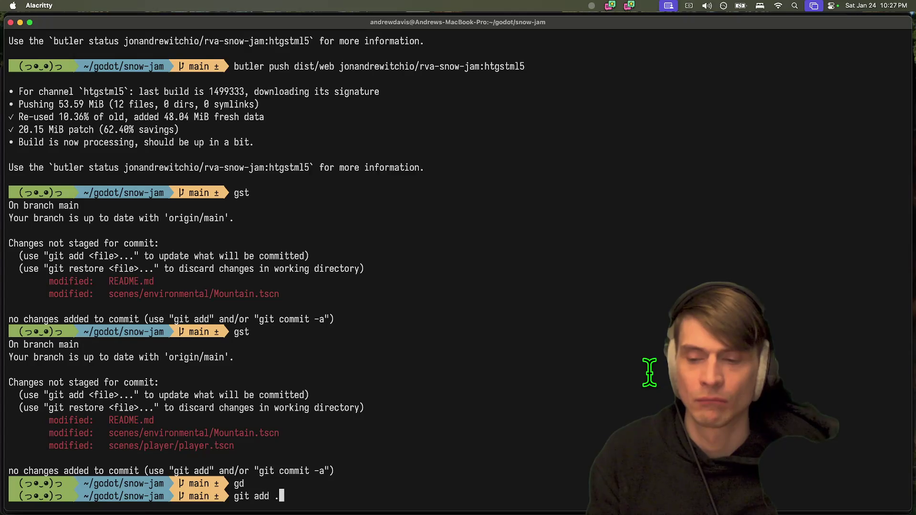
key(Return)
text(gcam)
text( 'feat: update rea)
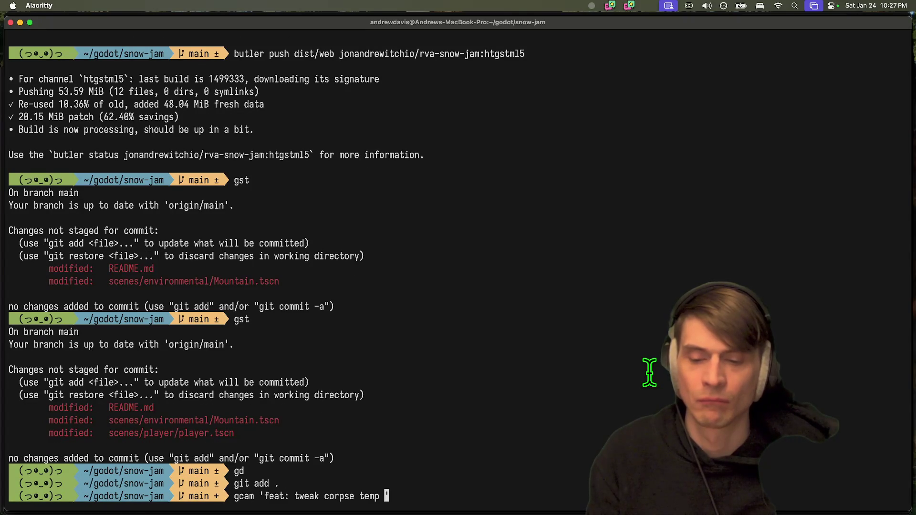
text(dme')
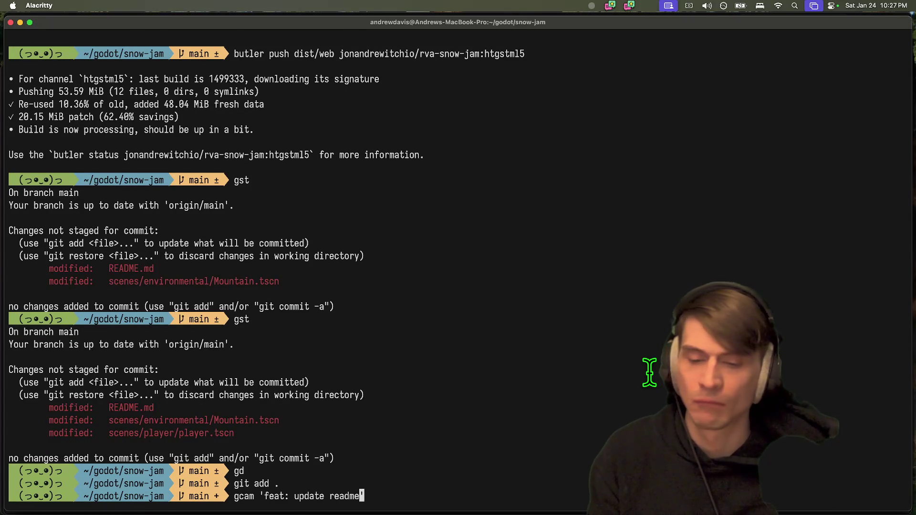
key(Return)
text(git push)
key(Return)
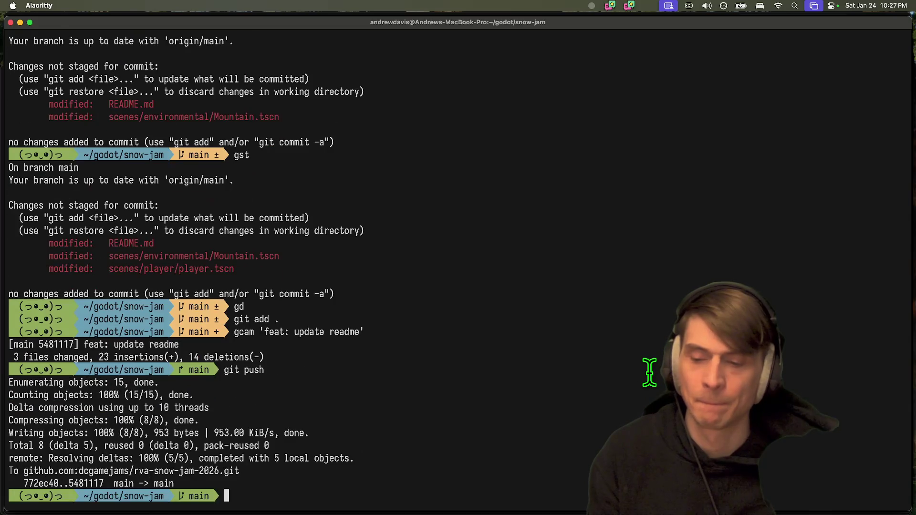
key(super+Tab)
key(super+Tab)
key(super+Tab)
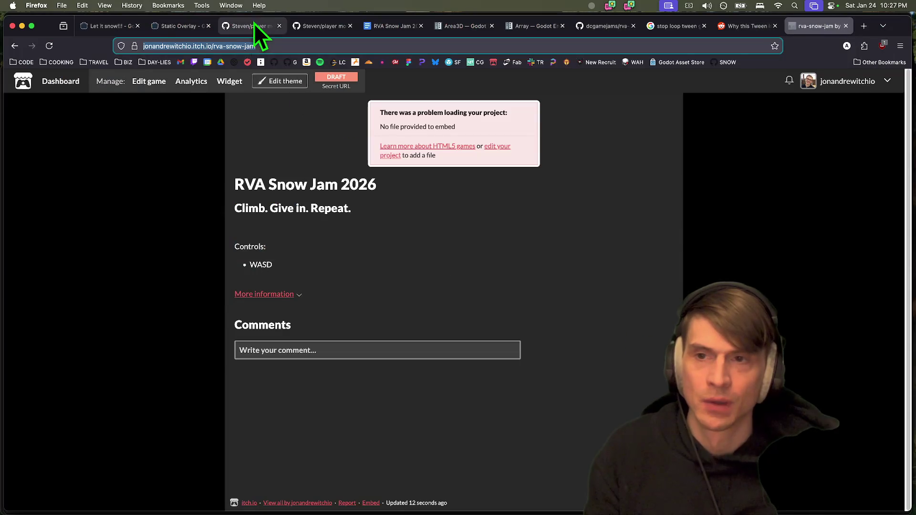
Create PR #10 from add-corpse-mechanic with description 'Die' and open its conflict resolver
click(253, 25)
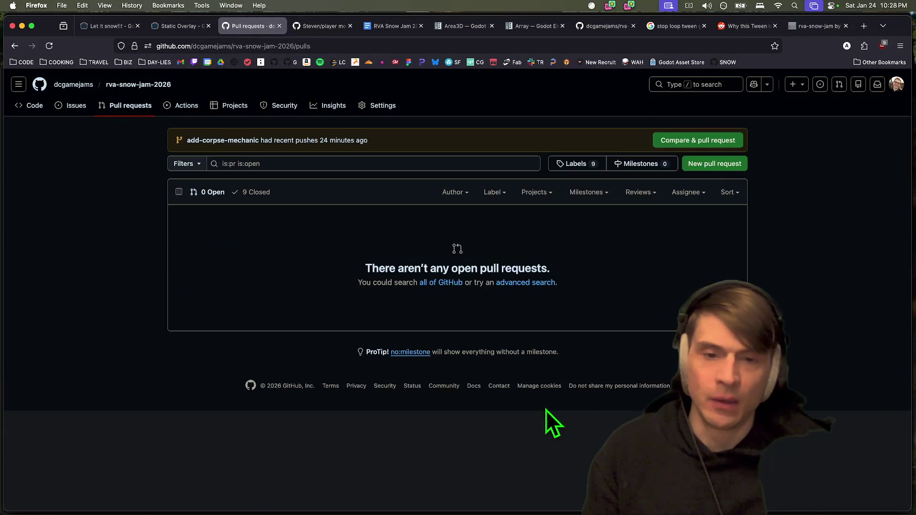
click(717, 141)
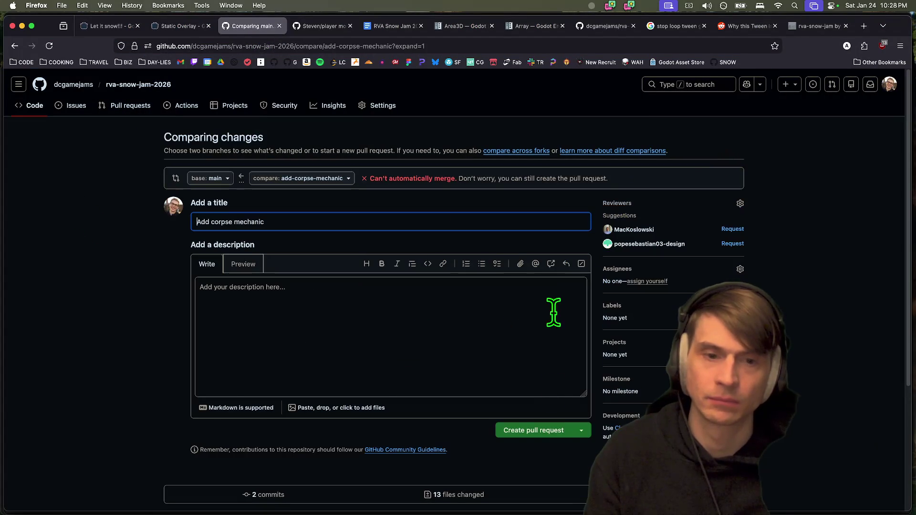
click(507, 333)
text(Die)
click(559, 429)
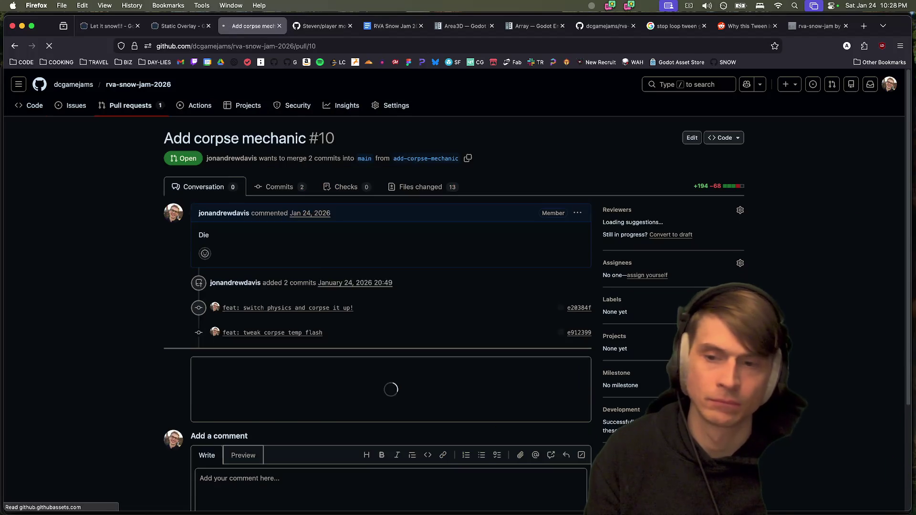
scroll(543, 405, down, 3)
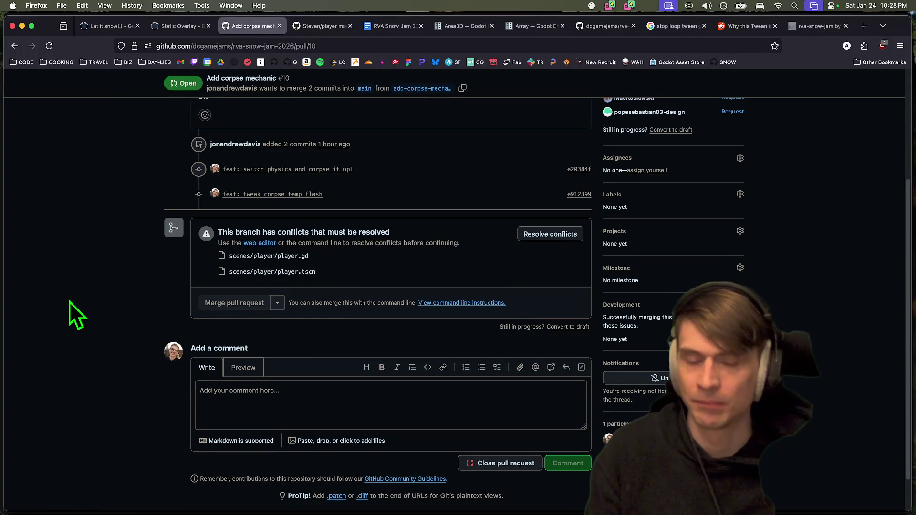
click(549, 236)
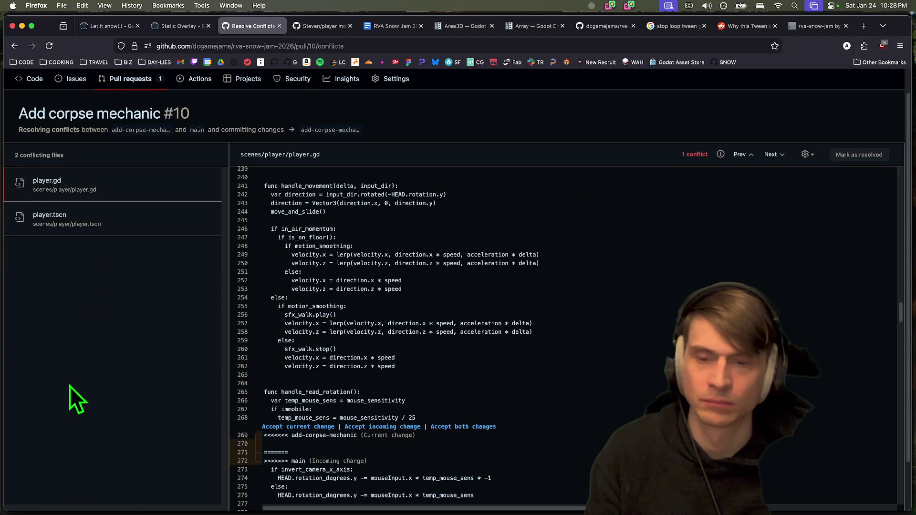
Inspect the player.gd conflict markers around lines 269–272
scroll(69, 385, down, 2)
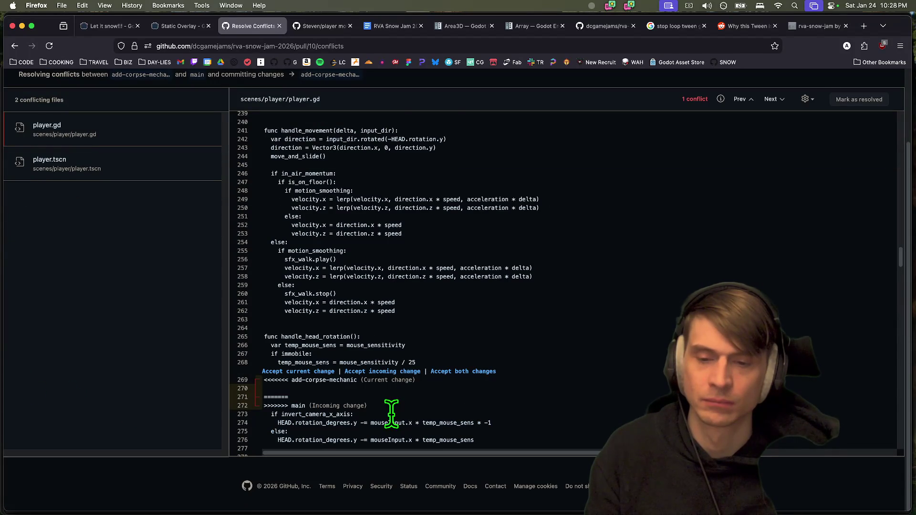
scroll(392, 432, down, 4)
scroll(457, 300, down, 15)
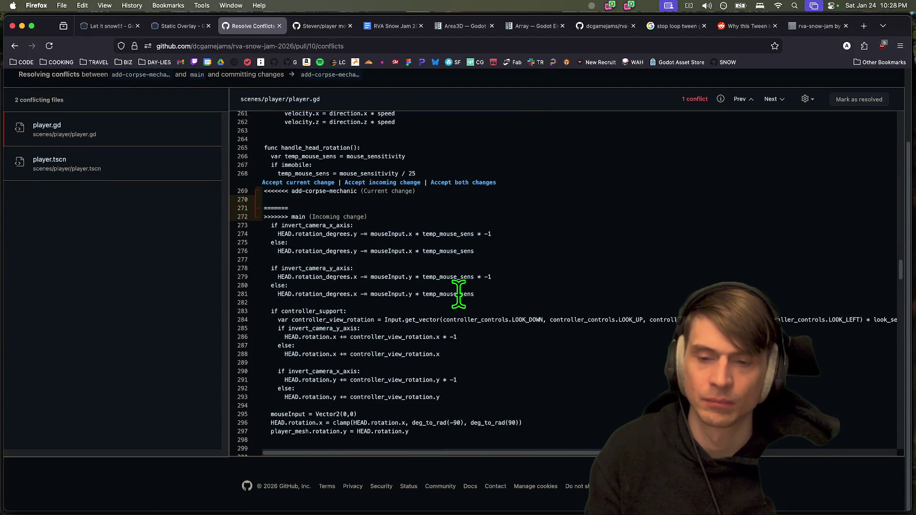
scroll(459, 293, down, 8)
scroll(459, 293, up, 18)
click(351, 218)
mouse_move(351, 217)
mouse_down()
mouse_move(358, 188)
mouse_move(343, 191)
mouse_up()
scroll(353, 169, up, 2)
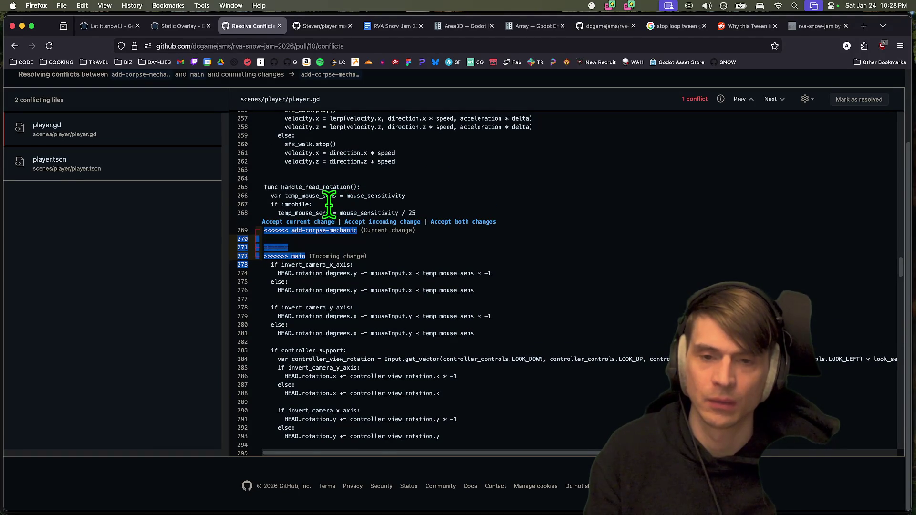
scroll(337, 230, down, 20)
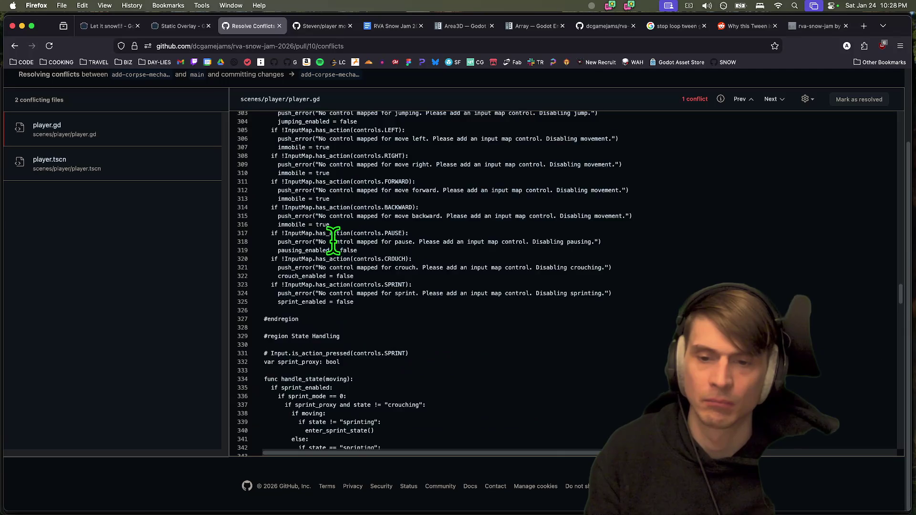
scroll(332, 237, down, 20)
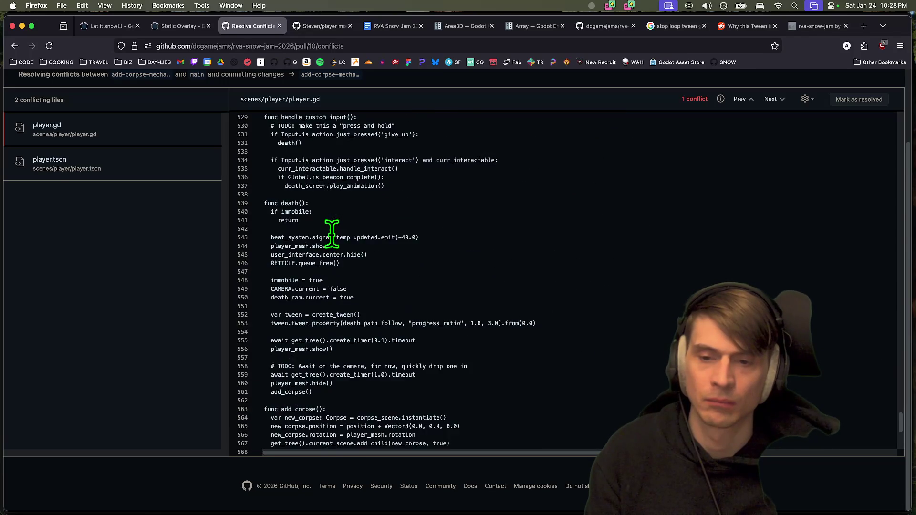
scroll(679, 247, up, 12)
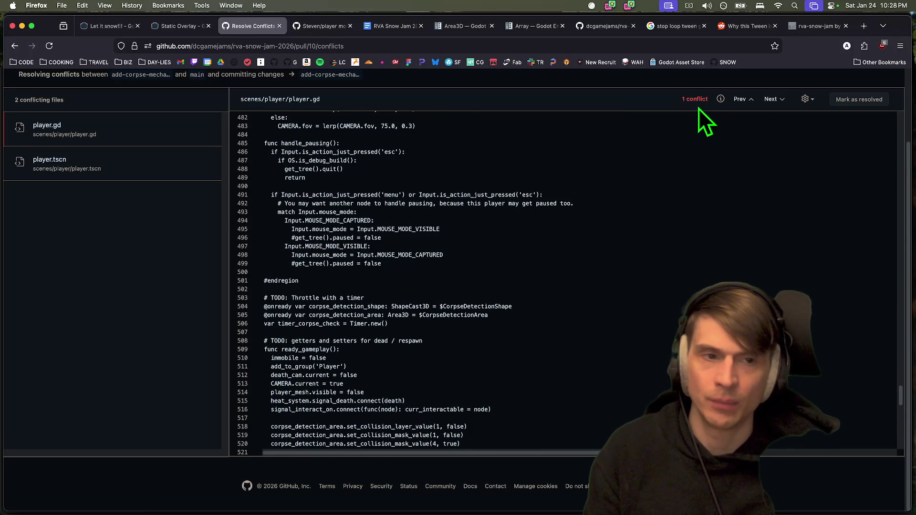
Accept main's incoming change for the player.gd conflict and mark the file resolved
click(748, 99)
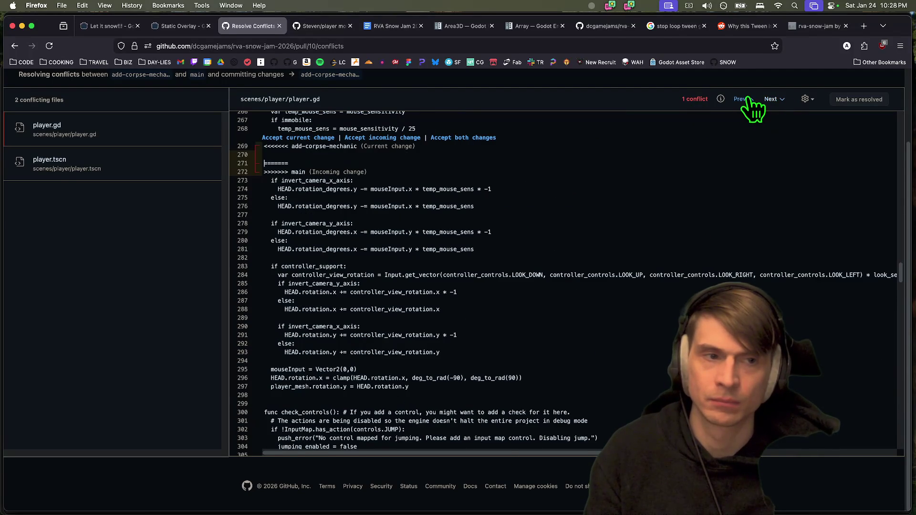
click(457, 164)
scroll(429, 191, up, 2)
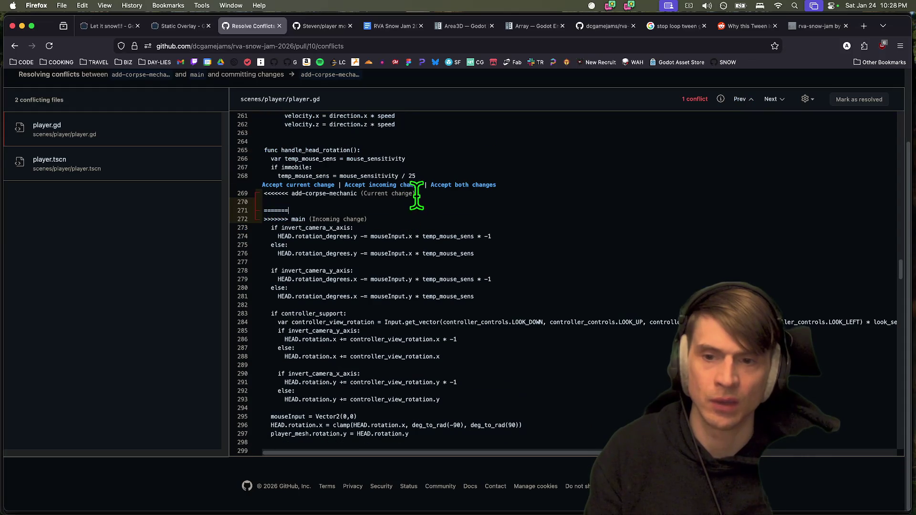
drag(413, 212, 413, 199)
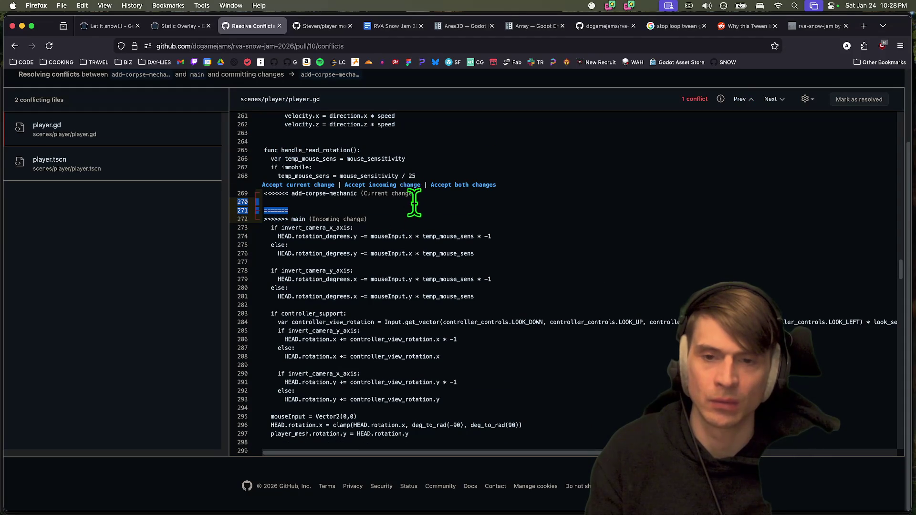
click(392, 185)
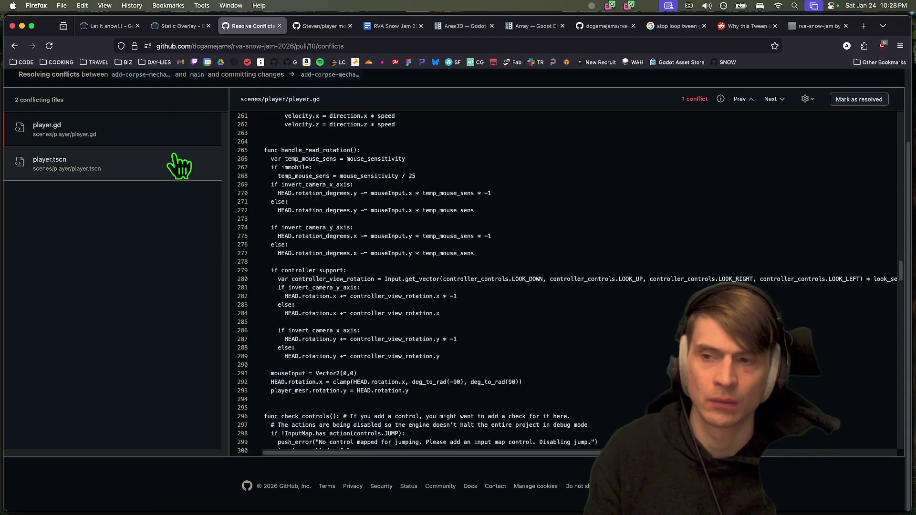
click(860, 99)
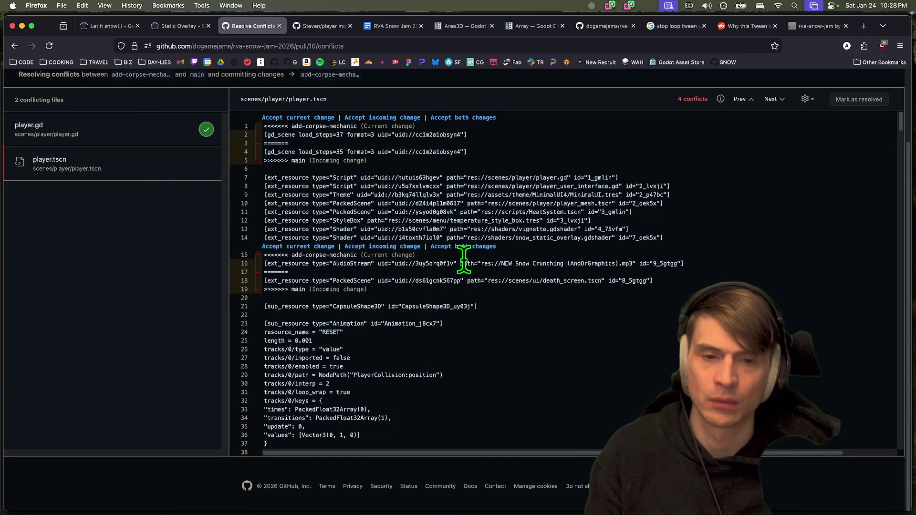
Compare the current and incoming Player node settings in the player.tscn conflict
drag(491, 264, 632, 264)
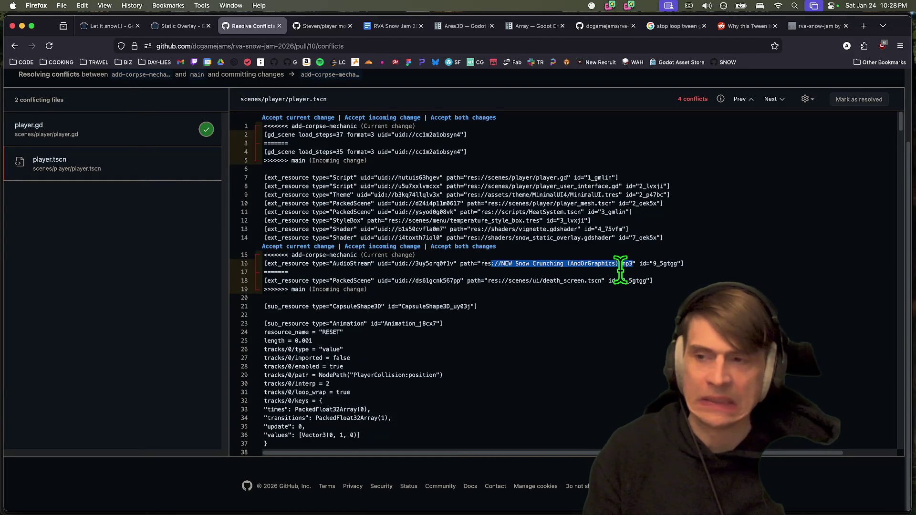
scroll(572, 265, down, 1)
scroll(366, 238, up, 1)
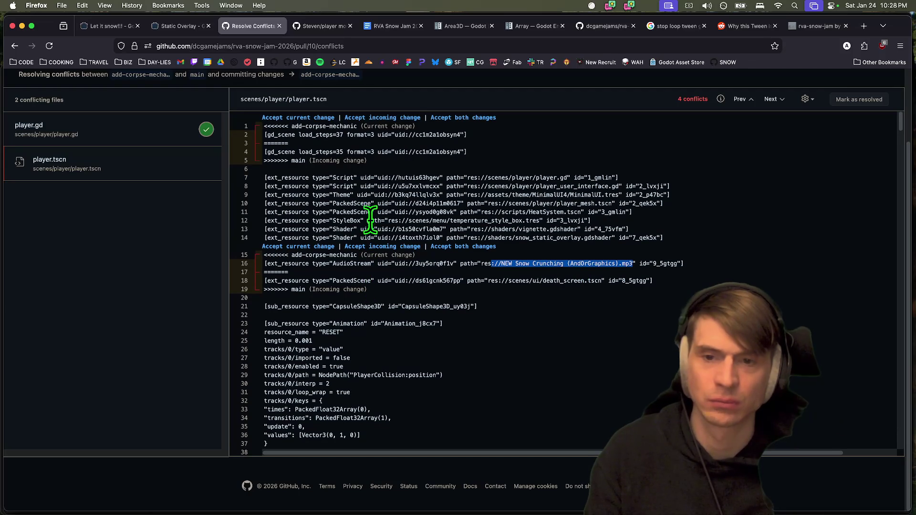
scroll(494, 137, down, 20)
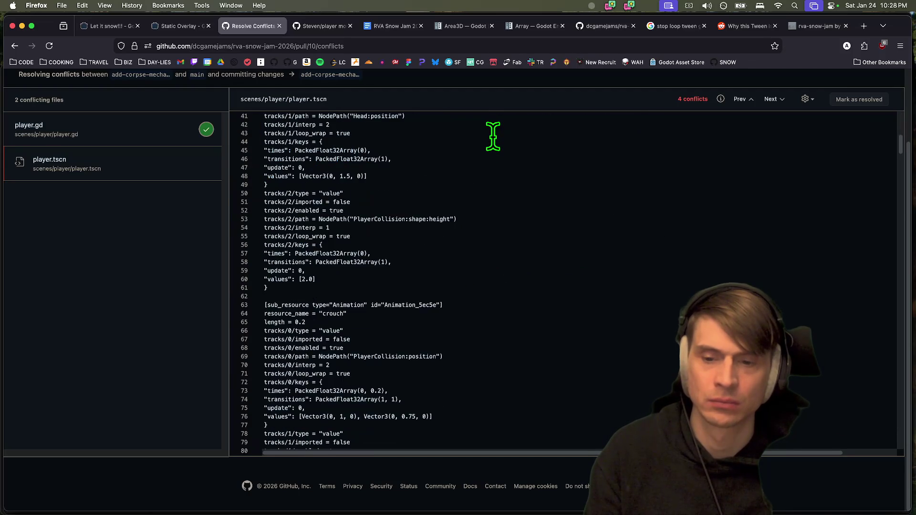
scroll(491, 138, down, 20)
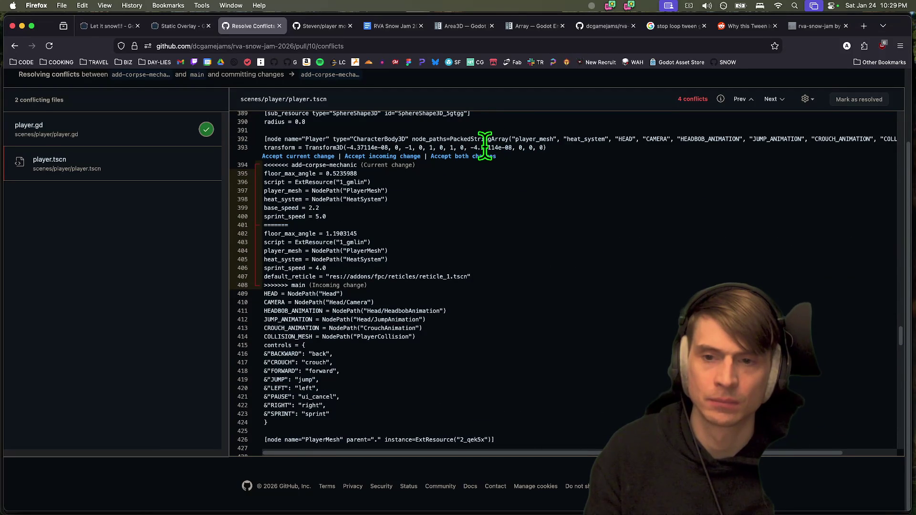
drag(392, 173, 394, 220)
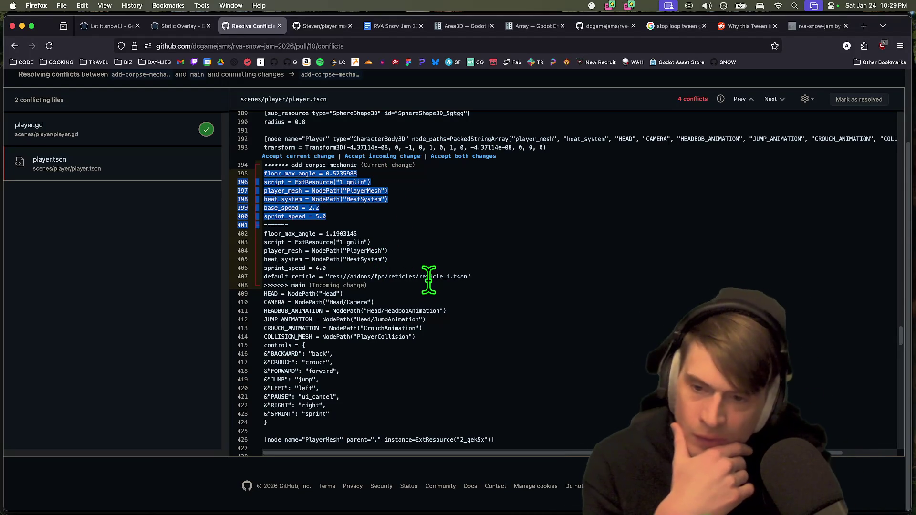
mouse_move(380, 216)
mouse_down()
mouse_move(445, 126)
mouse_move(443, 163)
mouse_move(428, 181)
mouse_up()
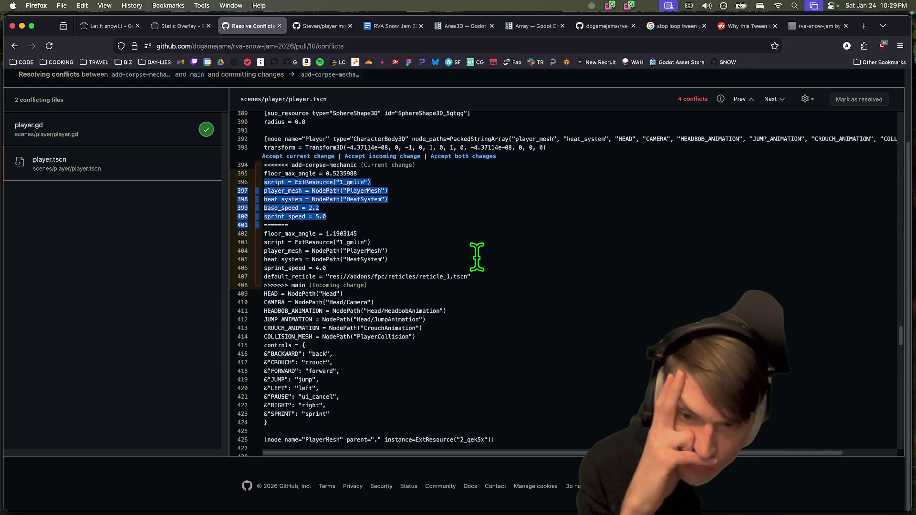
click(299, 269)
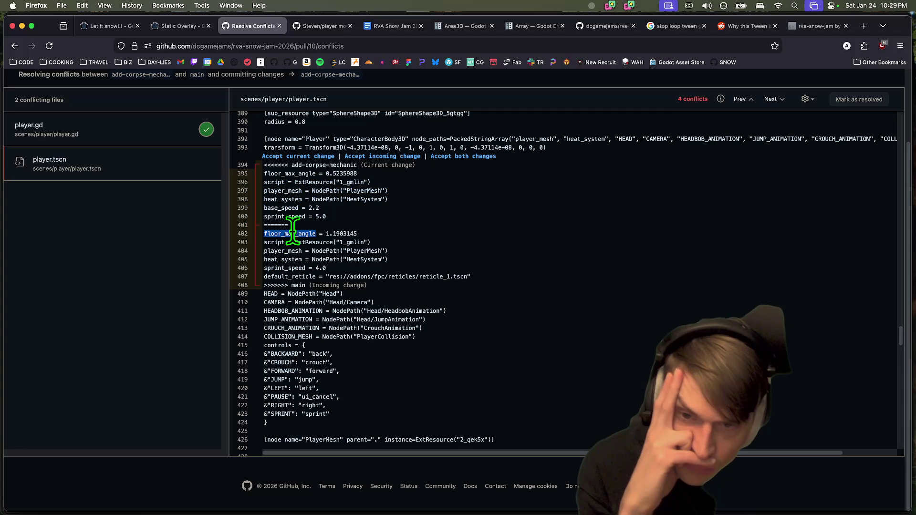
drag(290, 235, 280, 241)
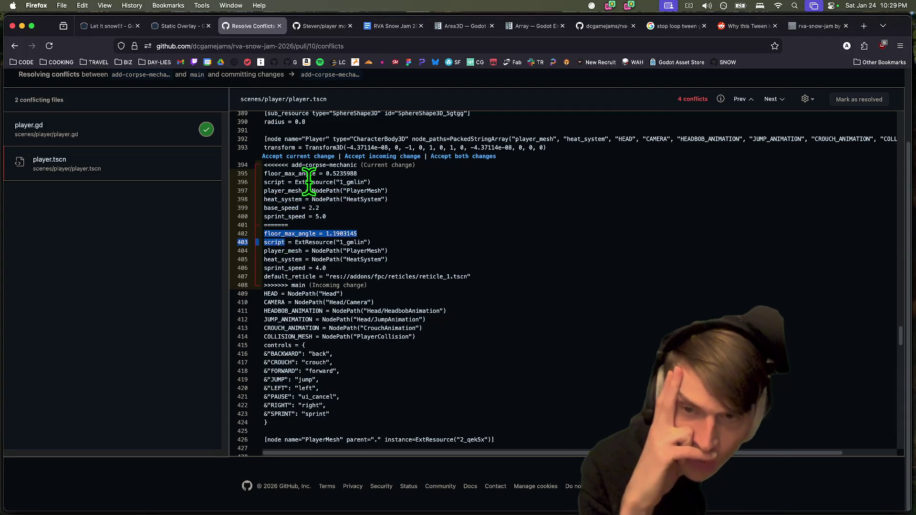
drag(307, 173, 408, 207)
drag(408, 208, 407, 213)
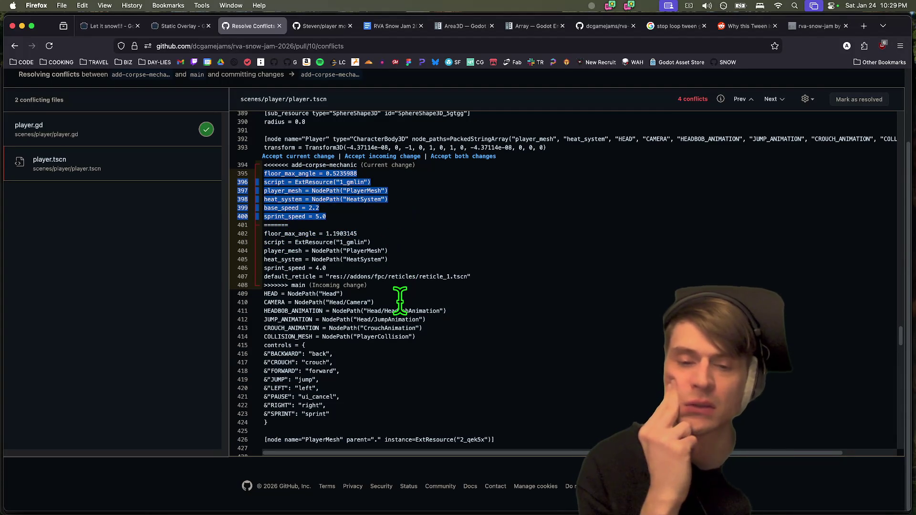
click(303, 276)
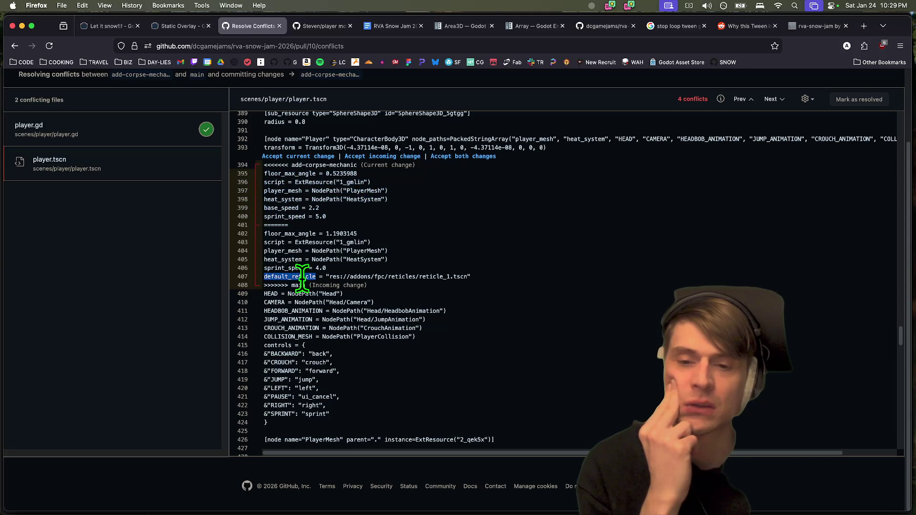
drag(302, 277, 468, 277)
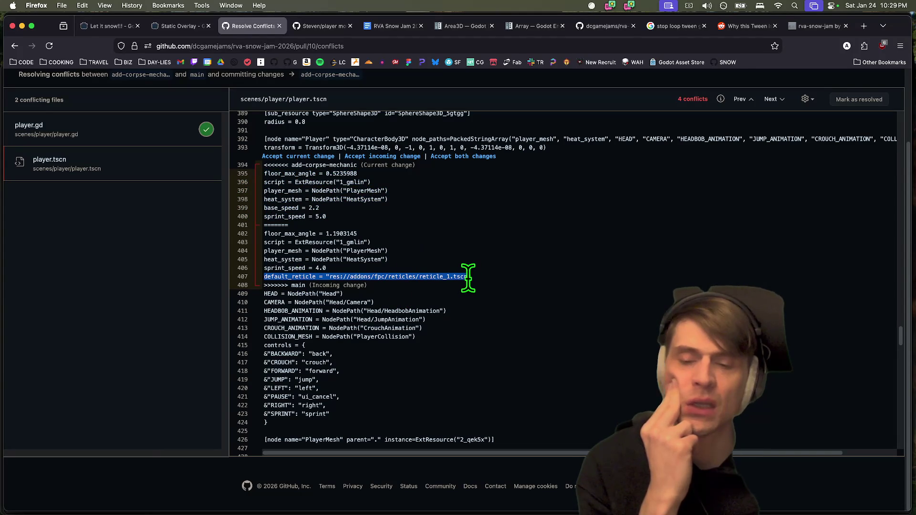
drag(388, 214, 251, 181)
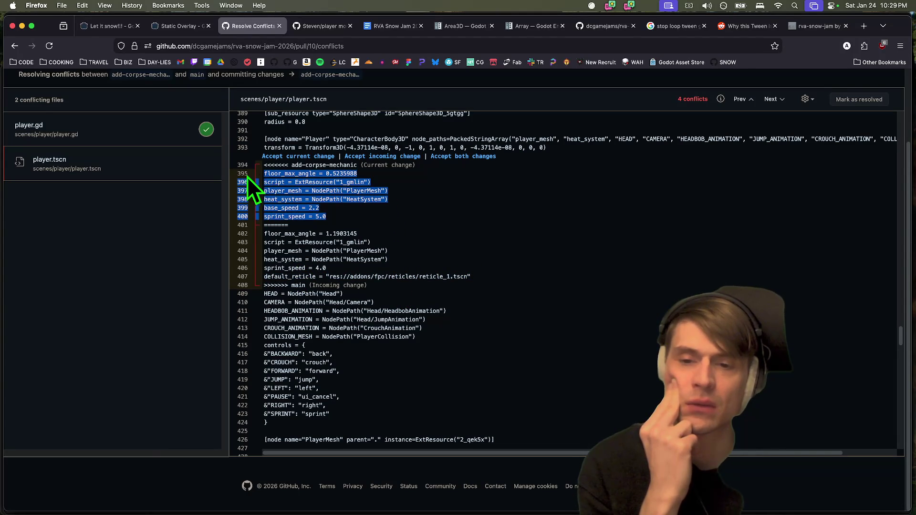
Keep the add-corpse-mechanic Player values and move to the temp_tick_next -18.0 conflict
click(328, 157)
scroll(812, 303, down, 20)
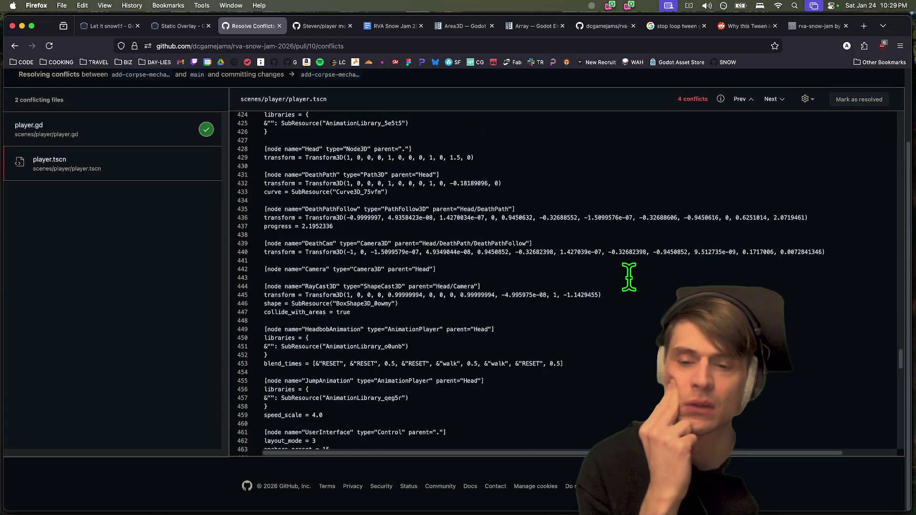
click(775, 100)
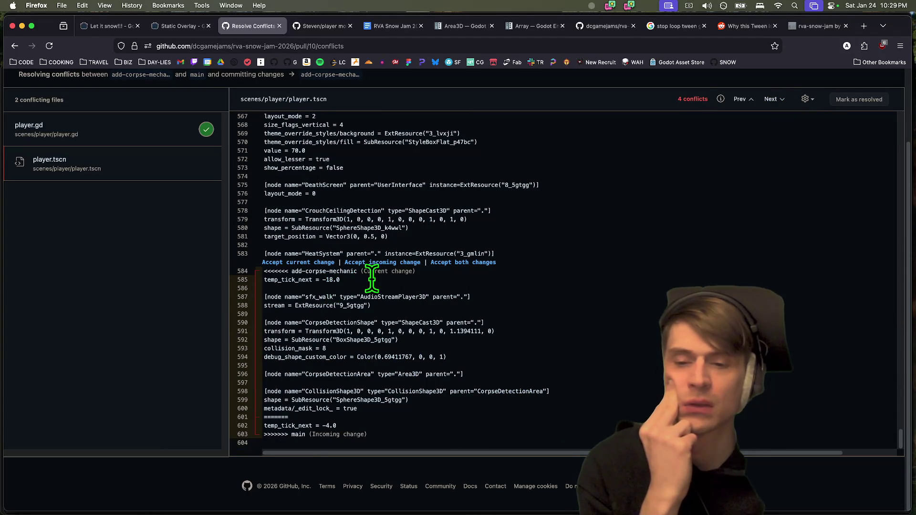
drag(338, 280, 264, 280)
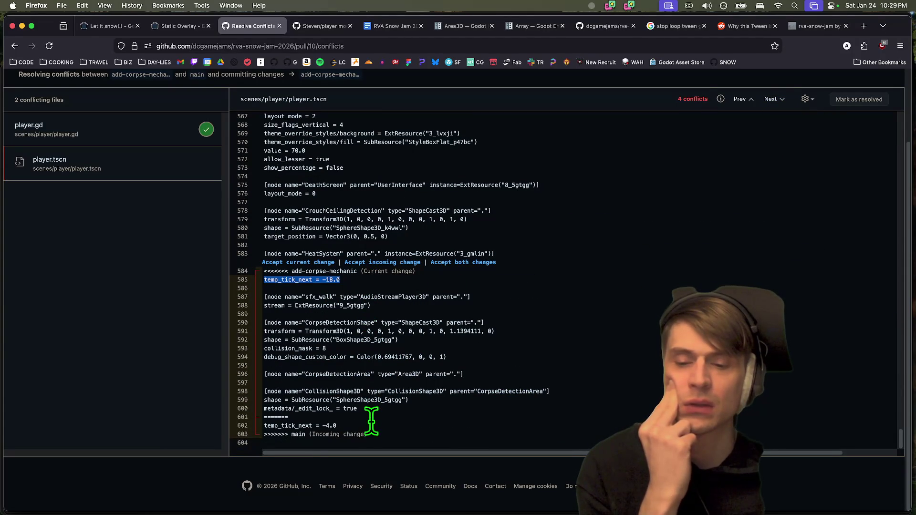
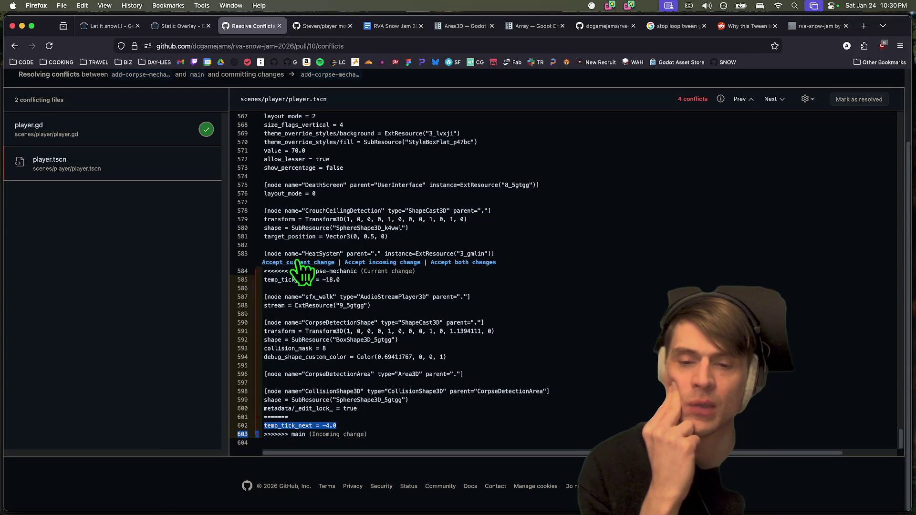
In player.tscn, keep the current HeatSystem and header versions and both AudioStream/PackedScene lines
click(301, 263)
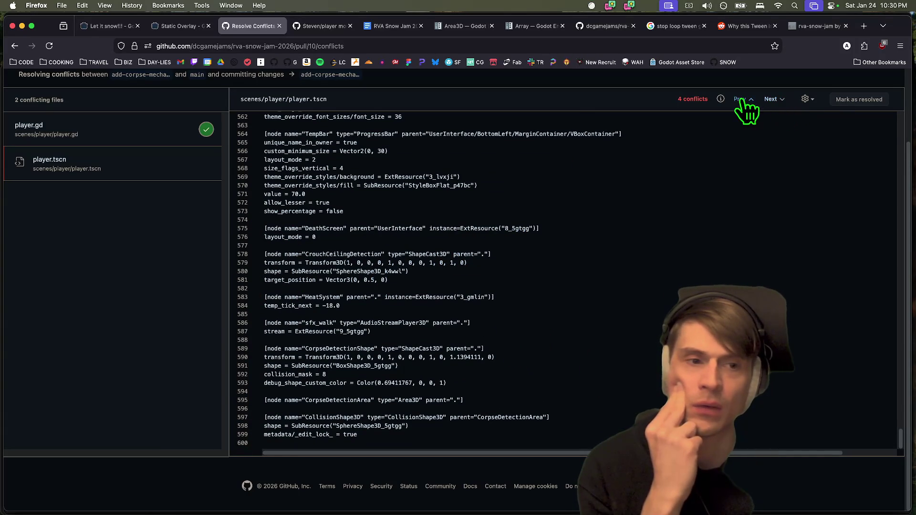
click(768, 99)
scroll(448, 174, up, 2)
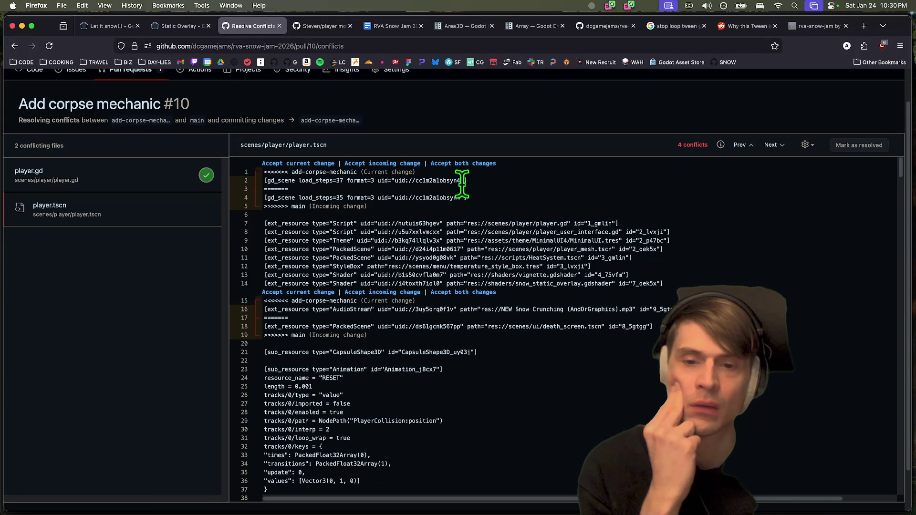
click(282, 163)
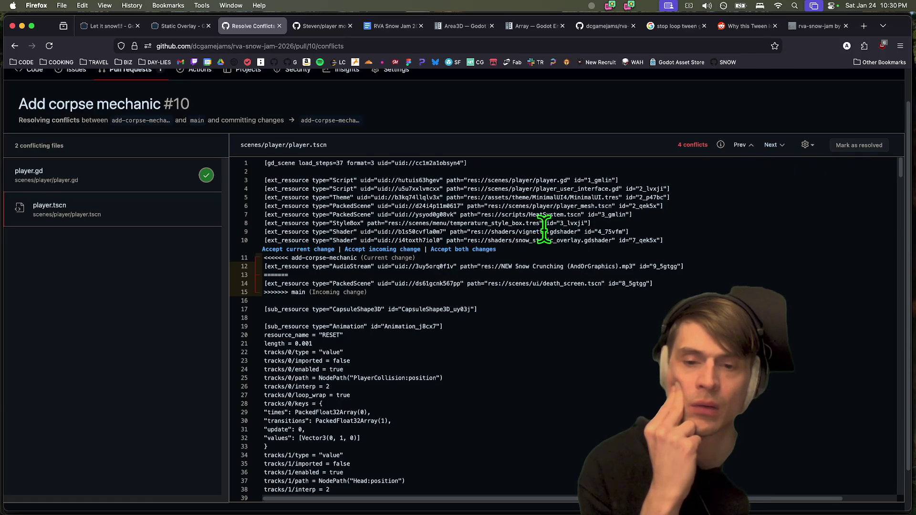
click(487, 249)
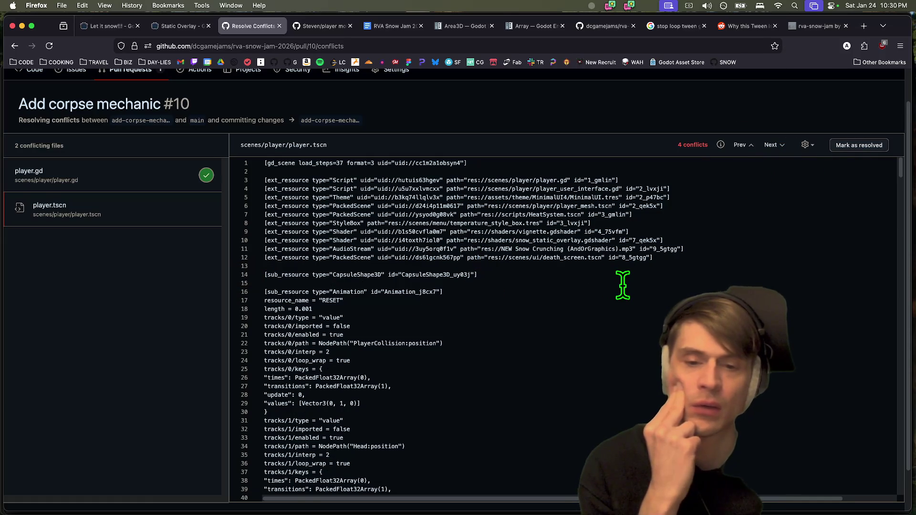
Mark player.tscn as resolved and commit the merge
click(855, 150)
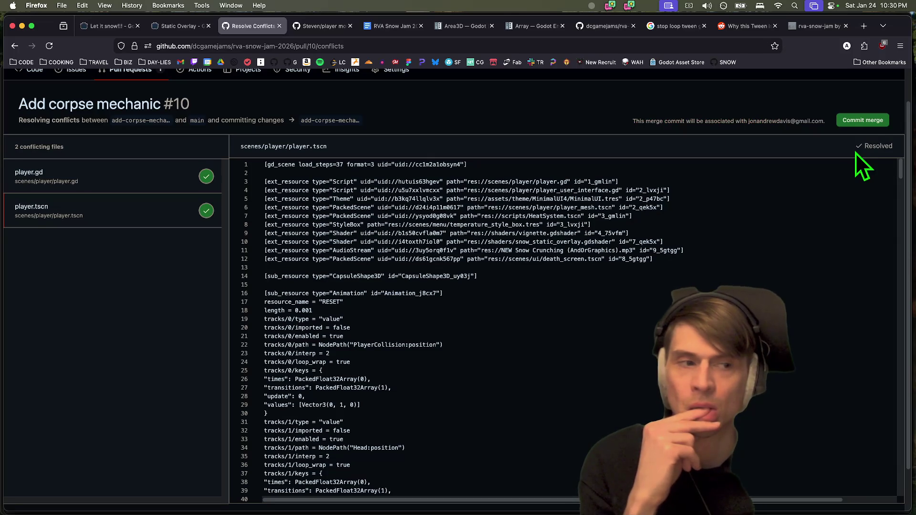
click(861, 122)
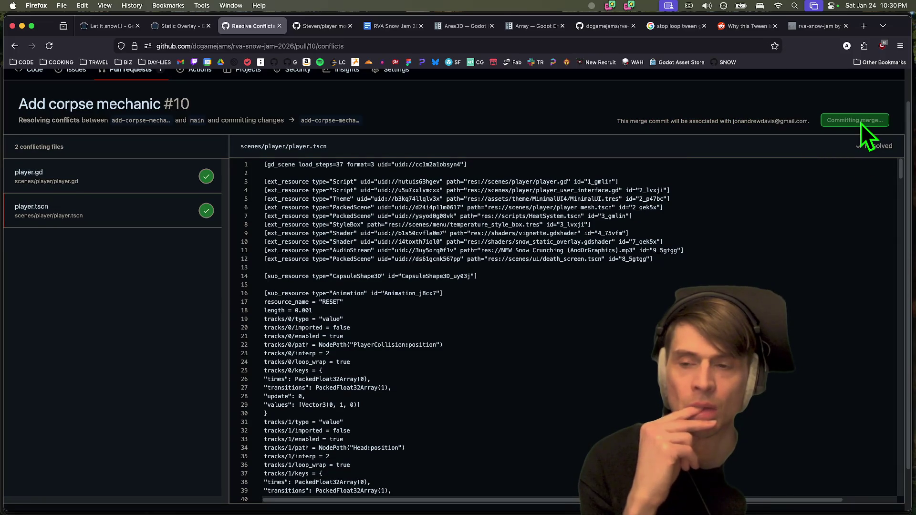
mouse_move(303, 499)
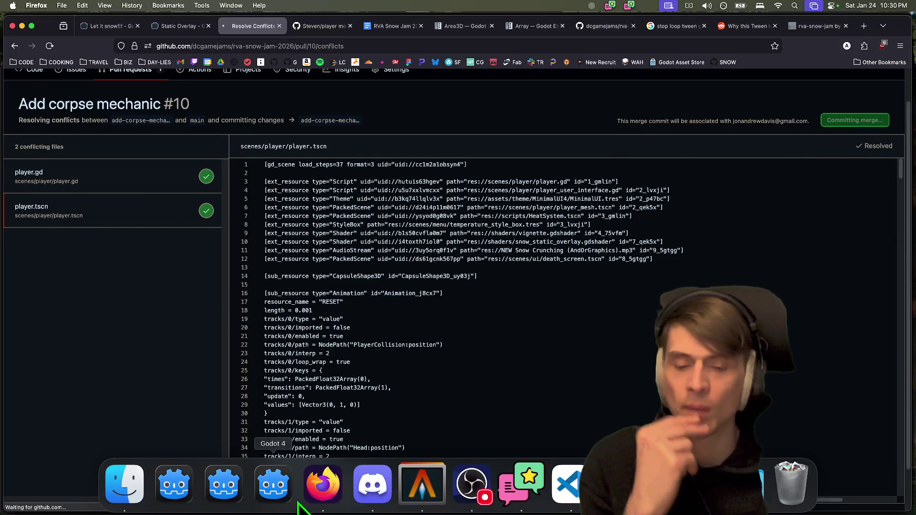
click(404, 498)
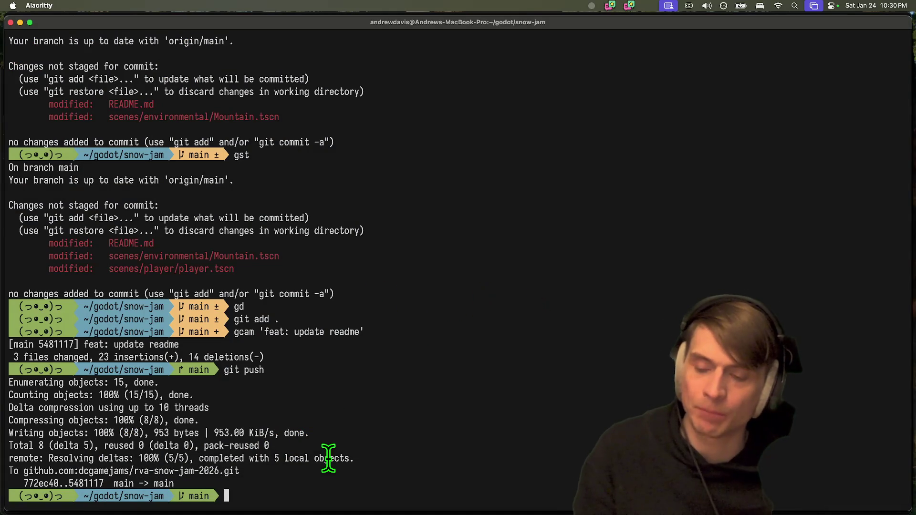
Switch back to Godot and launch the Snow-jam project
key(super+Tab)
key(super+Tab)
key(super+b)
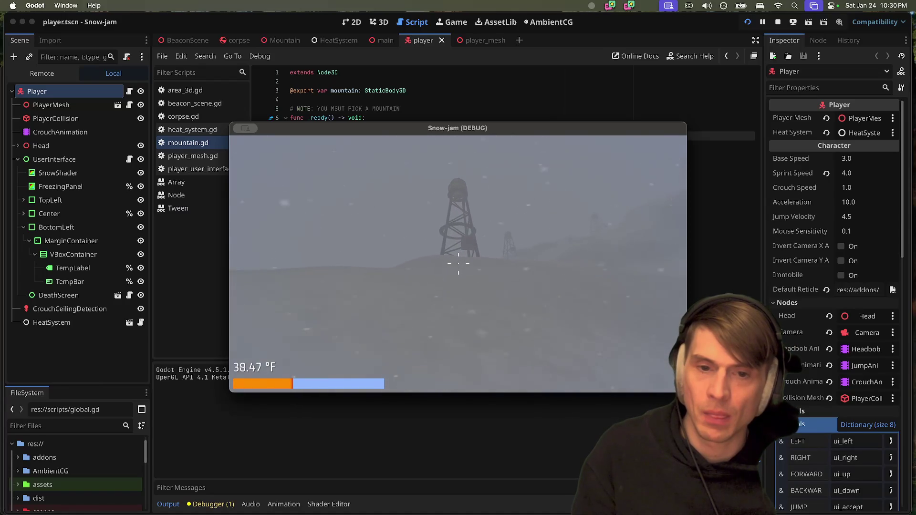
Walk to the tower, light its beacon, keep walking until frozen, then stop the game
key(w)
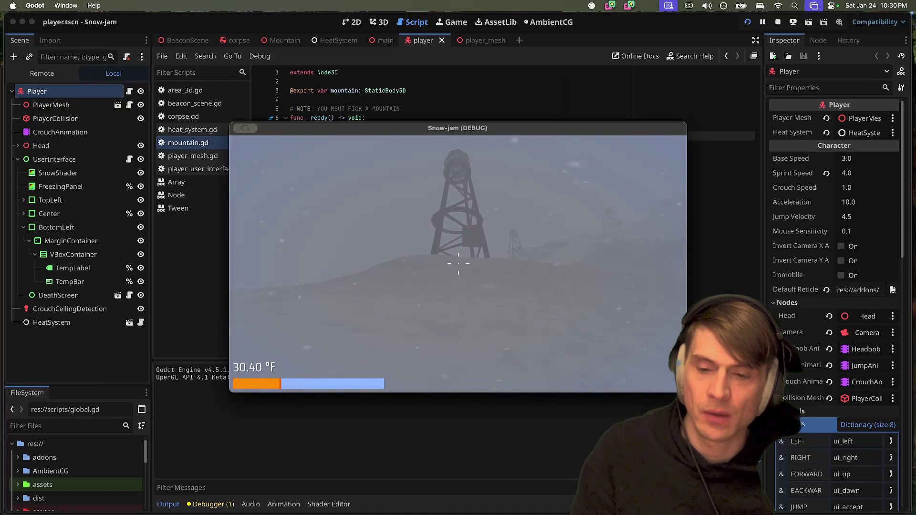
key(w)
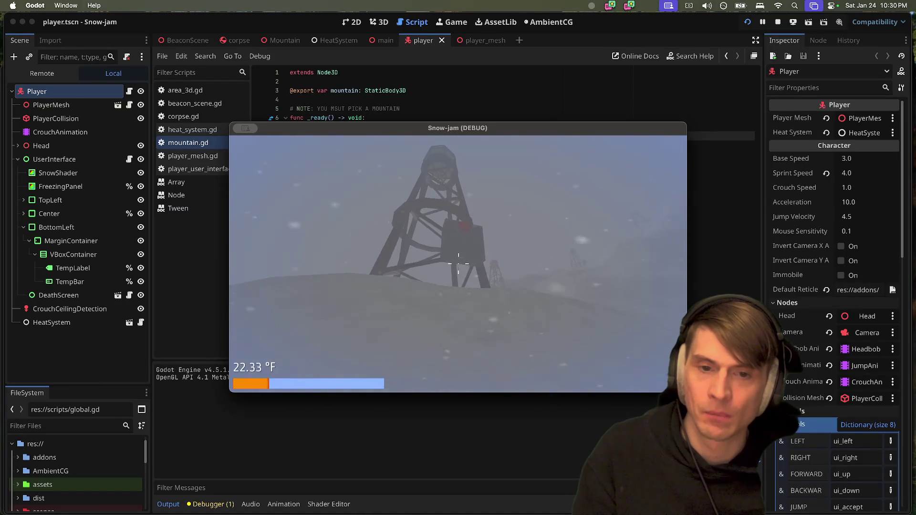
key(e)
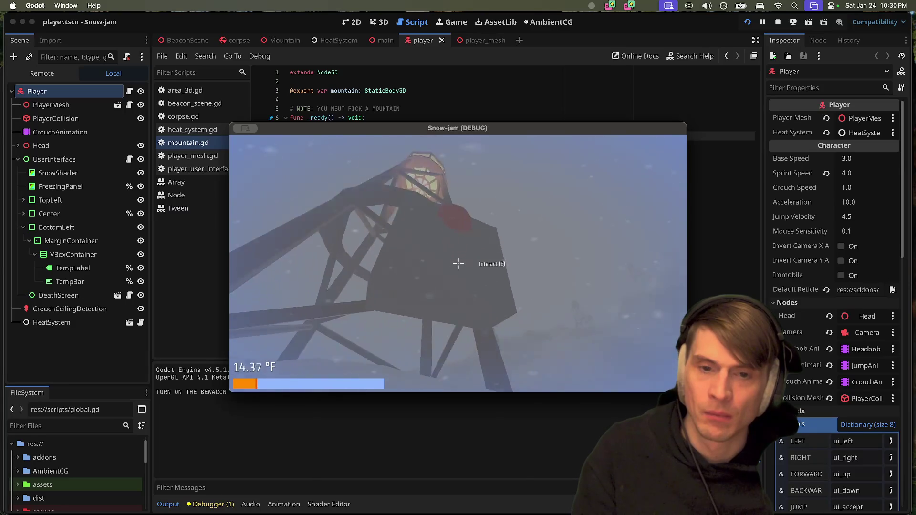
key(w)
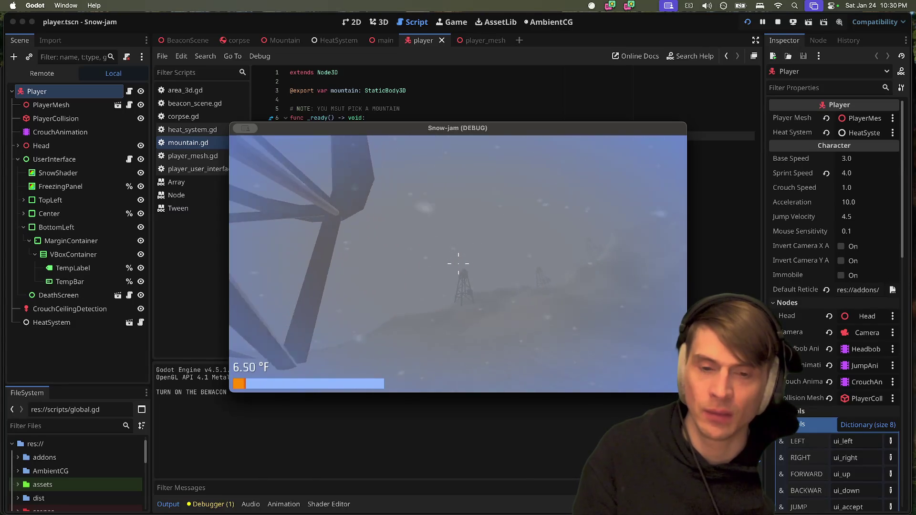
key(w)
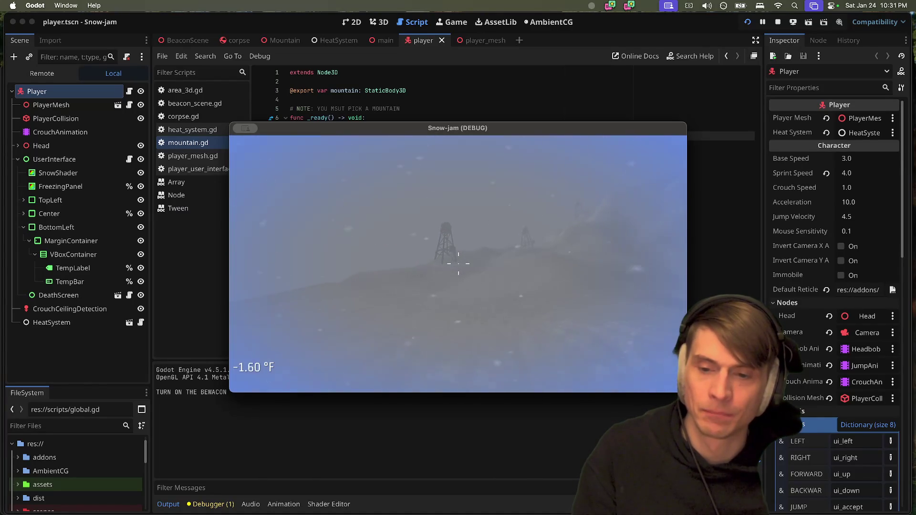
key(w)
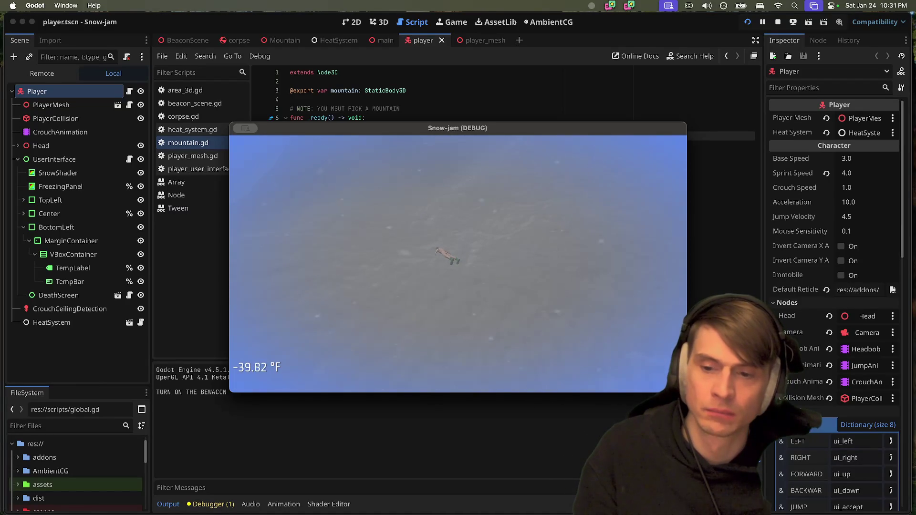
key(Escape)
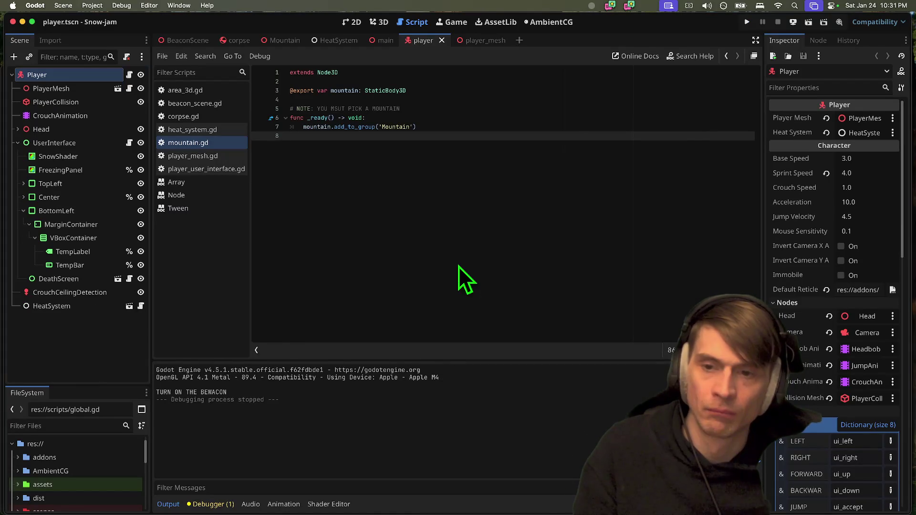
Select the HeatSystem node and set its Temp Tick Next to -5.0
click(119, 75)
scroll(824, 328, down, 10)
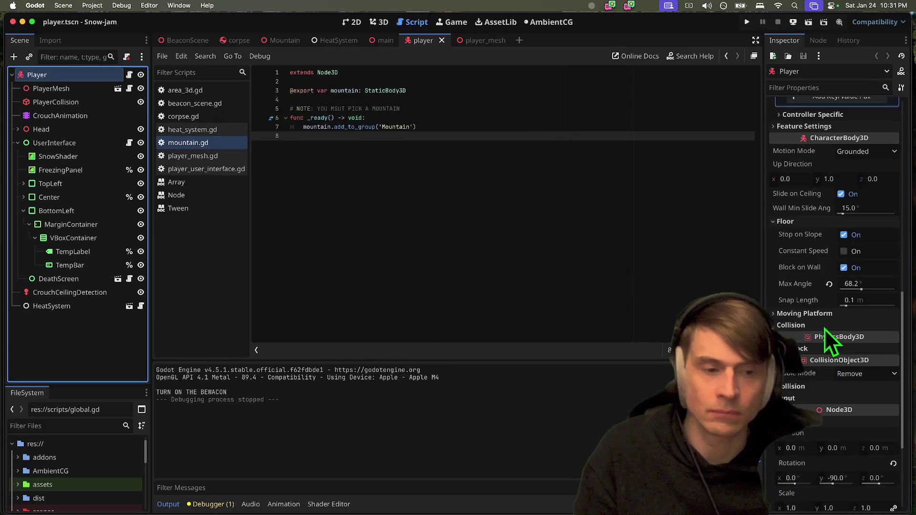
click(52, 305)
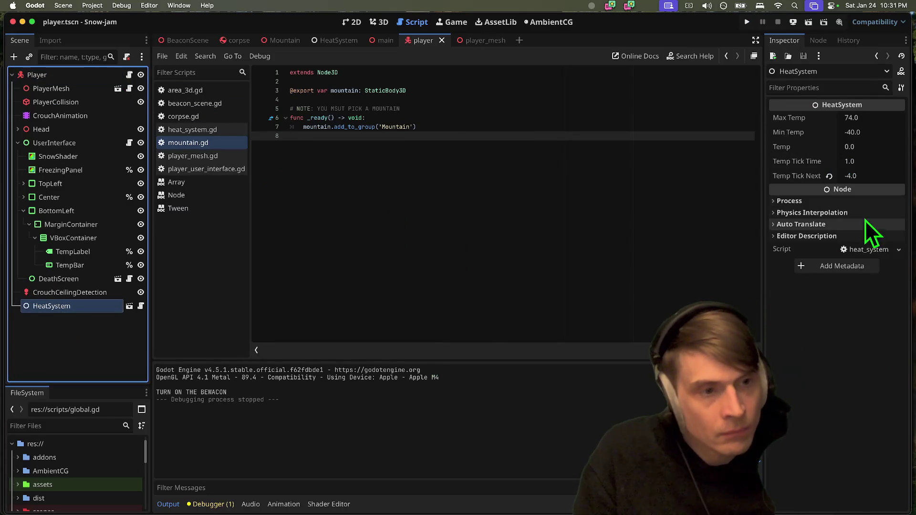
click(871, 177)
text(-5)
key(Return)
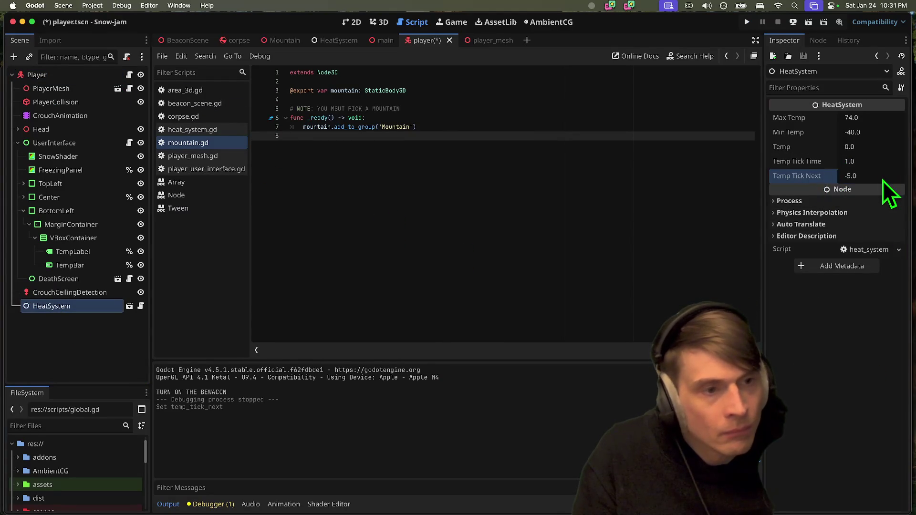
Remove the minus sign from Temp Tick Next, then save, run and stop a quick test
click(882, 177)
key(Home)
key(Delete)
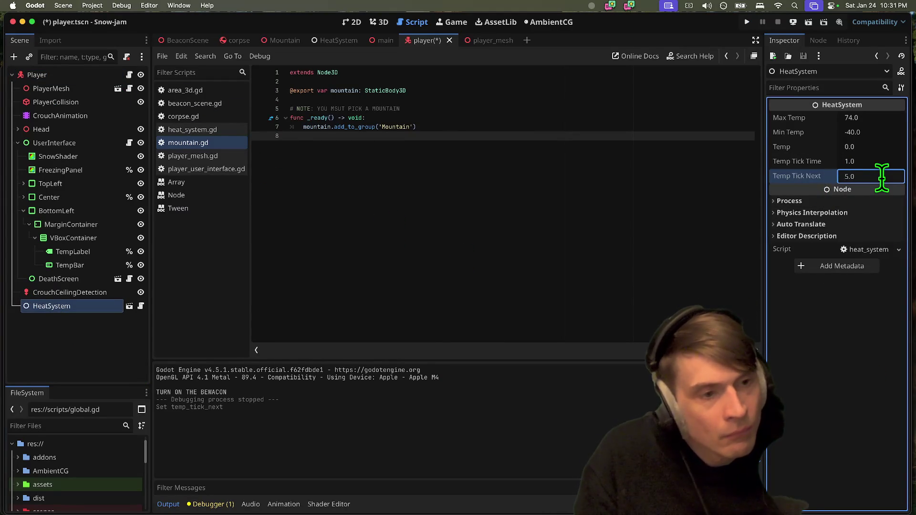
key(super+b)
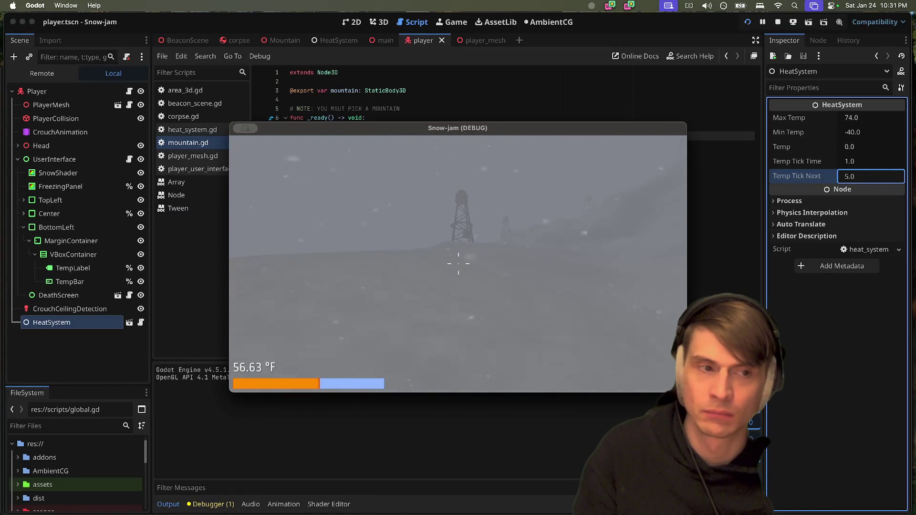
key(super+period)
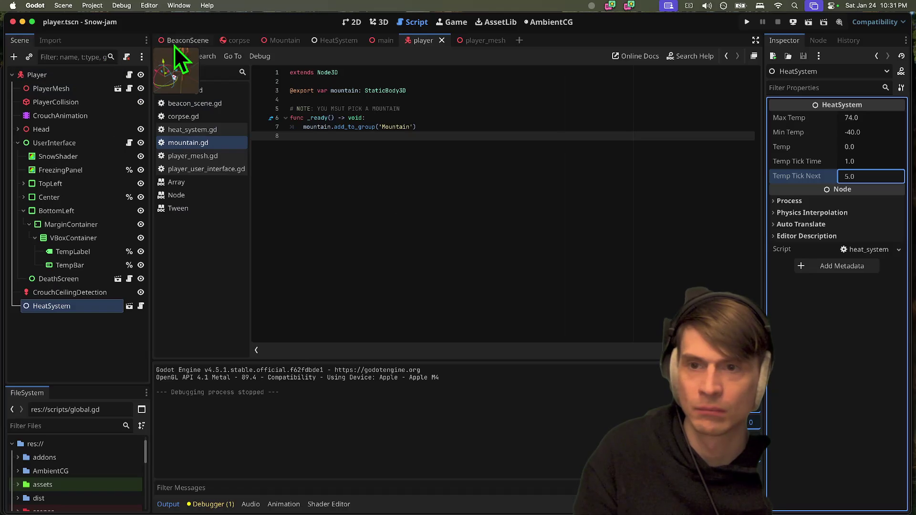
Look over the Mountain and main scenes, then reselect HeatSystem in the player scene
click(268, 42)
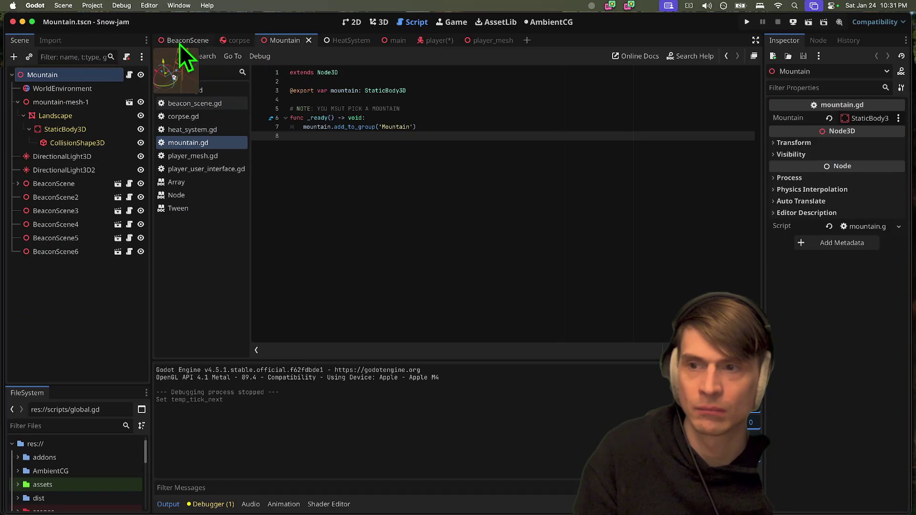
click(394, 39)
click(90, 103)
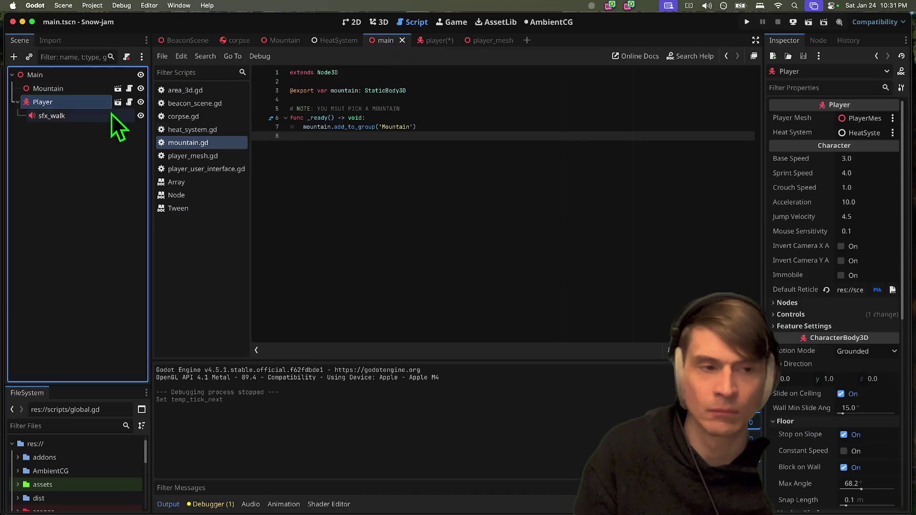
scroll(854, 451, up, 10)
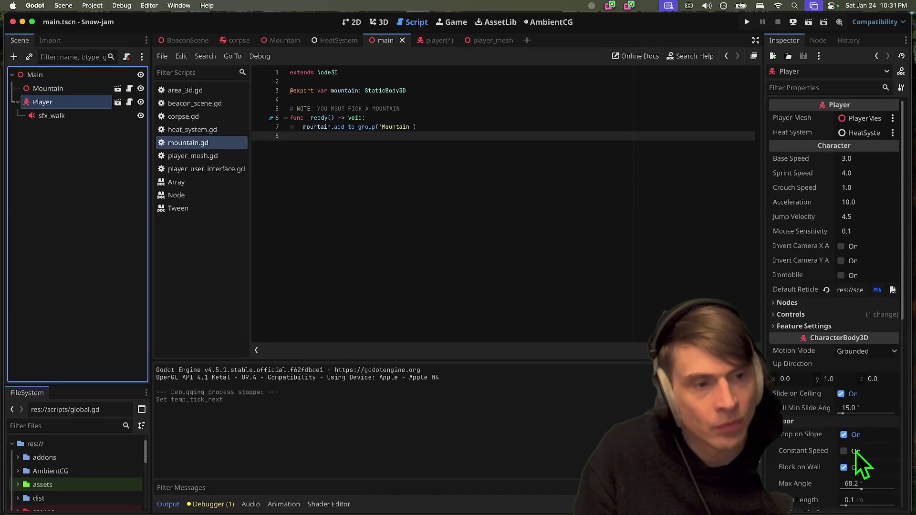
click(427, 42)
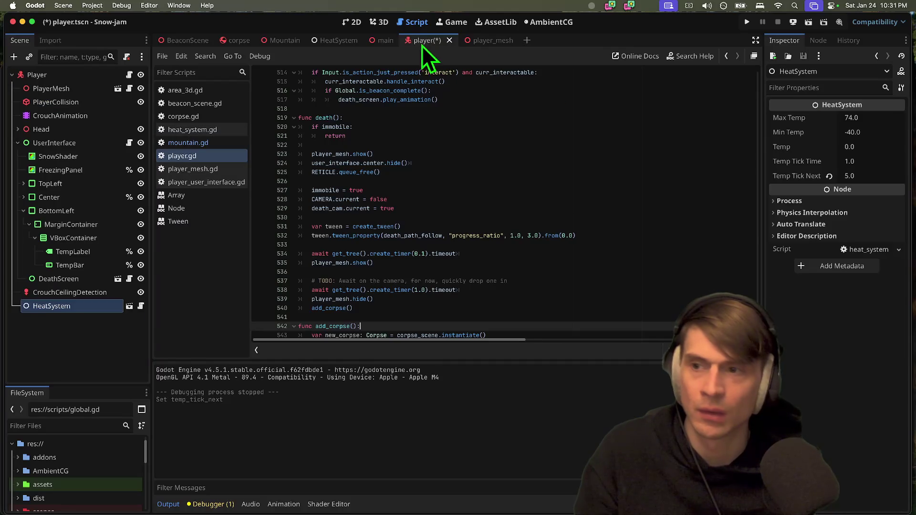
click(90, 309)
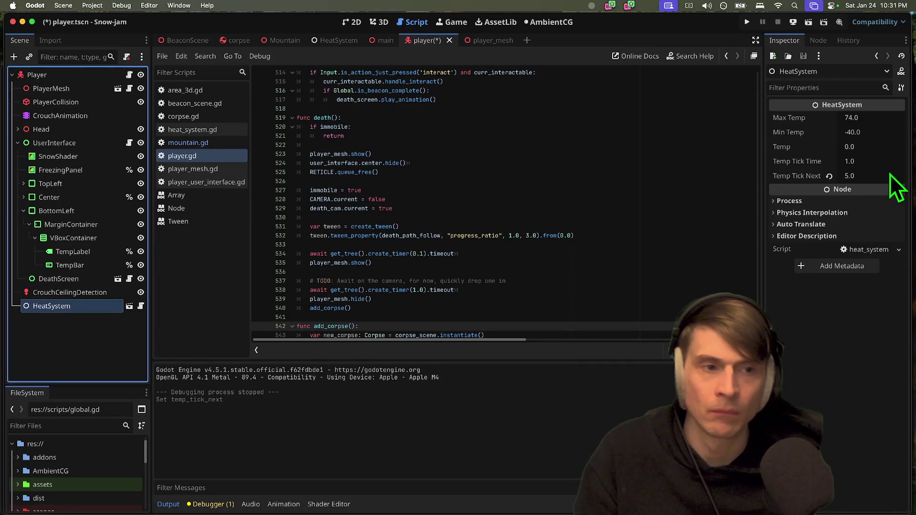
Set Temp Tick Next to 15.0, save and run the game again
click(829, 176)
click(858, 177)
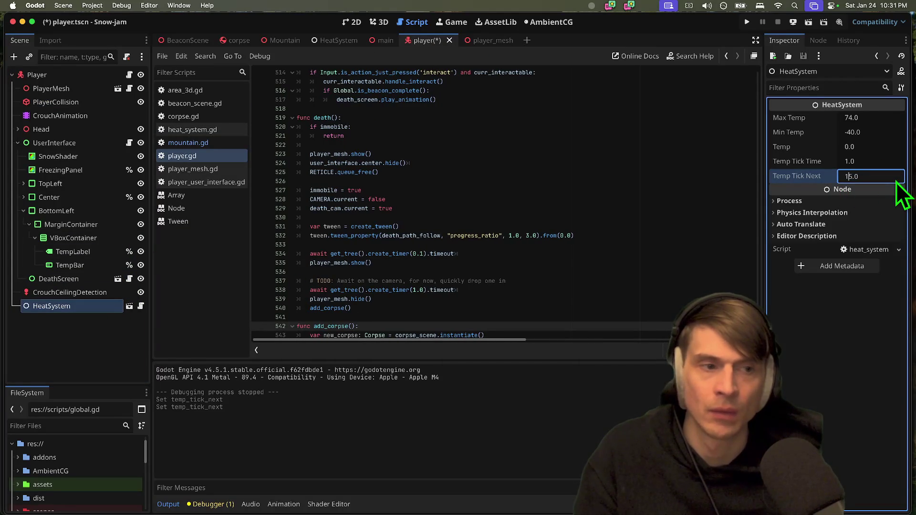
key(Return)
key(super+b)
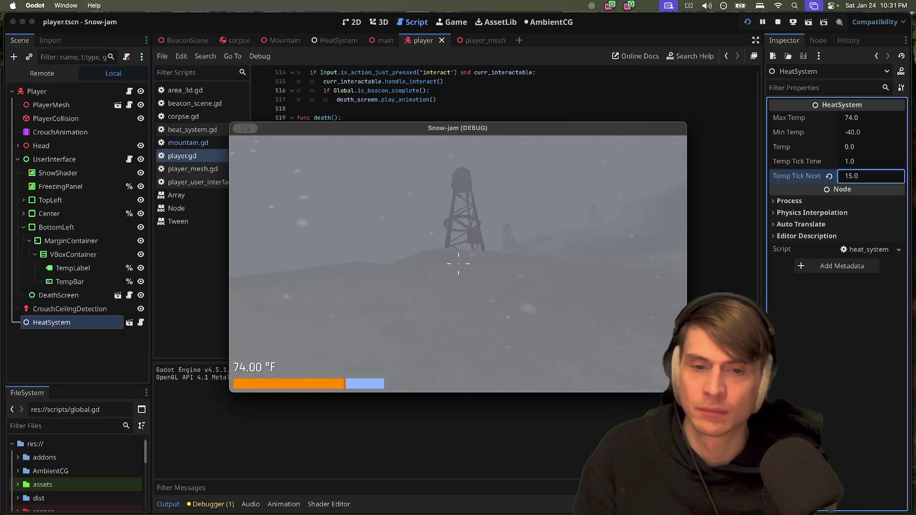
Walk to the first radio tower and switch on its beacon
key(w)
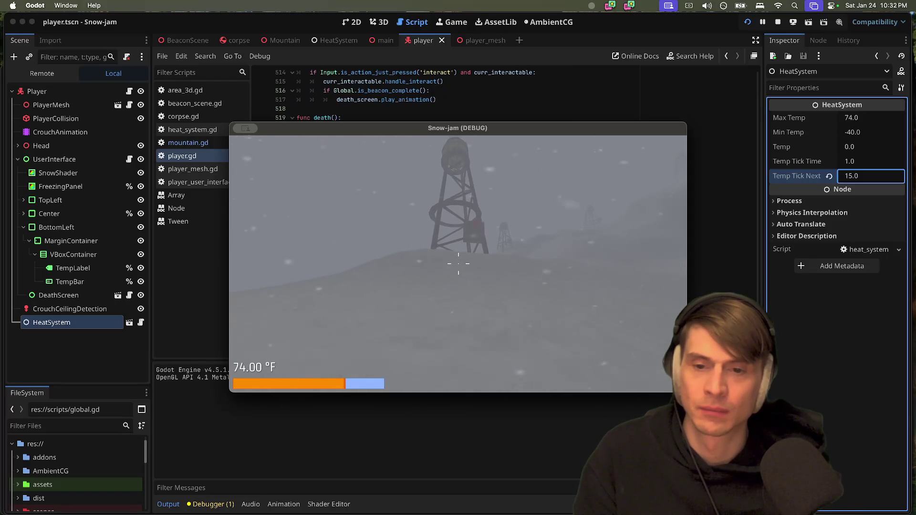
key(w)
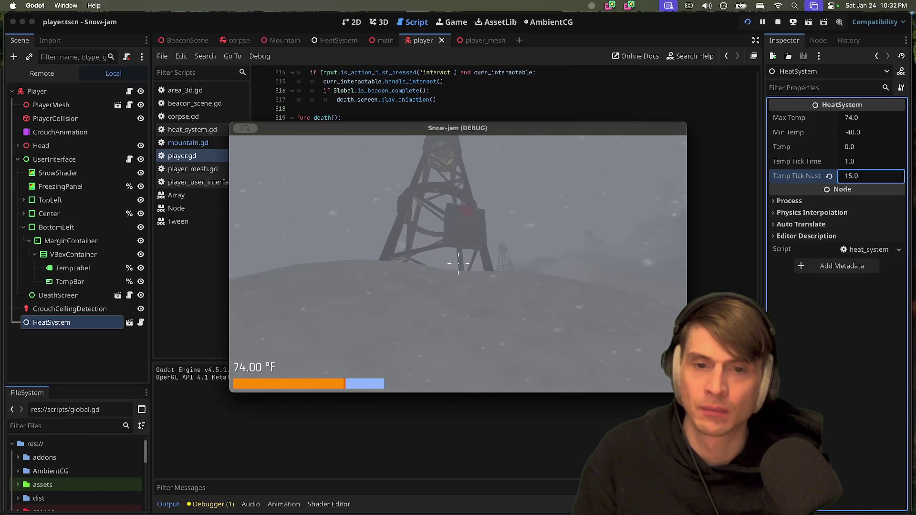
key(e)
key(w)
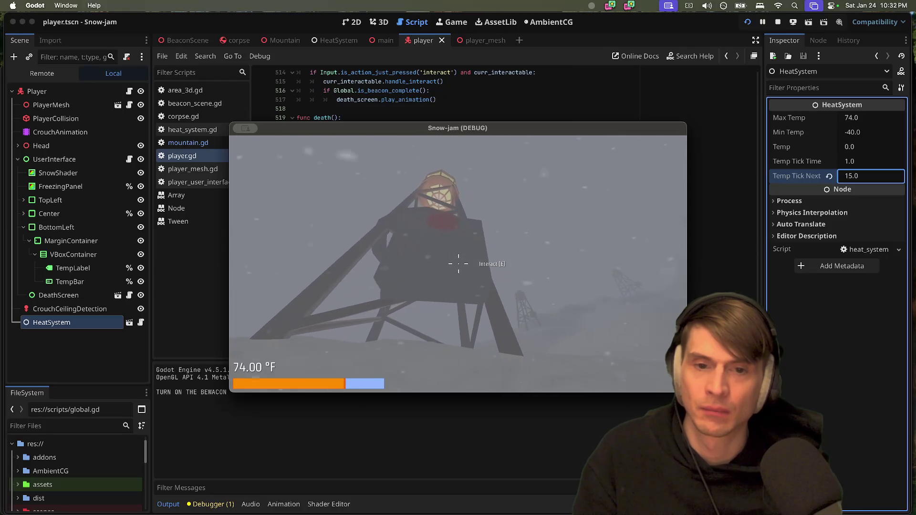
Cross the snowfield to the next tower and activate its beacon
key(w)
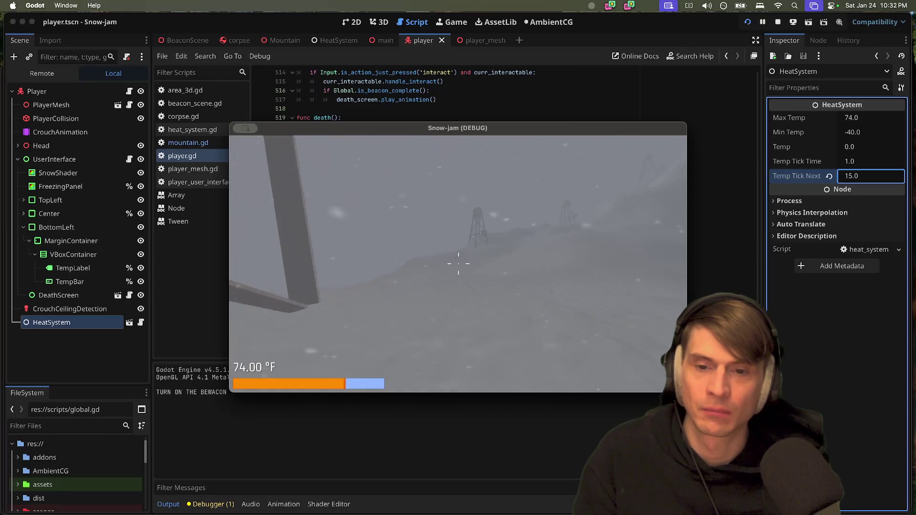
key(w)
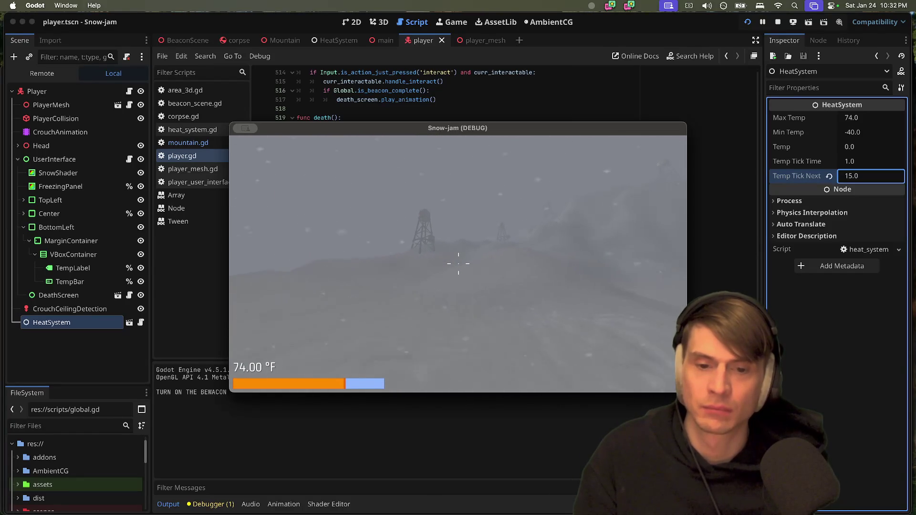
key(w)
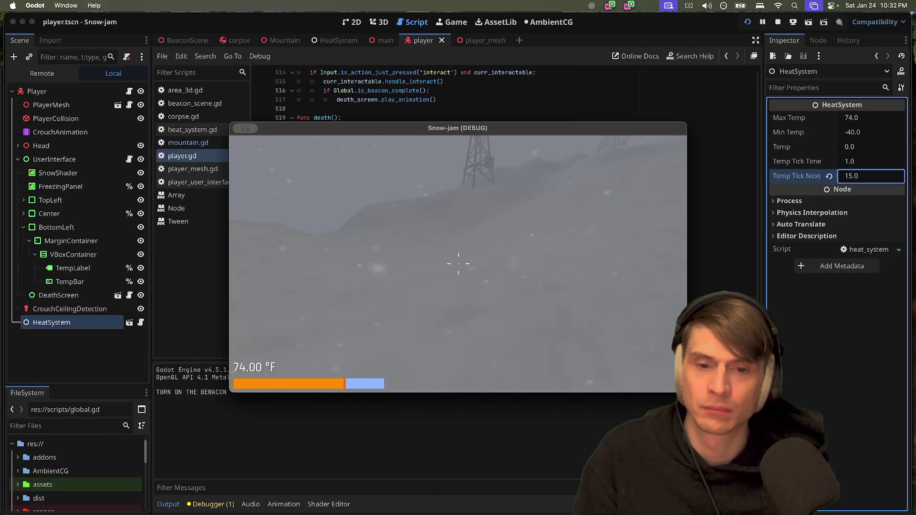
key(w)
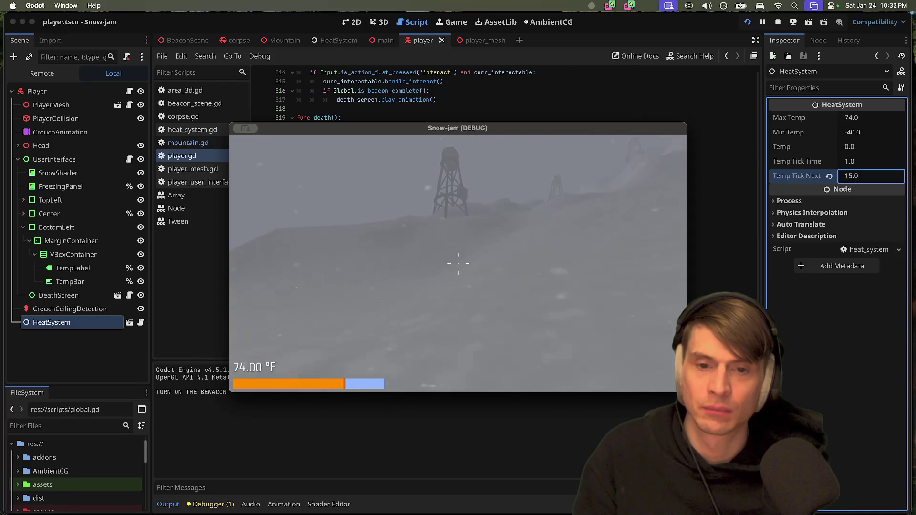
key(w)
key(w)
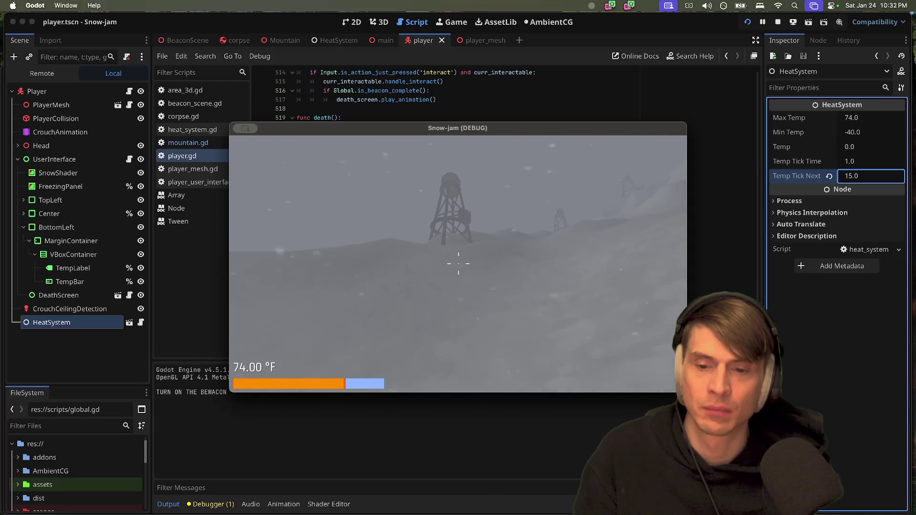
key(w)
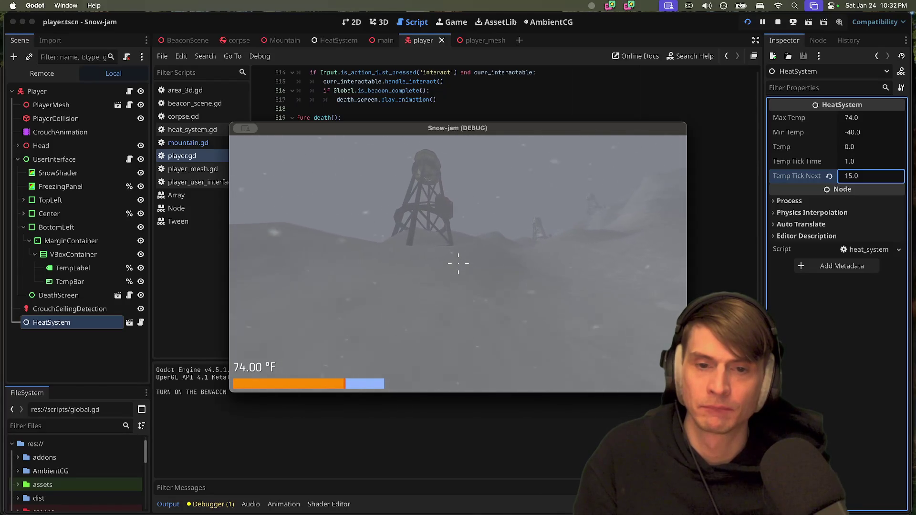
key(w)
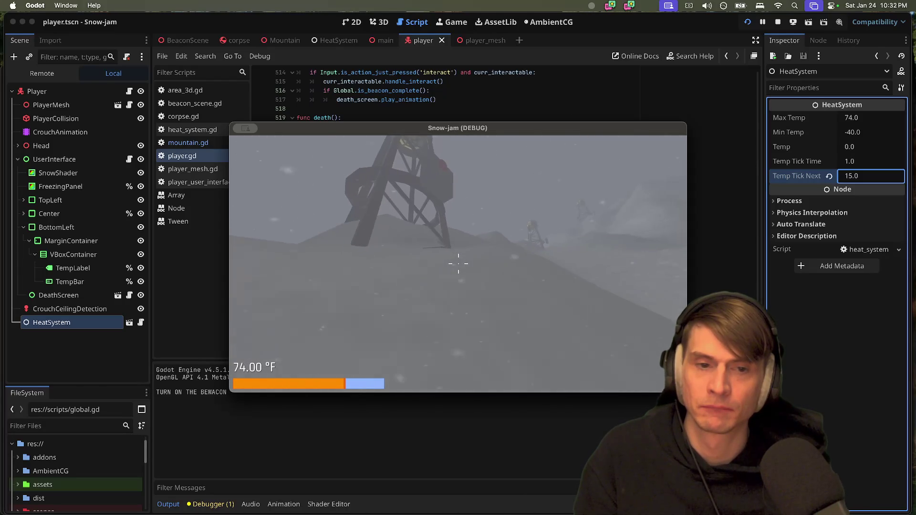
key(w)
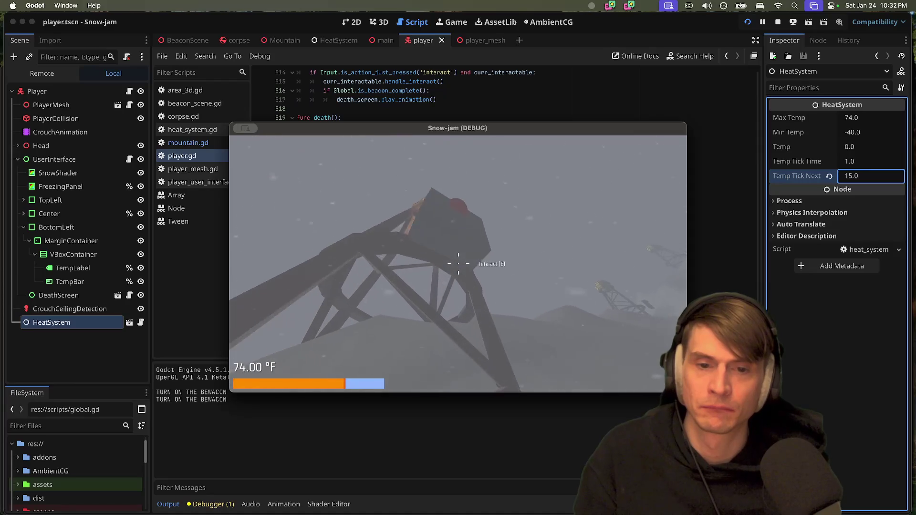
mouse_move(458, 264)
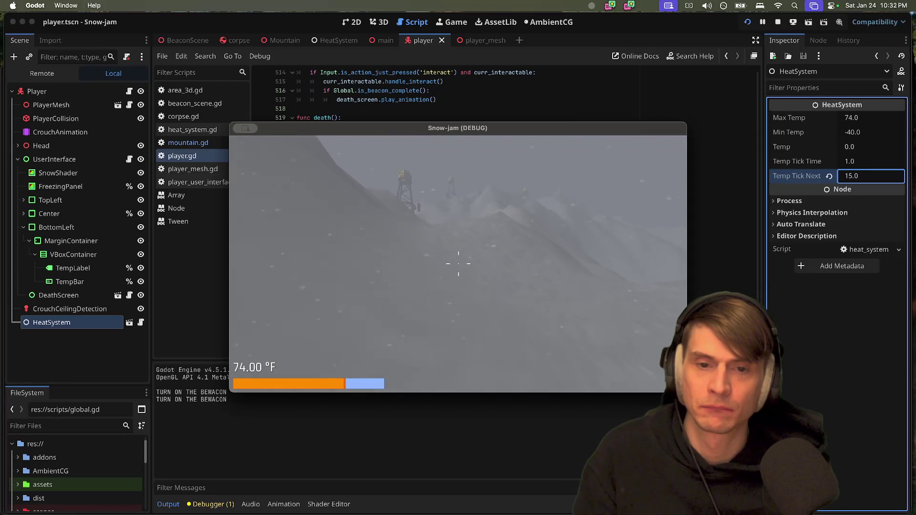
Climb the slope and switch on the third tower's beacon
key(w)
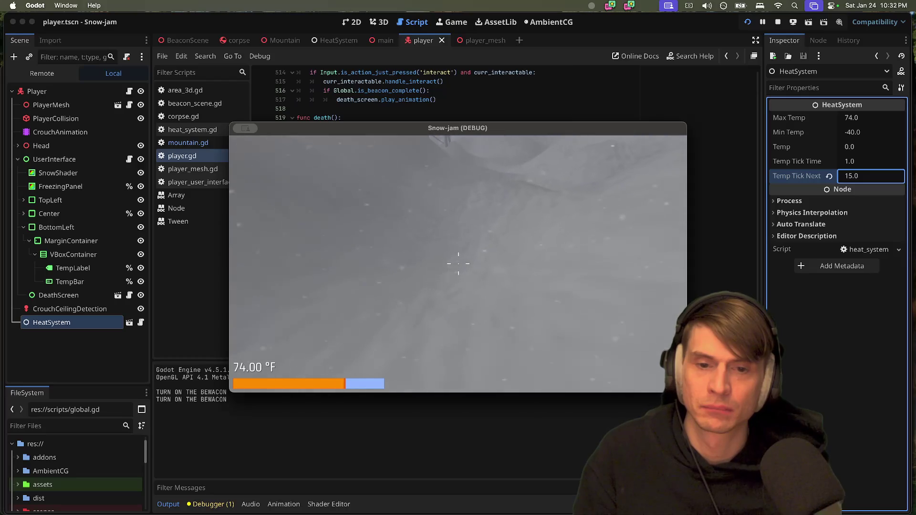
key(w)
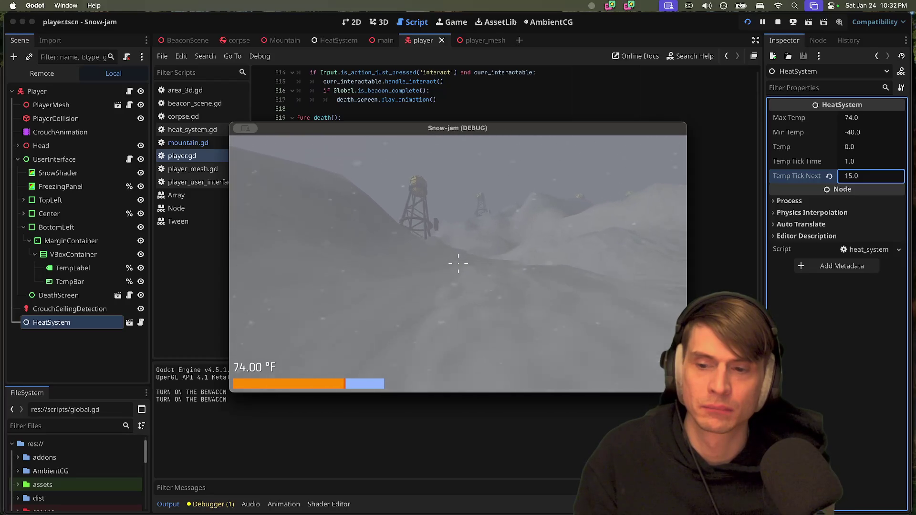
key(w)
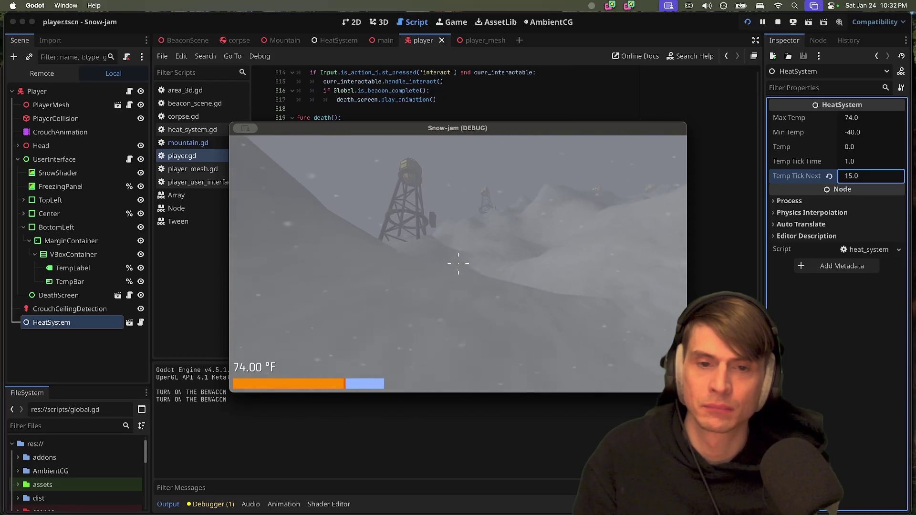
key(w)
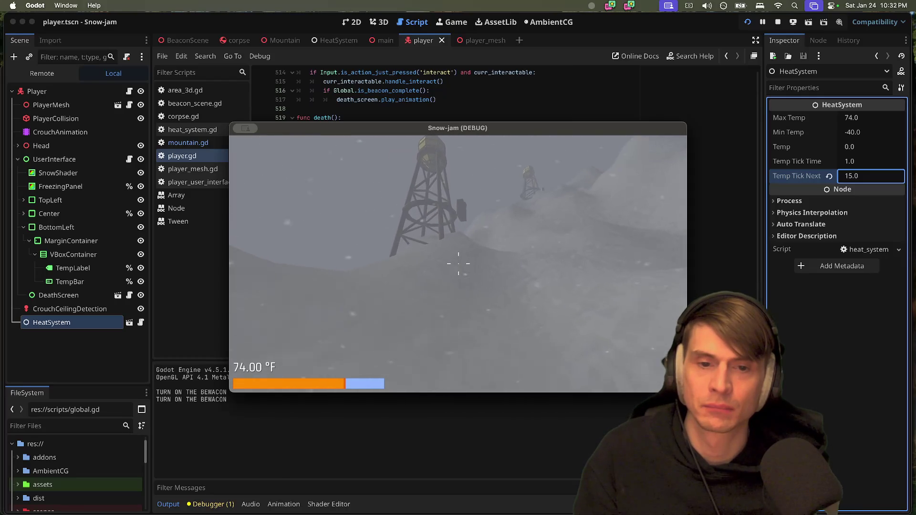
key(w)
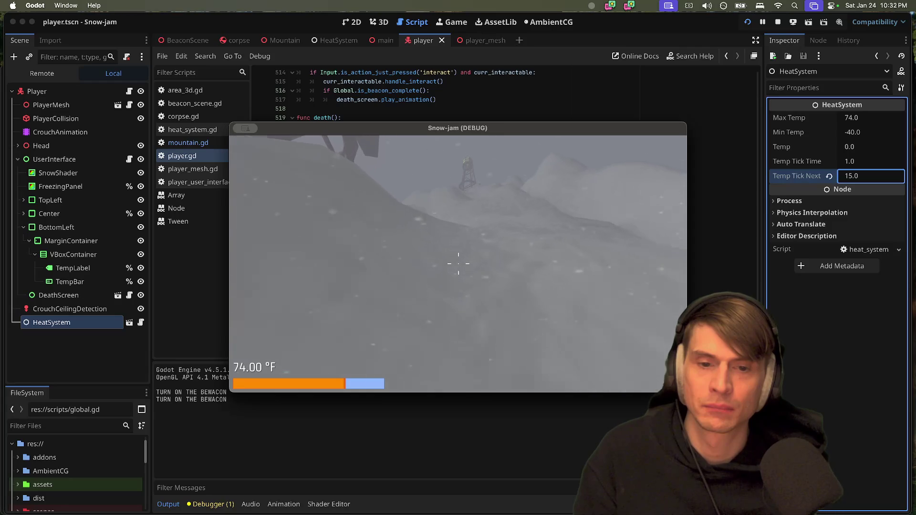
key(w)
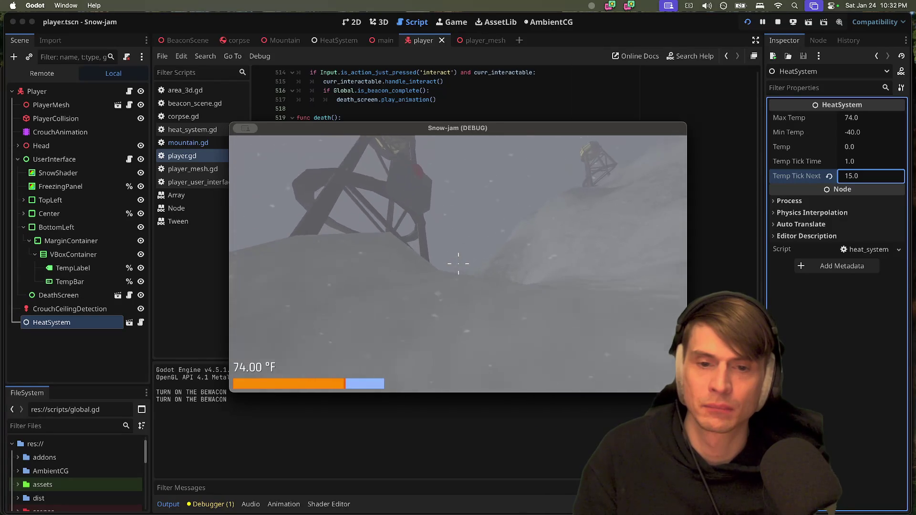
key(e)
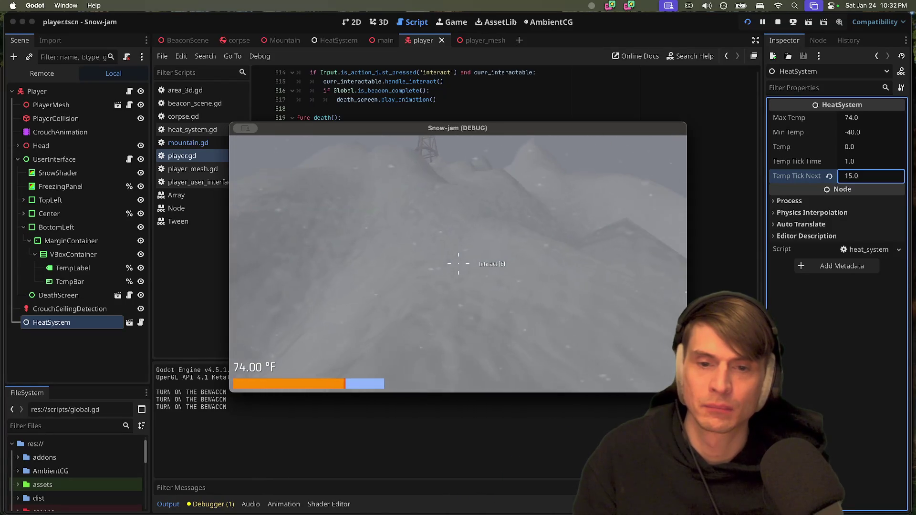
Head down the slope and walk up to the fourth tower
key(w)
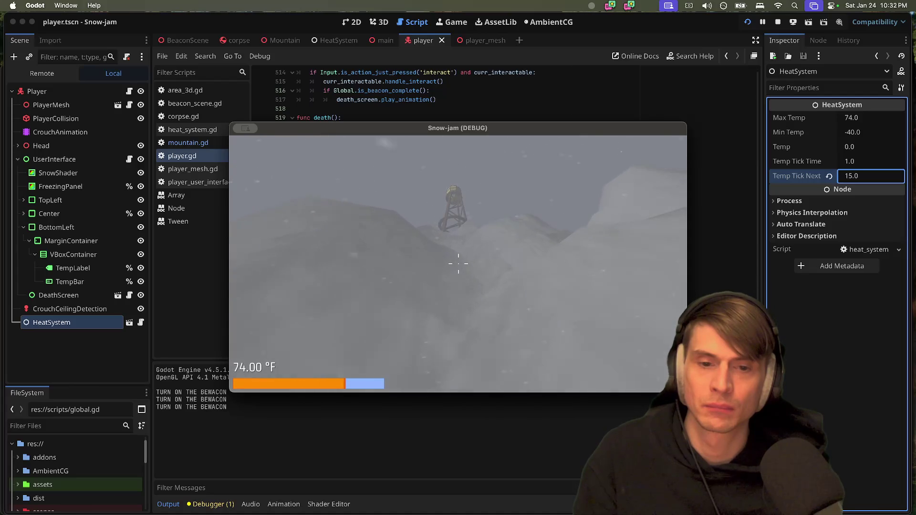
key(w)
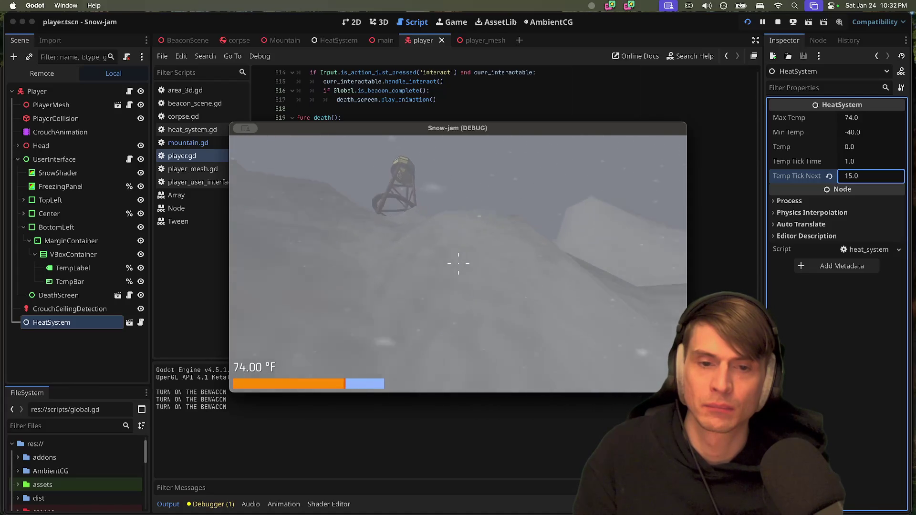
key(w)
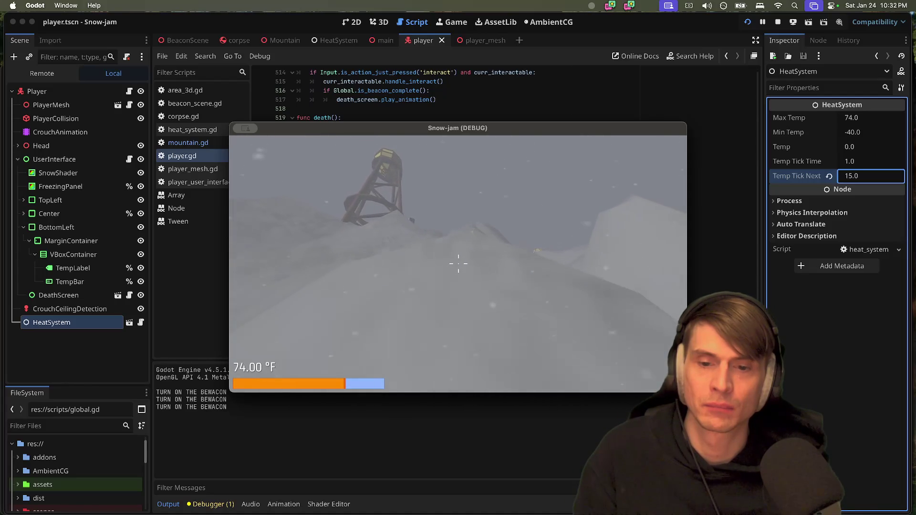
key(w)
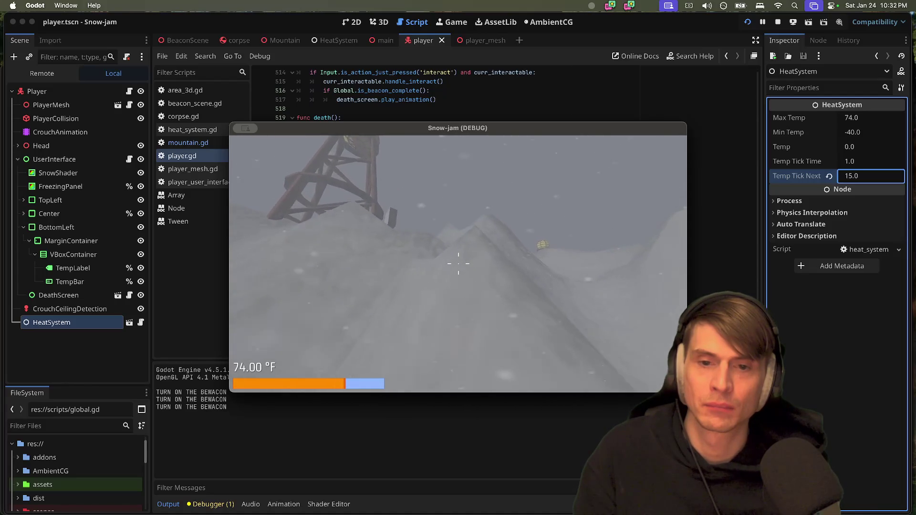
key(w)
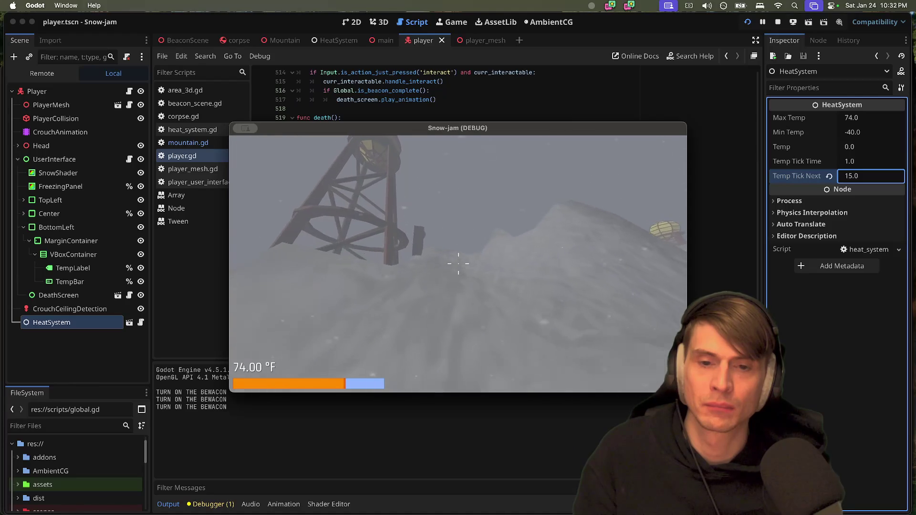
key(w)
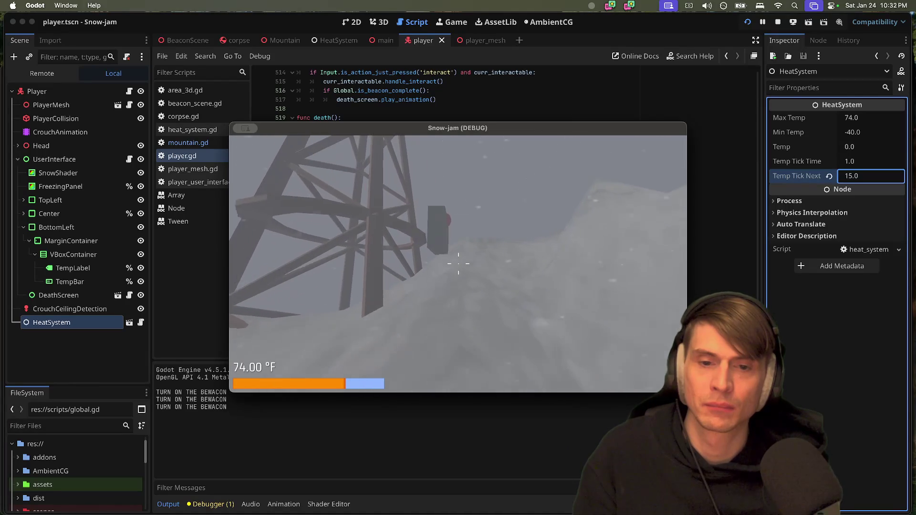
mouse_move(458, 264)
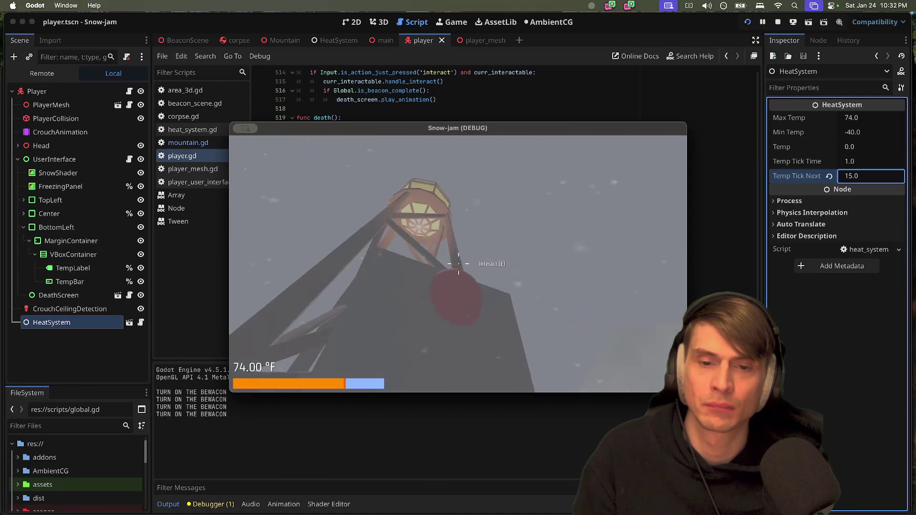
Climb to the peak tower and activate its beacon, reaching 'You Are Saved :)'
key(w)
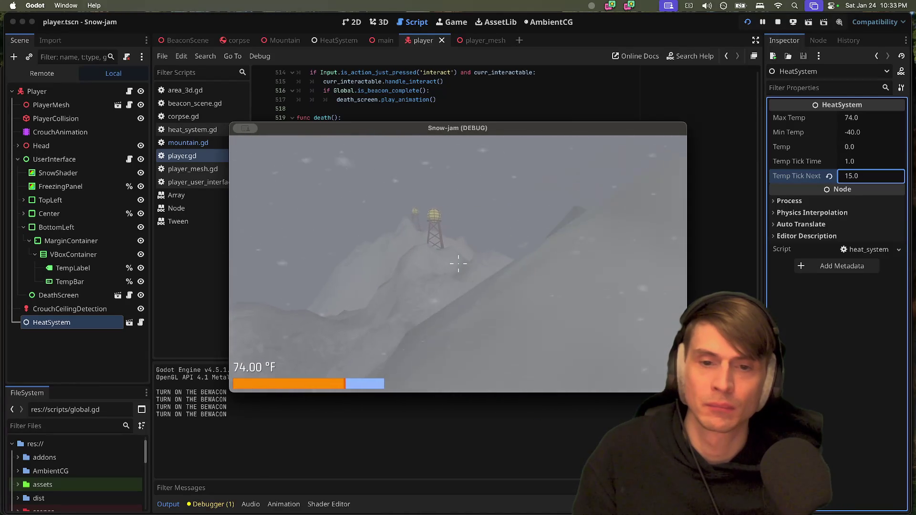
key(w)
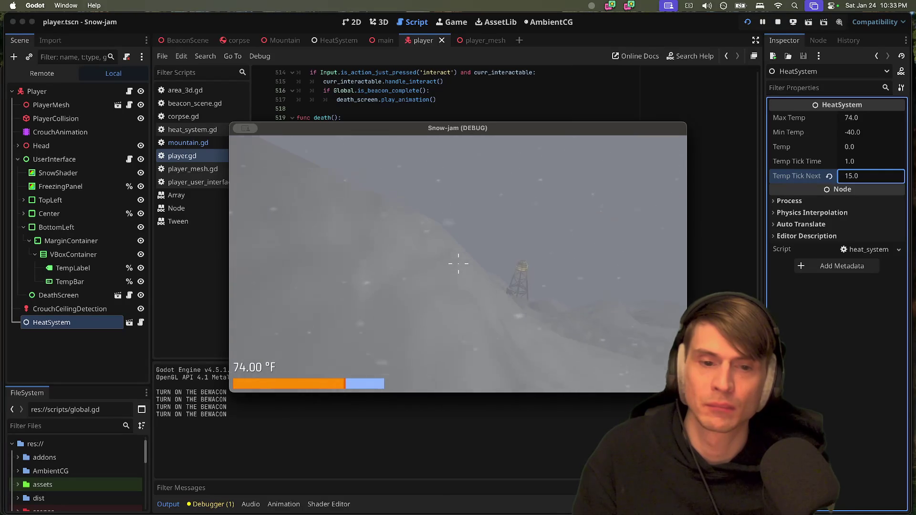
key(w)
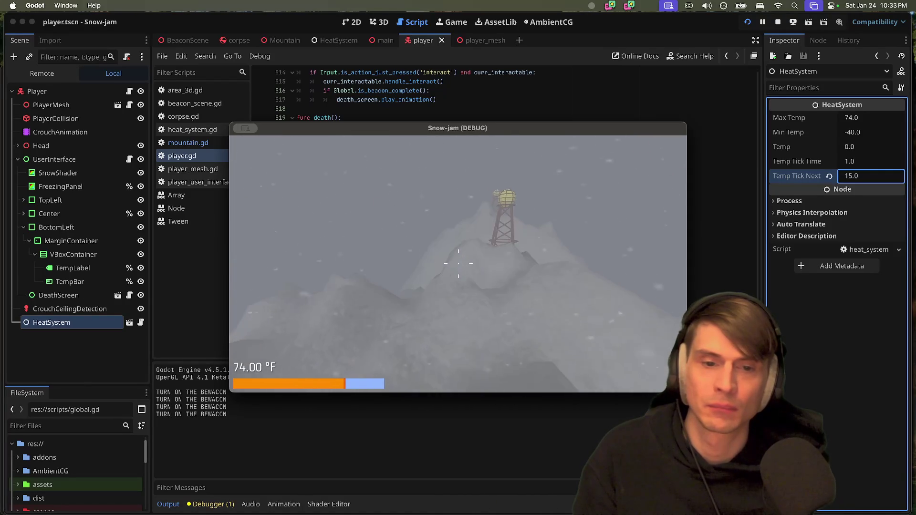
key(w)
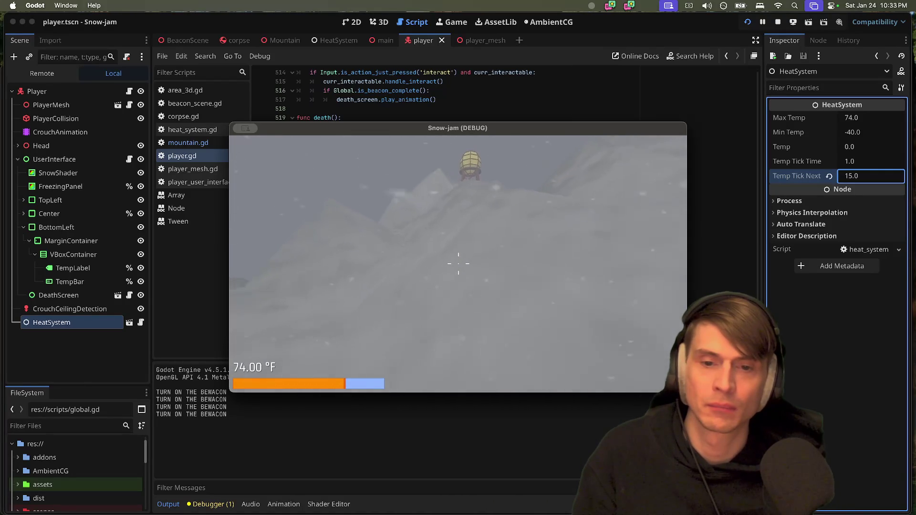
key(w)
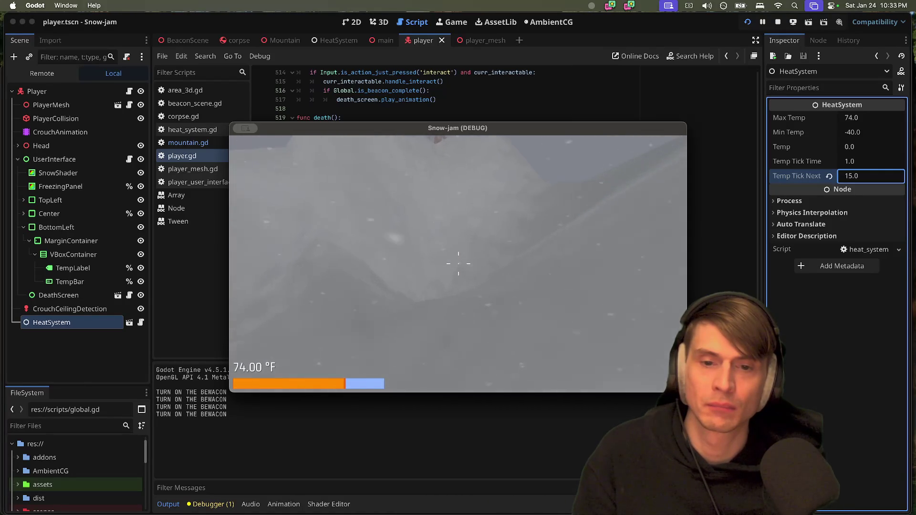
key(w)
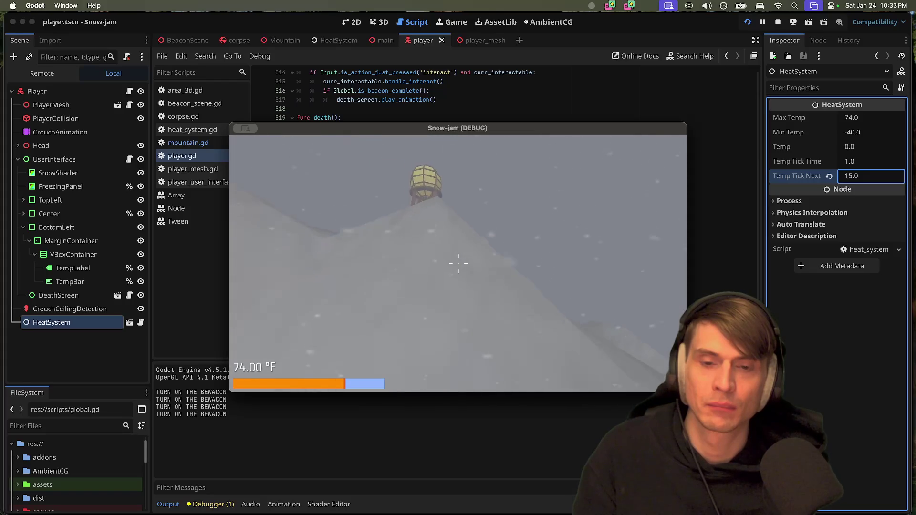
key(w)
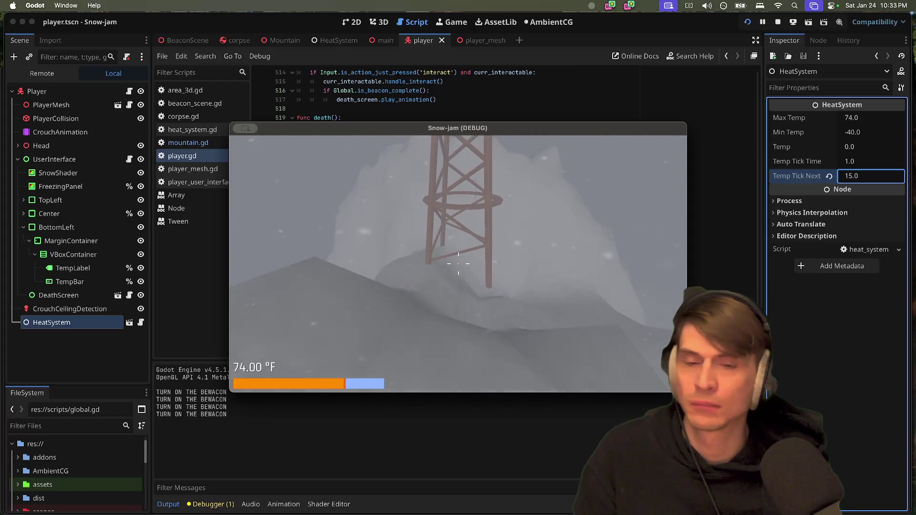
key(w)
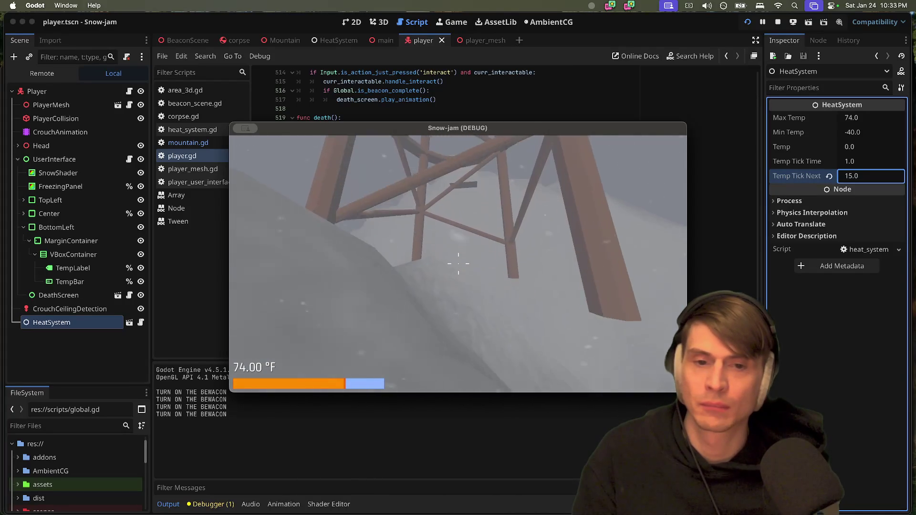
key(w)
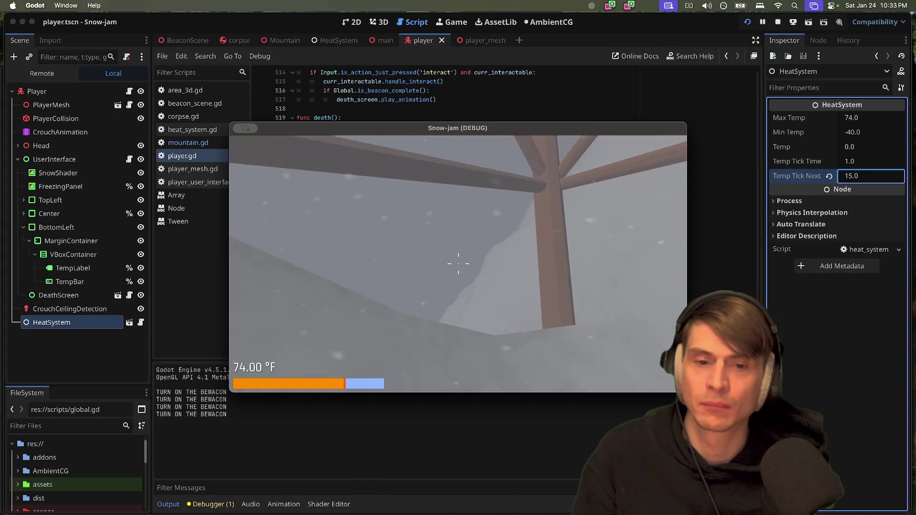
key(w)
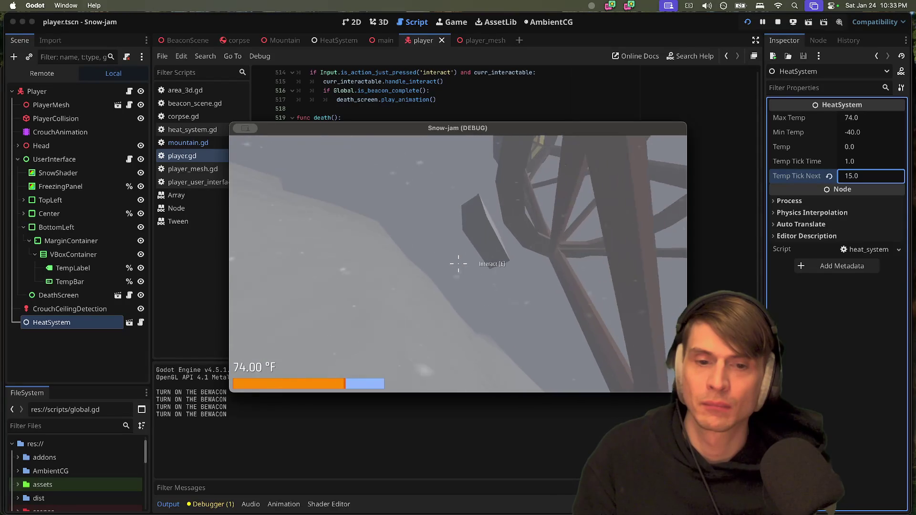
key(w)
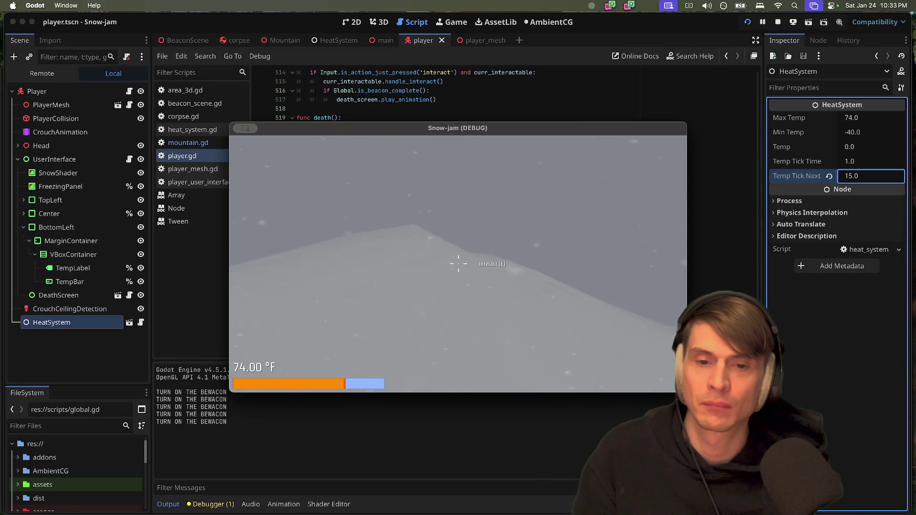
key(w)
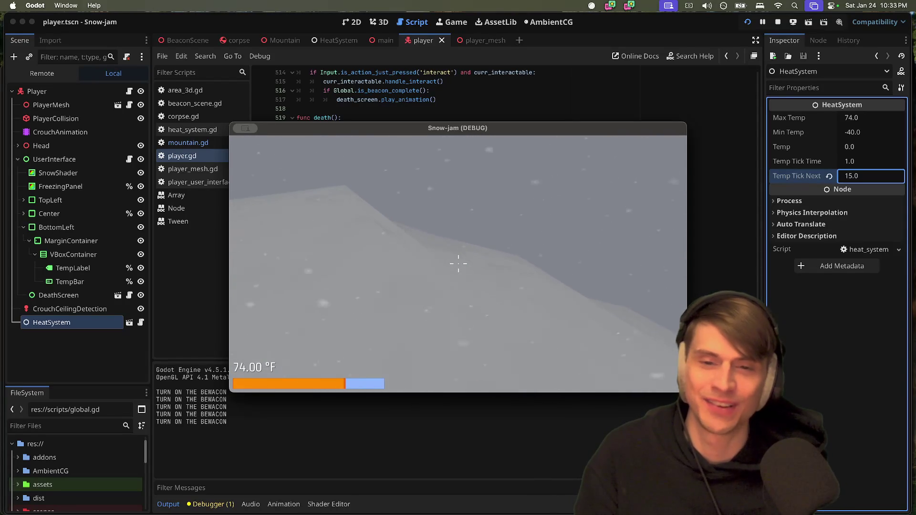
key(w)
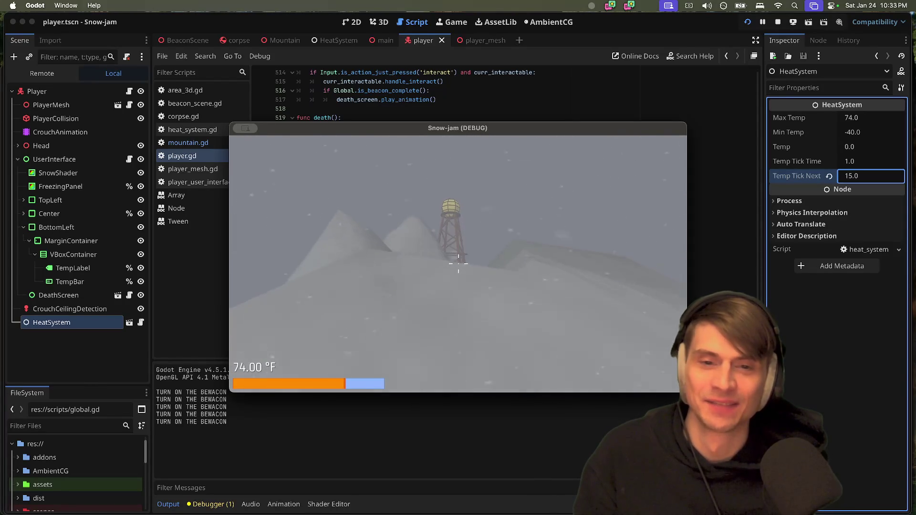
key(w)
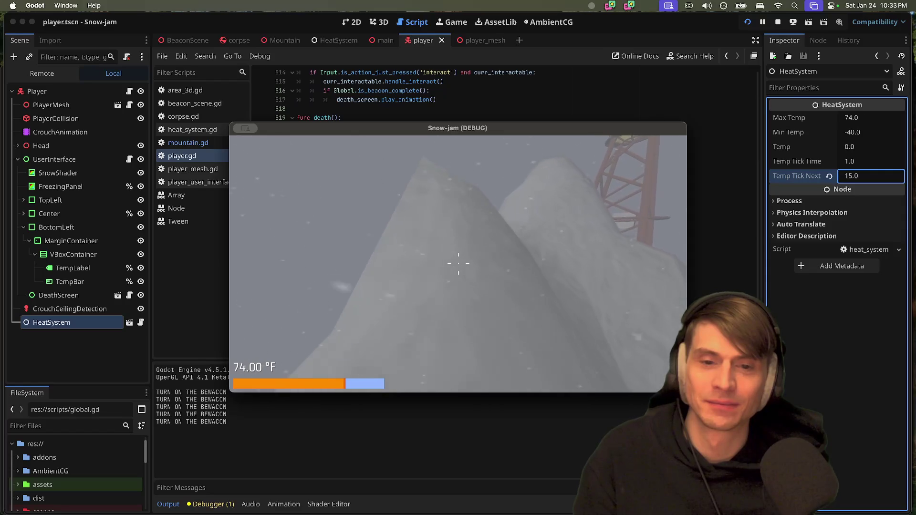
key(w)
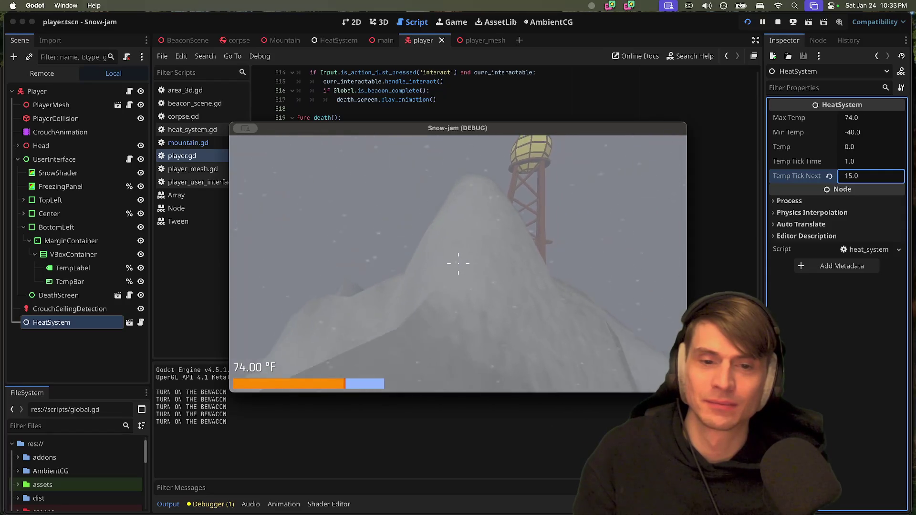
key(w)
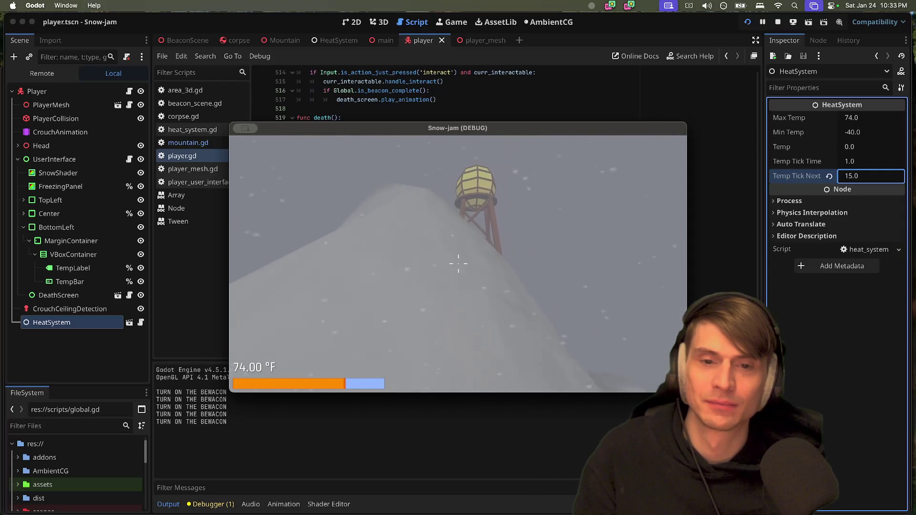
key(w)
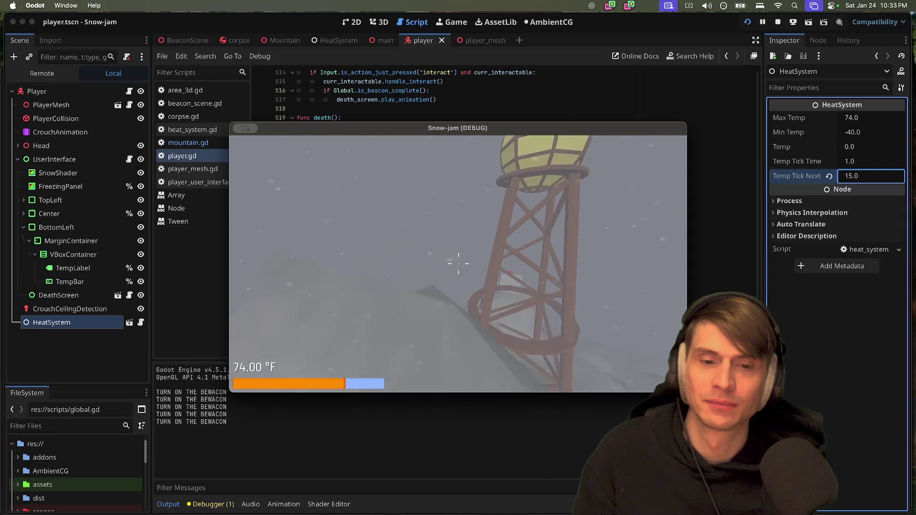
key(w)
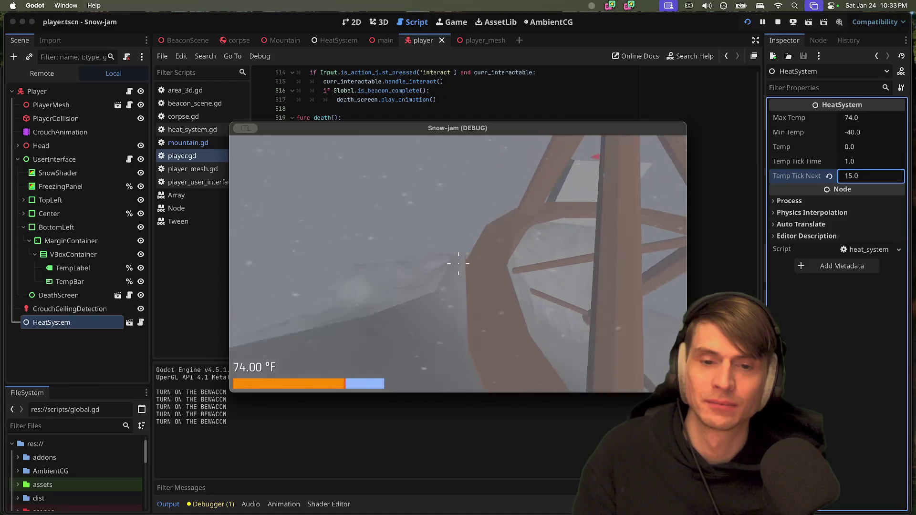
key(w)
key(e)
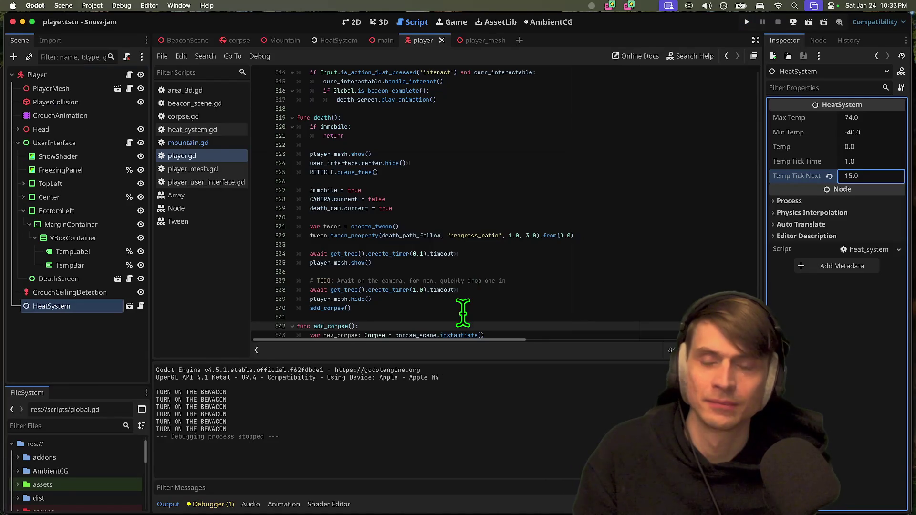
Stop the game and bring up the Add corpse mechanic pull request in Firefox
key(super+s)
key(super+Tab)
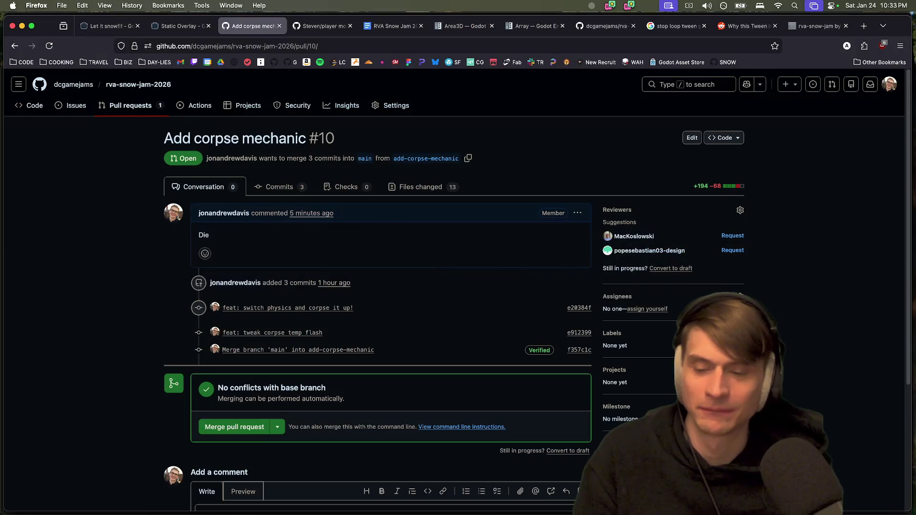
key(super+Tab)
key(super+Tab)
key(super+Tab)
key(super+Tab)
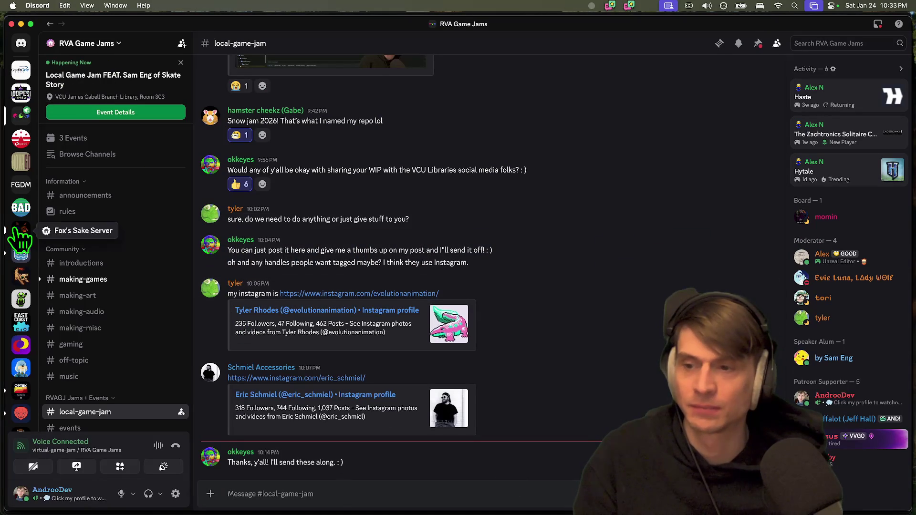
Open #making-games and play the shared crafting video
click(86, 281)
scroll(86, 303, down, 5)
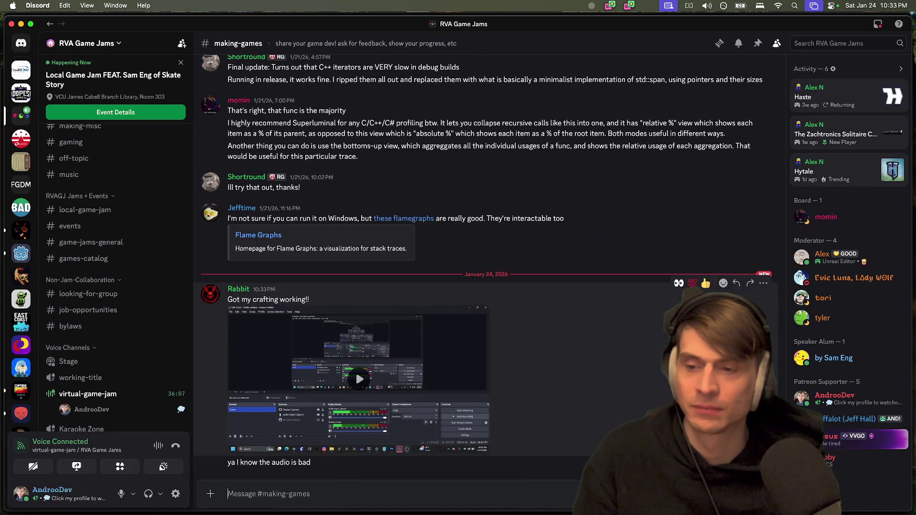
click(354, 370)
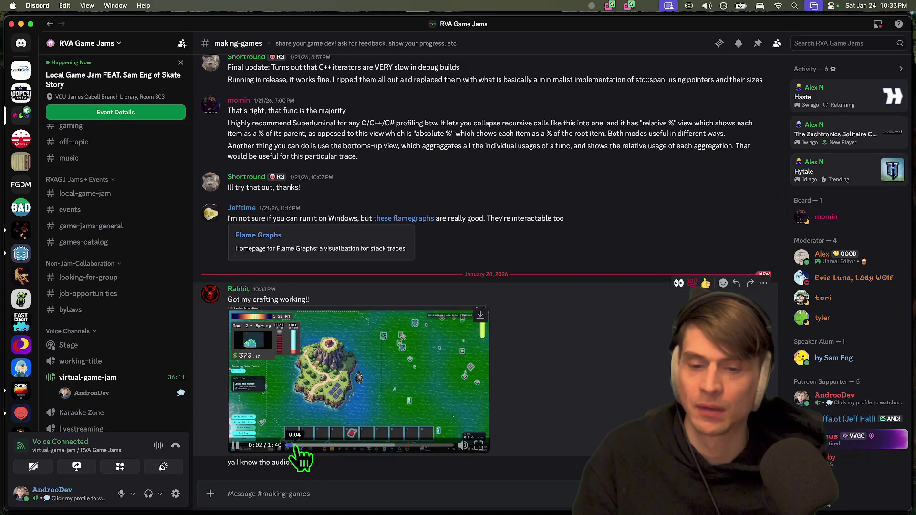
Scrub through the crafting video, rewind to its start, and expand it full screen
drag(300, 446, 339, 445)
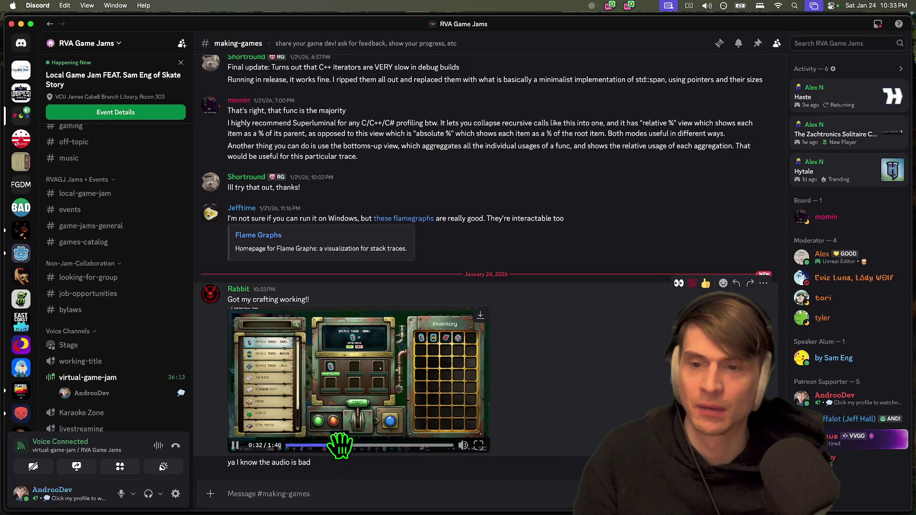
scroll(67, 368, up, 5)
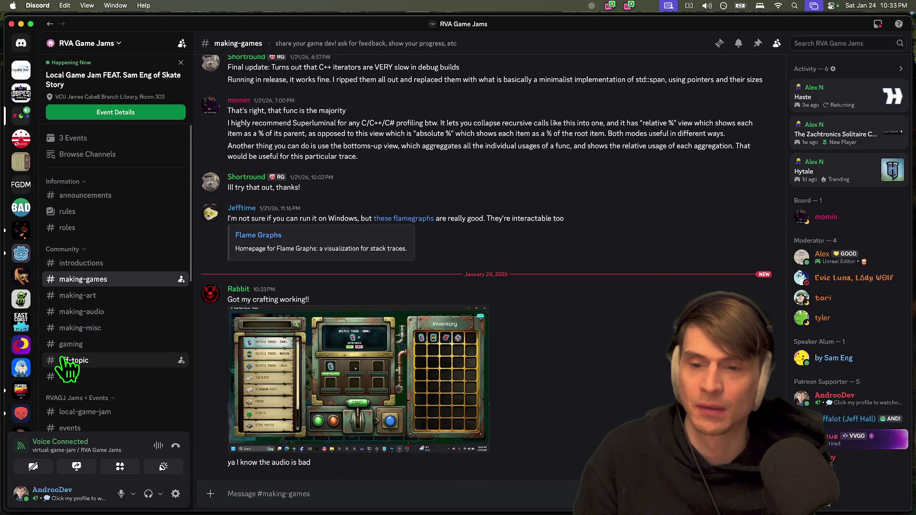
scroll(67, 367, down, 3)
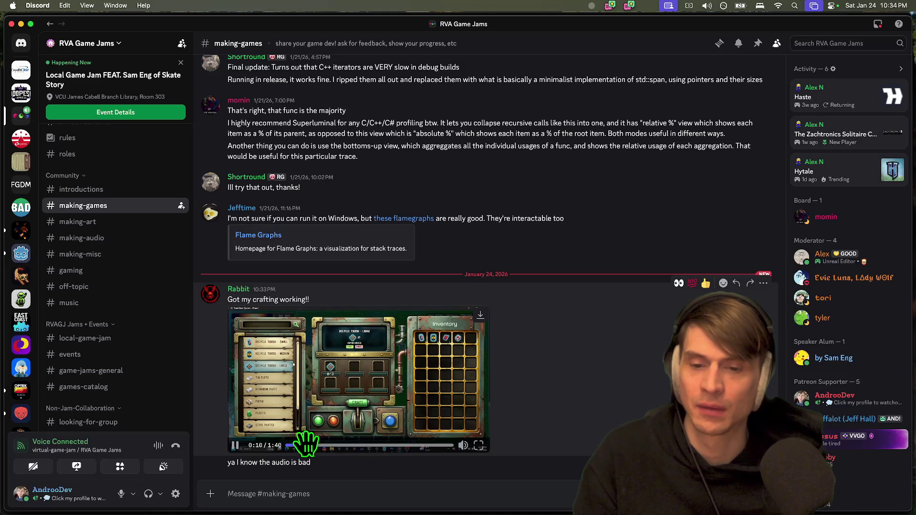
click(414, 445)
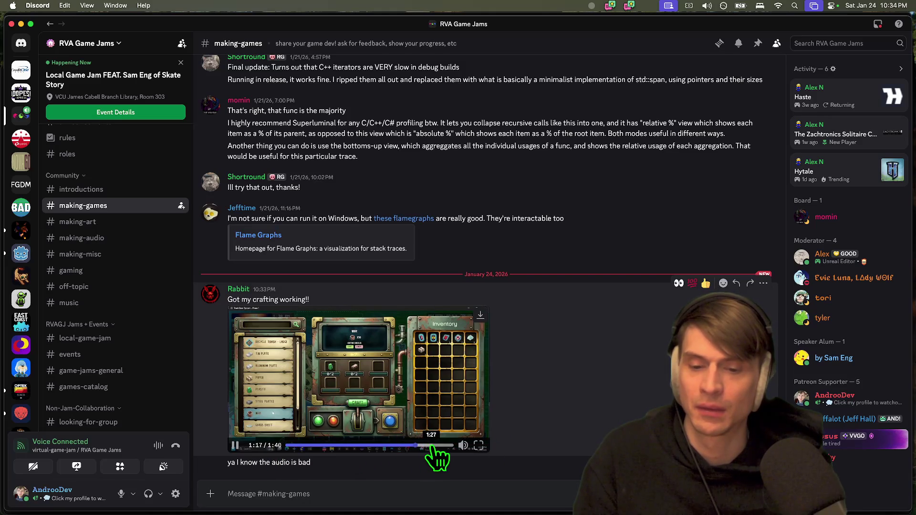
click(303, 445)
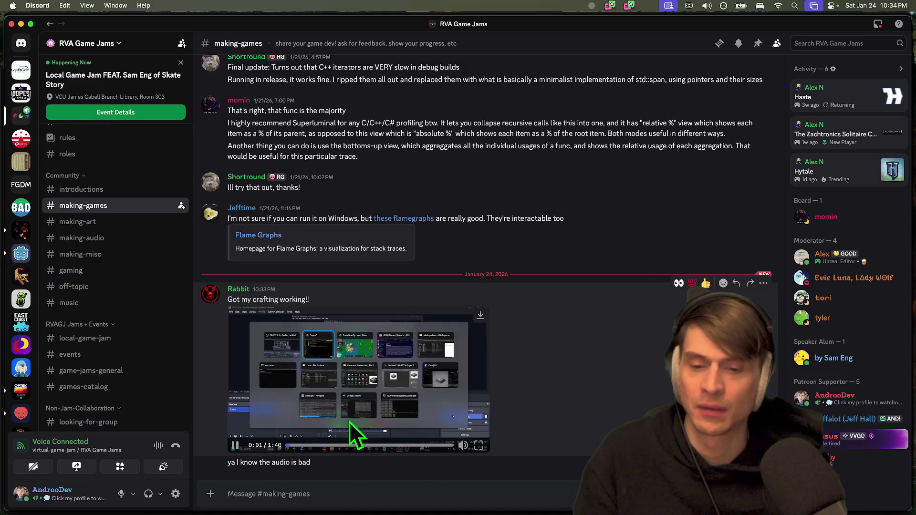
click(354, 445)
click(313, 446)
click(310, 417)
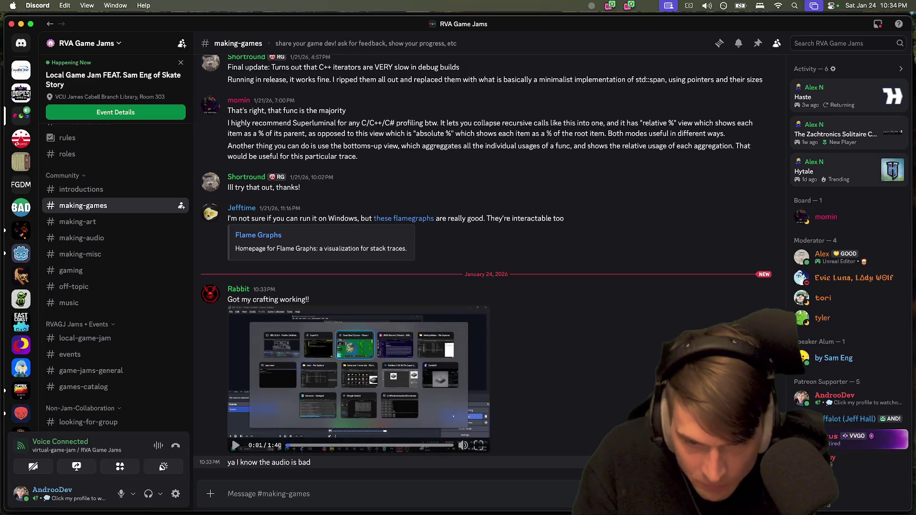
click(478, 445)
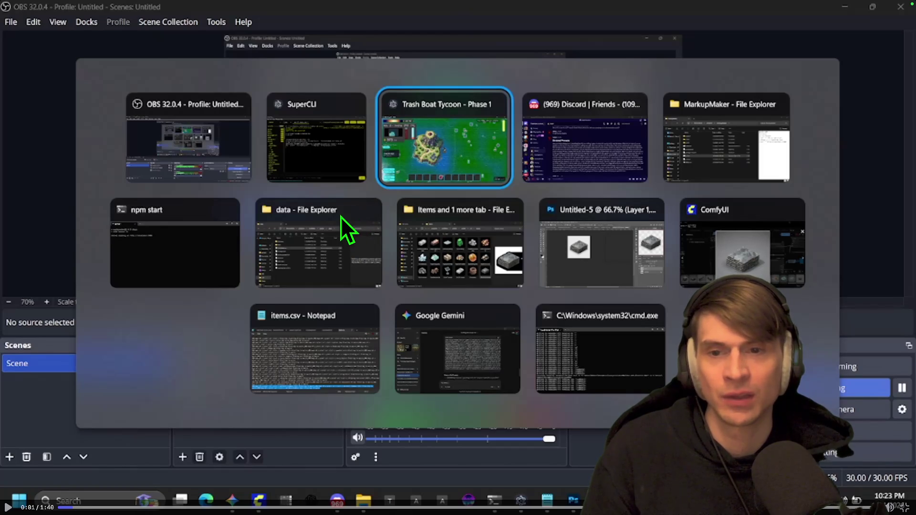
Exit full screen after watching the crafting video
key(Escape)
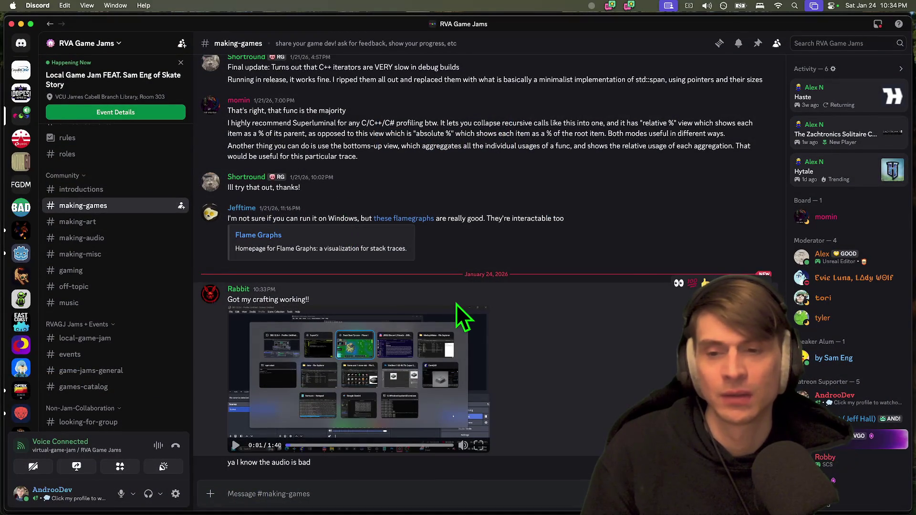
Watch the video posted in the Fox's Sake Server's dev-support channel
scroll(76, 196, up, 3)
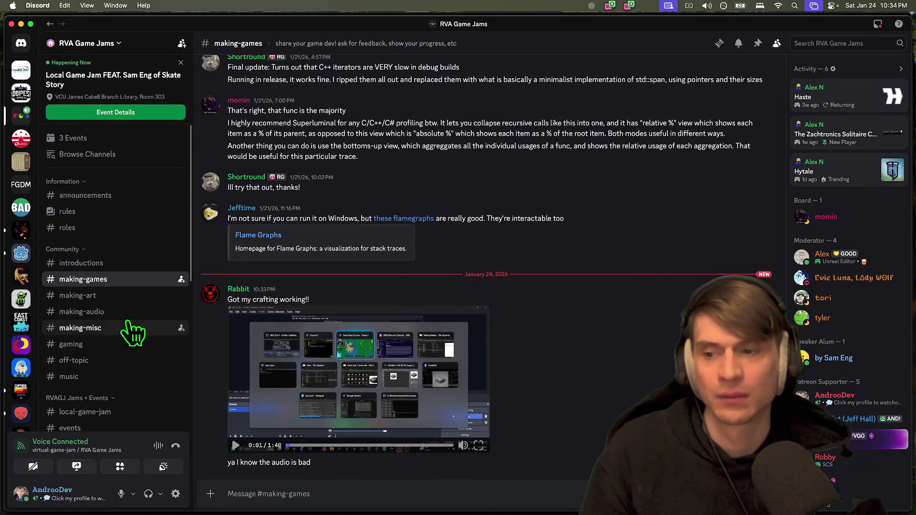
click(24, 231)
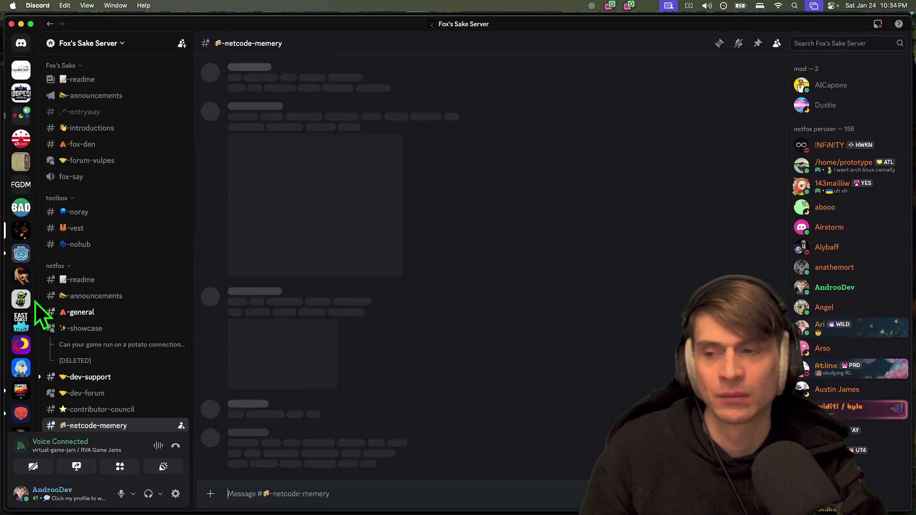
click(82, 377)
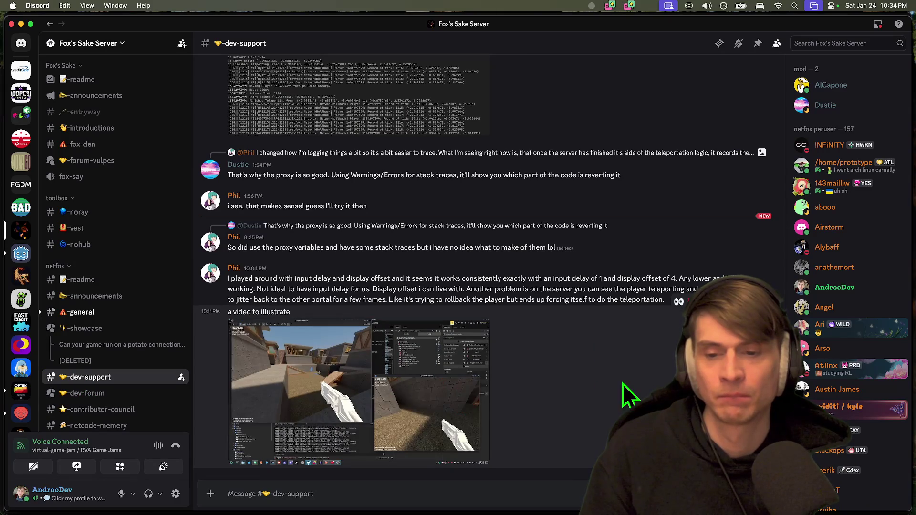
click(472, 419)
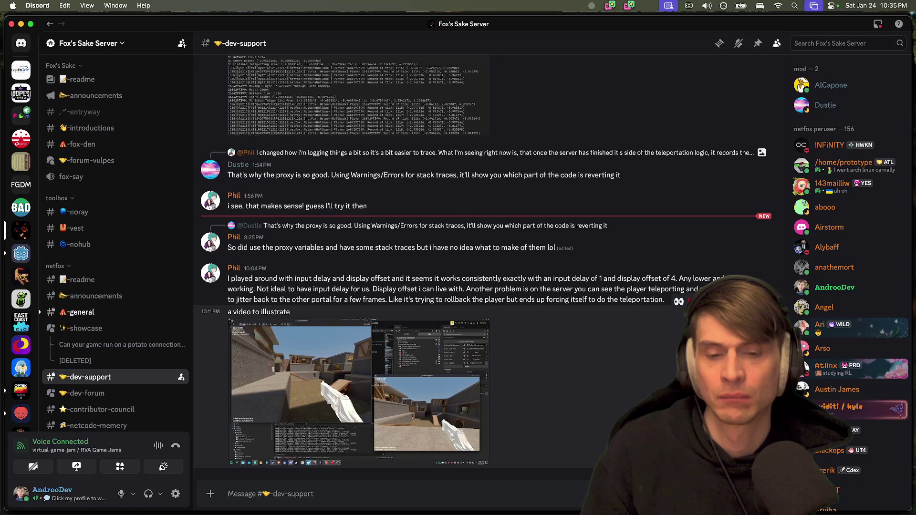
click(337, 379)
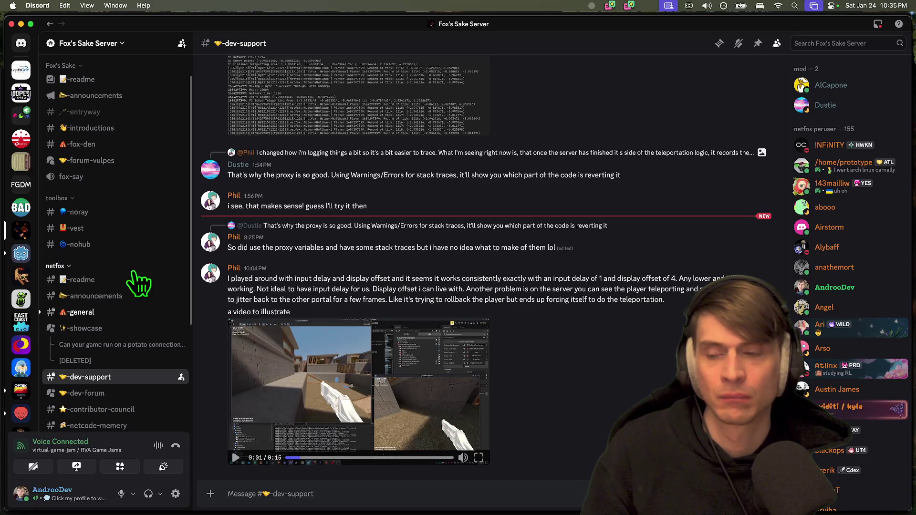
Play the netfox #general video, then move to the Godot Engine server
click(106, 328)
click(106, 312)
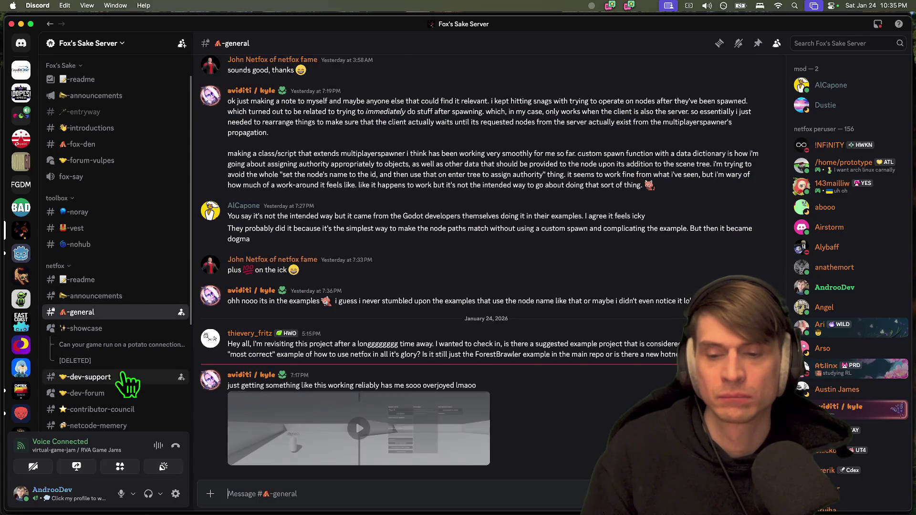
click(470, 399)
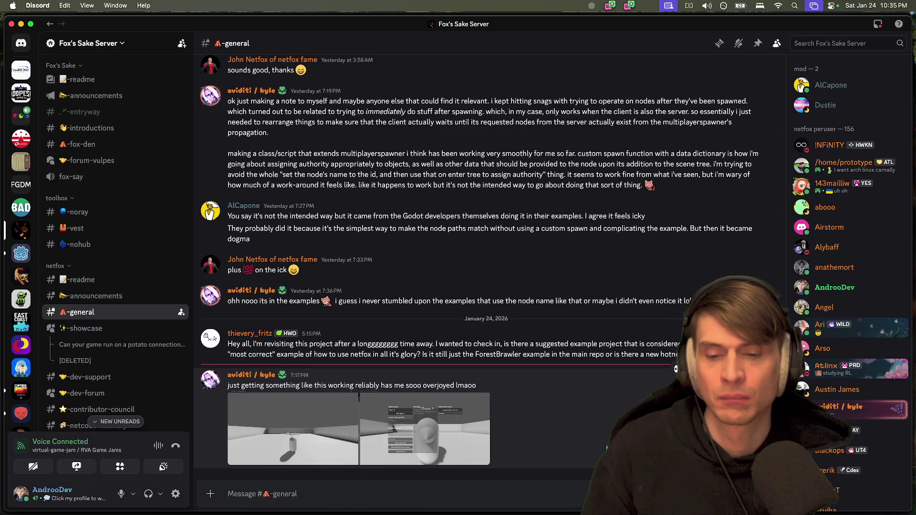
mouse_move(422, 450)
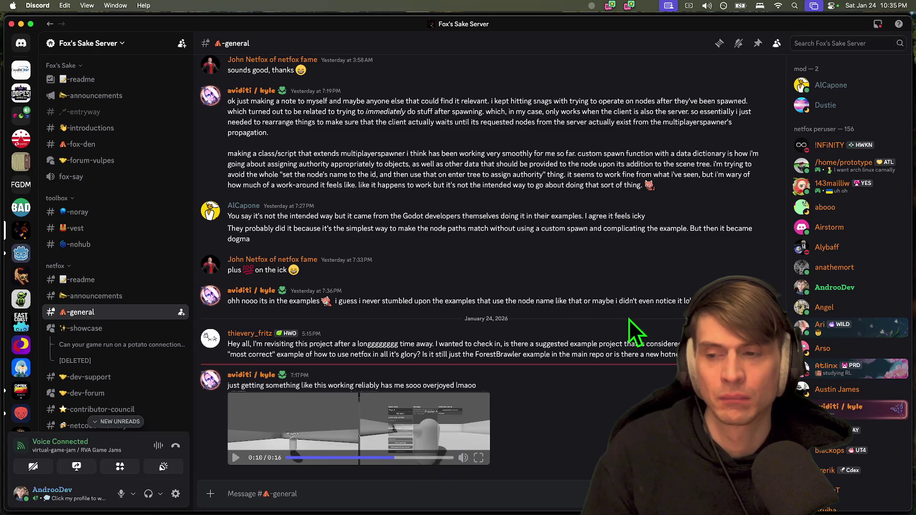
click(19, 255)
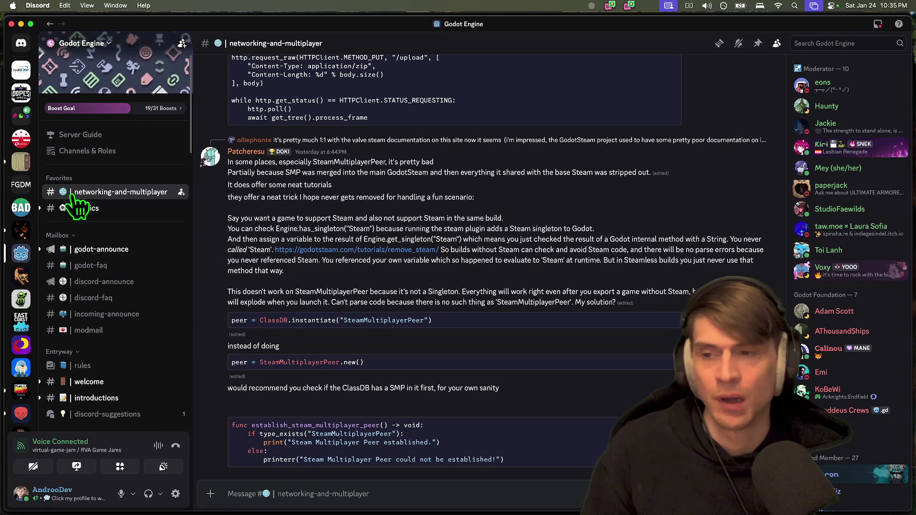
key(super+Tab)
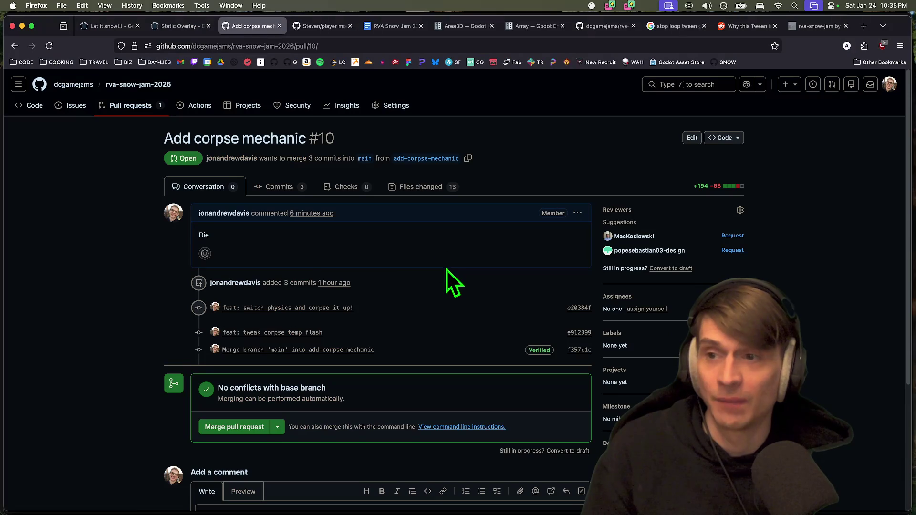
Enlarge Godot's code area and close the extra scene tabs, including Mountain and main
click(373, 484)
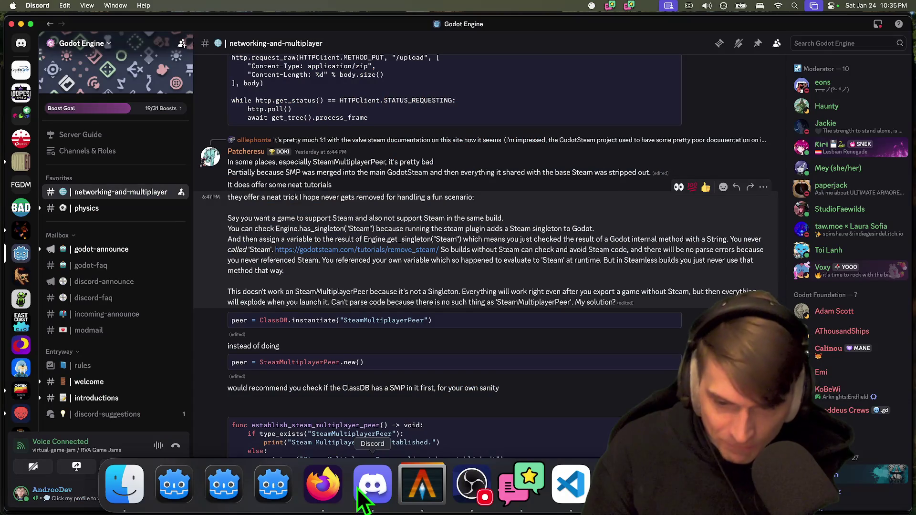
key(super+Tab)
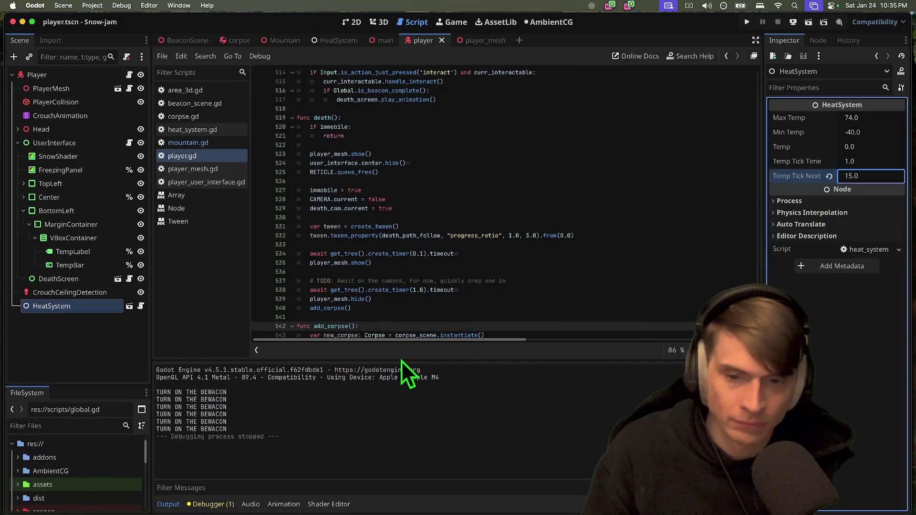
drag(399, 360, 400, 393)
key(super+Tab)
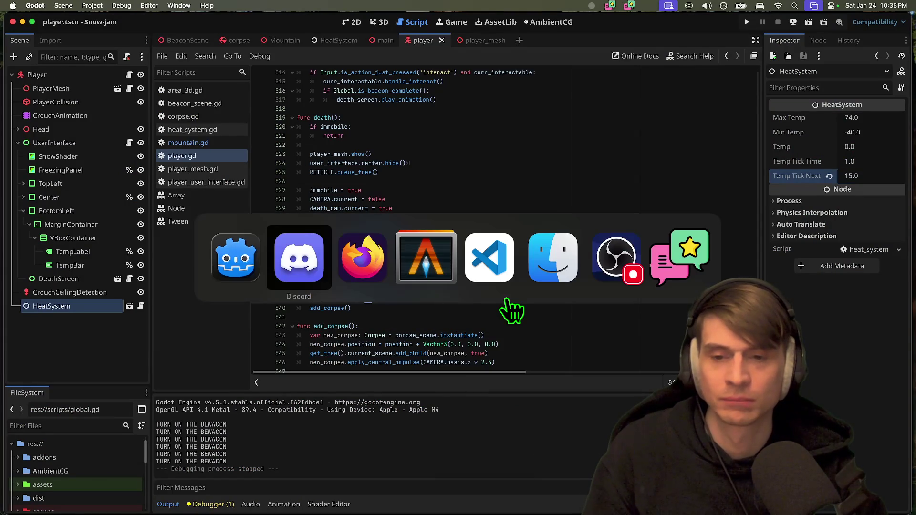
key(Escape)
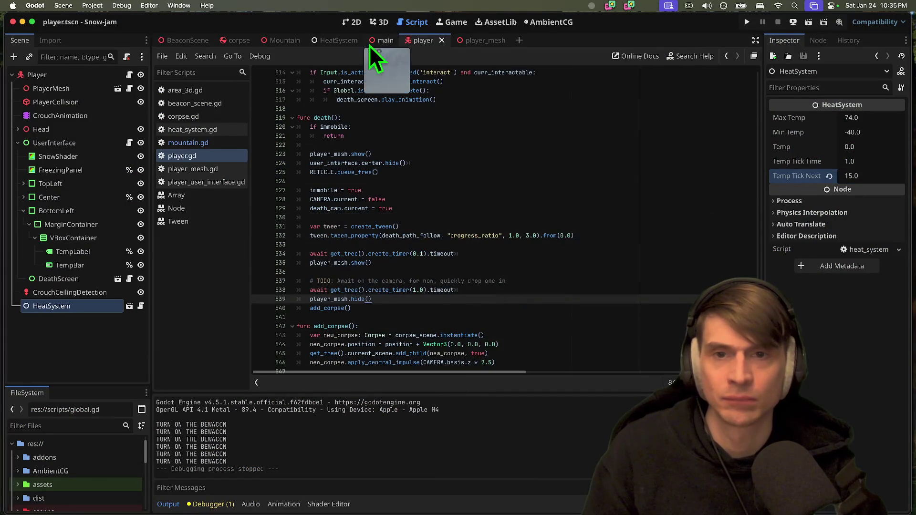
middle_click(427, 40)
middle_click(427, 40)
middle_click(389, 41)
middle_click(330, 42)
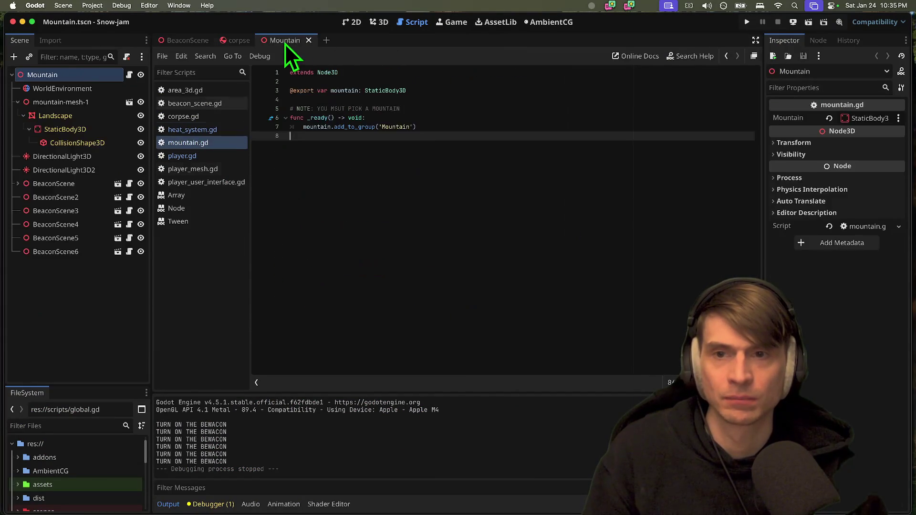
middle_click(285, 43)
Check git status and the diff, then hard-reset to discard the player.tscn change
key(super+Tab)
key(super+Tab)
key(super+Tab)
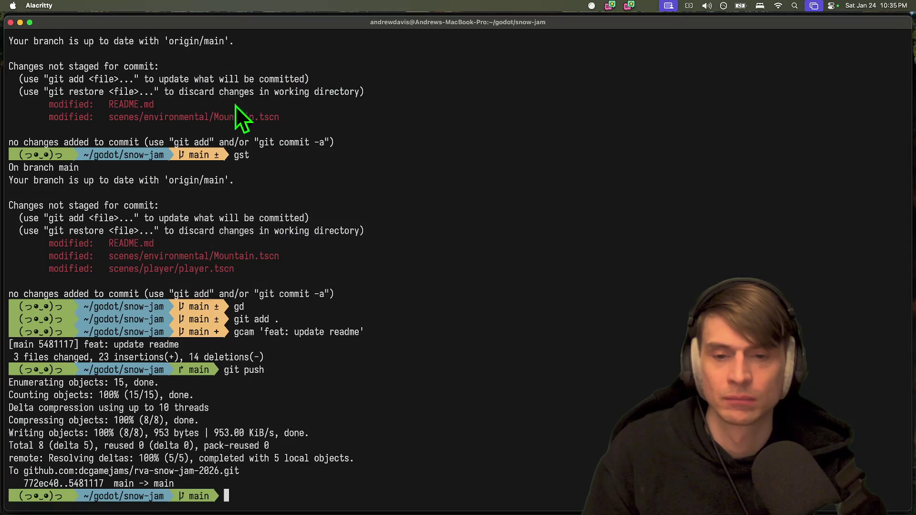
key(ctrl+c)
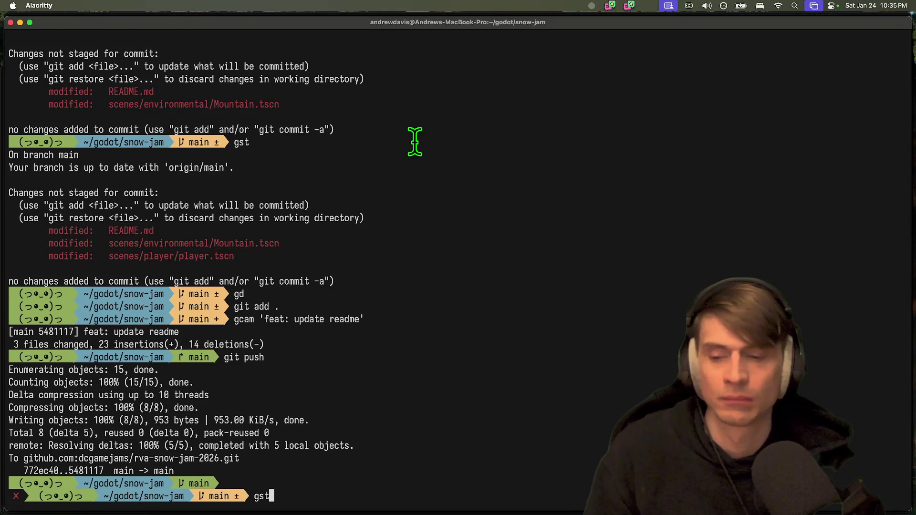
key(Return)
text(gd)
key(Return)
text(qg)
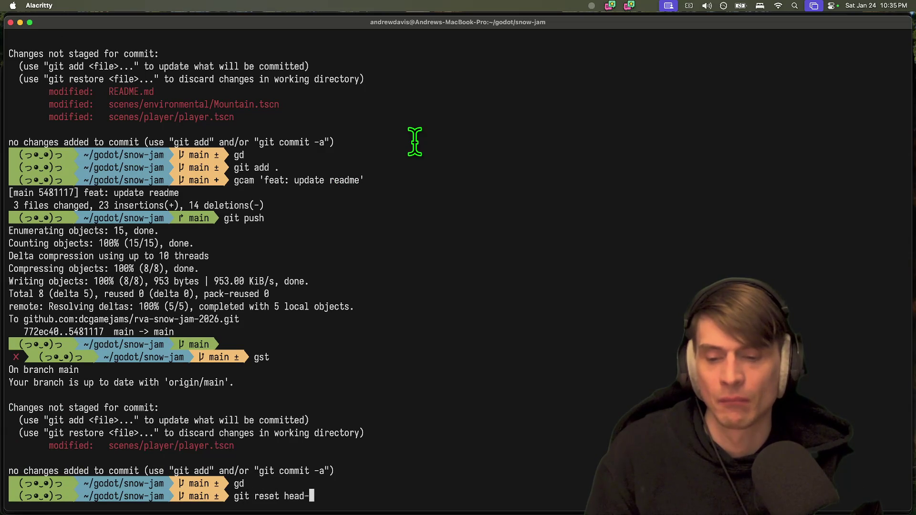
key(Return)
Confirm the working tree is clean and pull the latest commits on main
text(gst)
key(Return)
text(g)
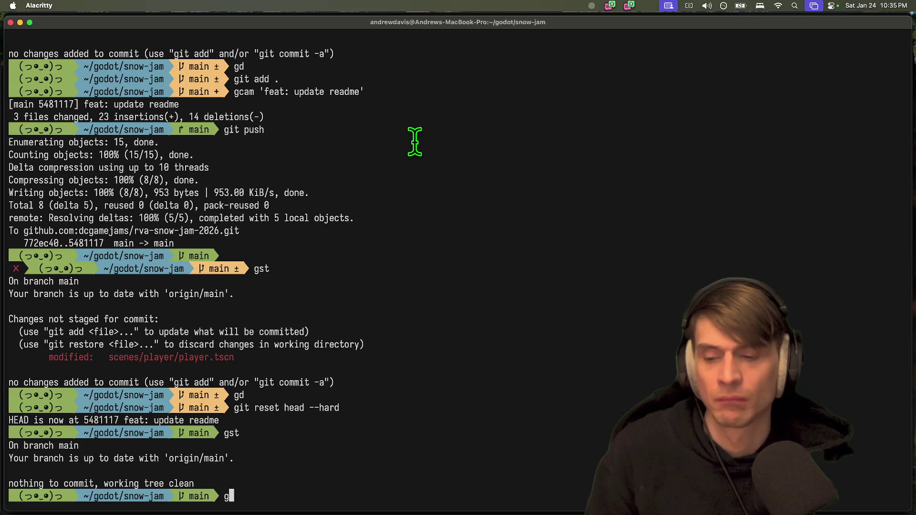
text(it pull)
key(Return)
key(Return)
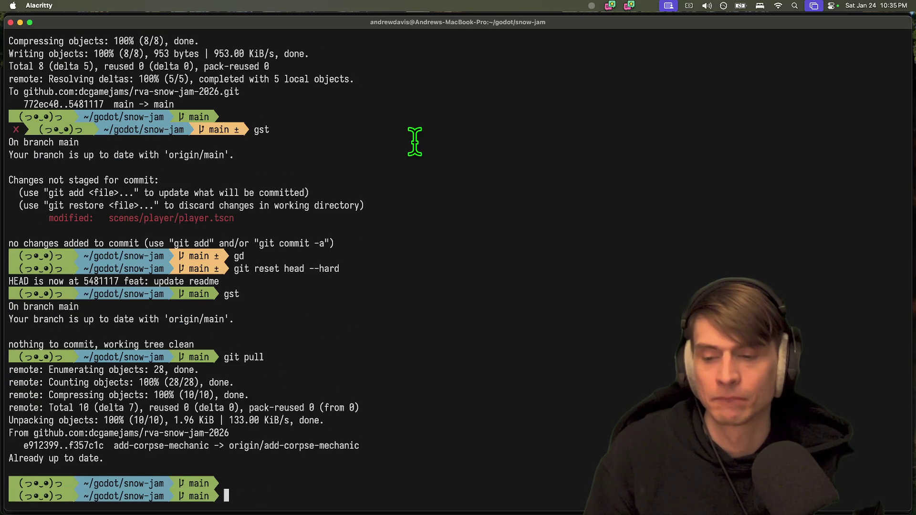
text(gst)
key(Return)
key(super+Tab)
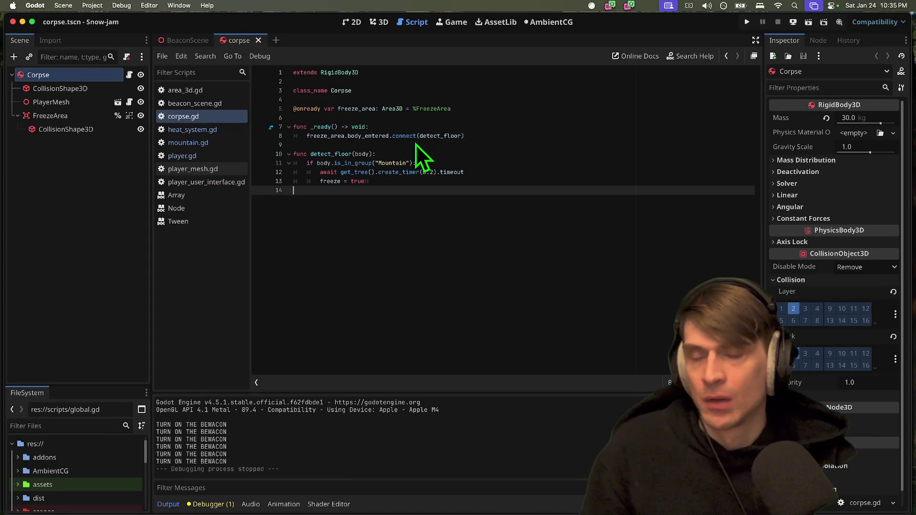
key(super+Tab)
key(super+Tab)
key(super+Tab)
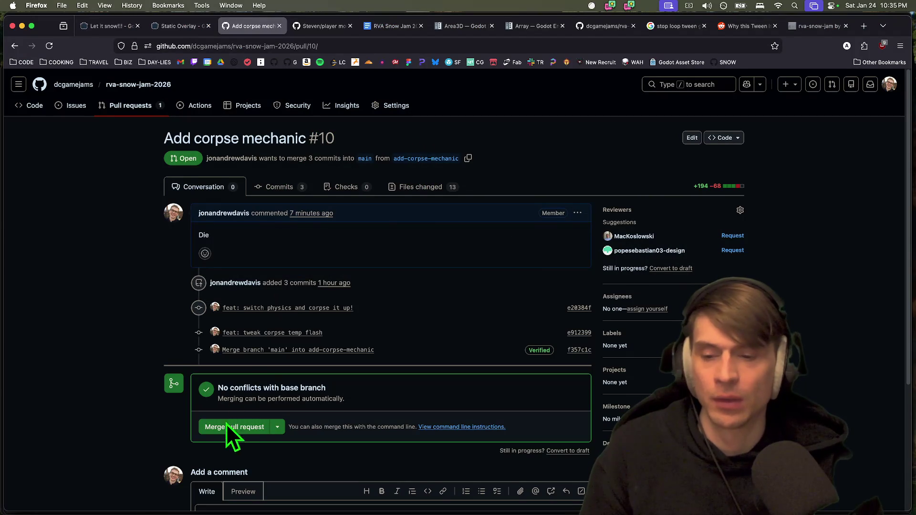
Merge and confirm pull request #10 'Add corpse mechanic' into main on GitHub
click(222, 428)
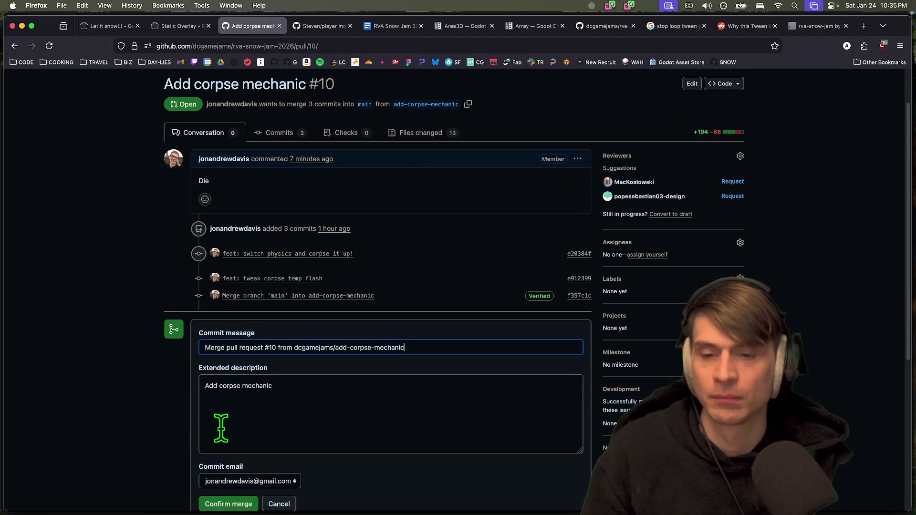
scroll(221, 427, down, 3)
click(217, 407)
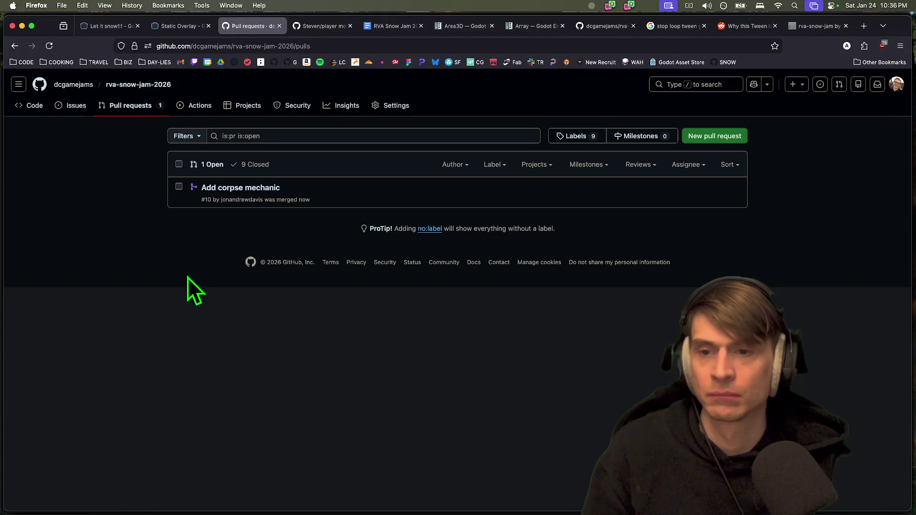
key(super+Tab)
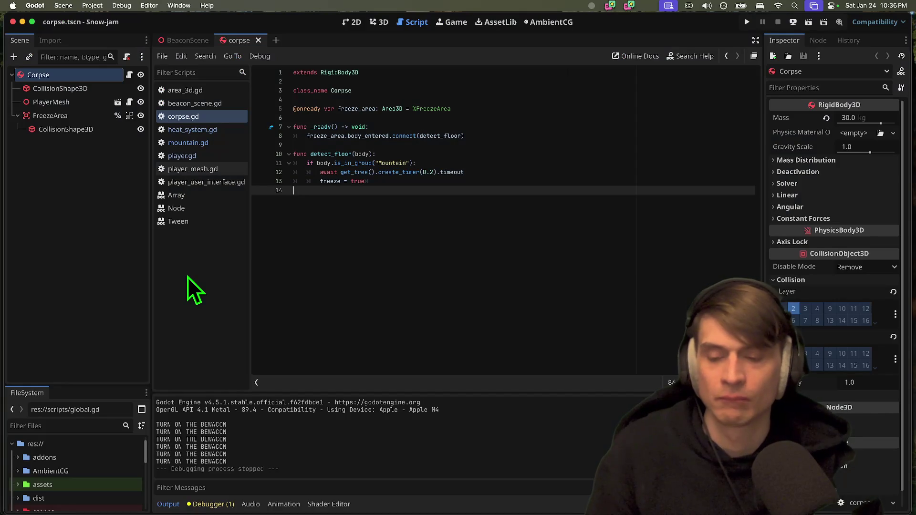
Quit the running Snow-jam game from its Dock icon menu
key(super+Tab)
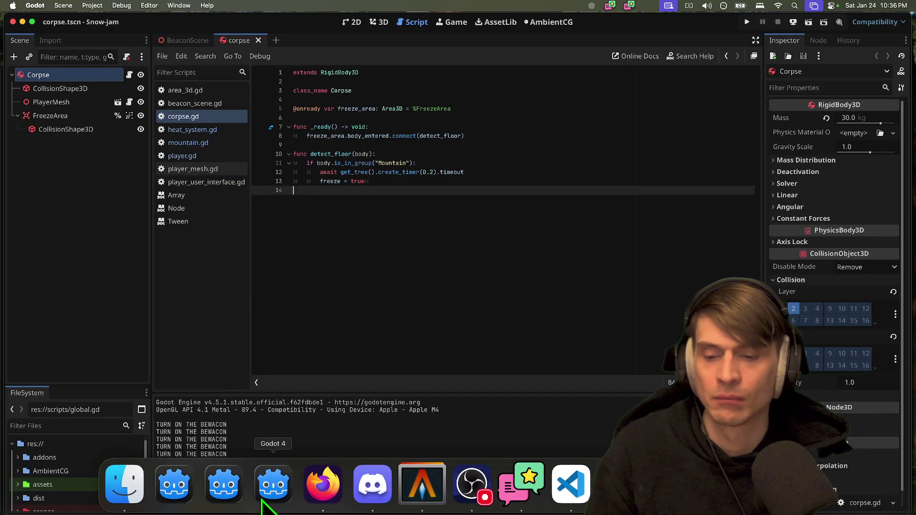
right_click(273, 484)
right_click(163, 494)
click(190, 442)
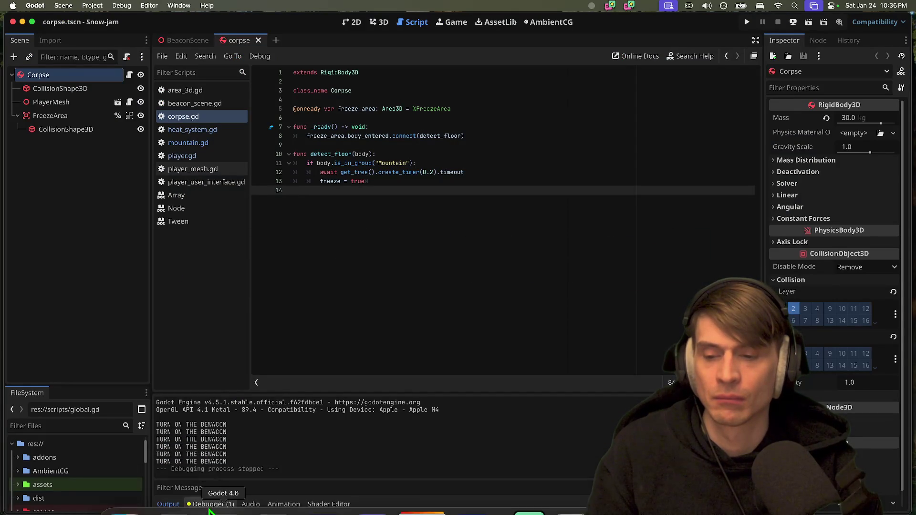
Reopen Snow-jam from the Project Manager, then quit the Godot editor, saving changes
key(super+Tab)
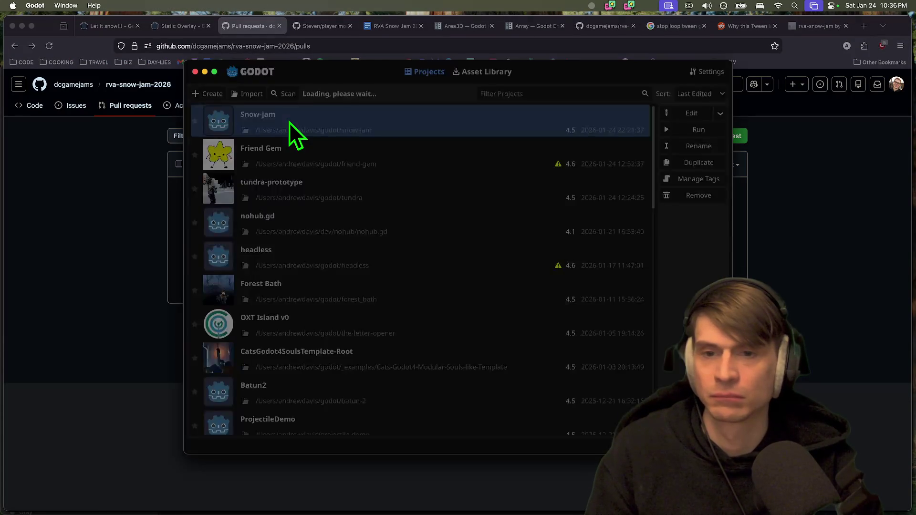
double_click(289, 122)
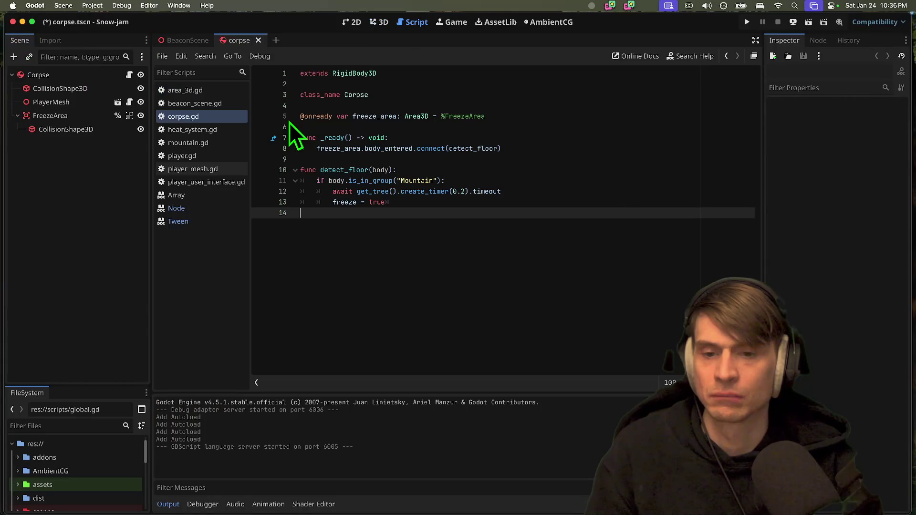
key(cmd+q)
key(cmd+Tab)
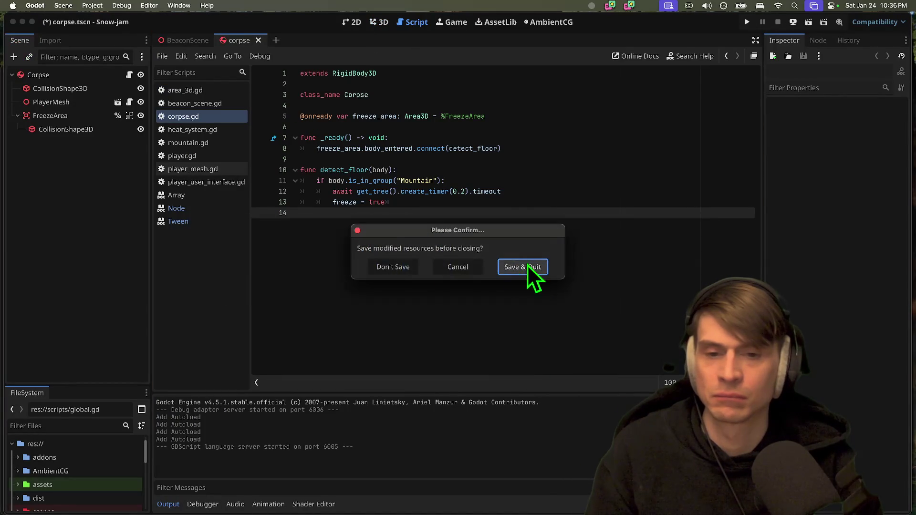
click(416, 265)
key(cmd+Tab)
Run 'git pull' in Alacritty to fast-forward local main with the merged changes
key(super+Tab)
key(Tab)
text(git pull)
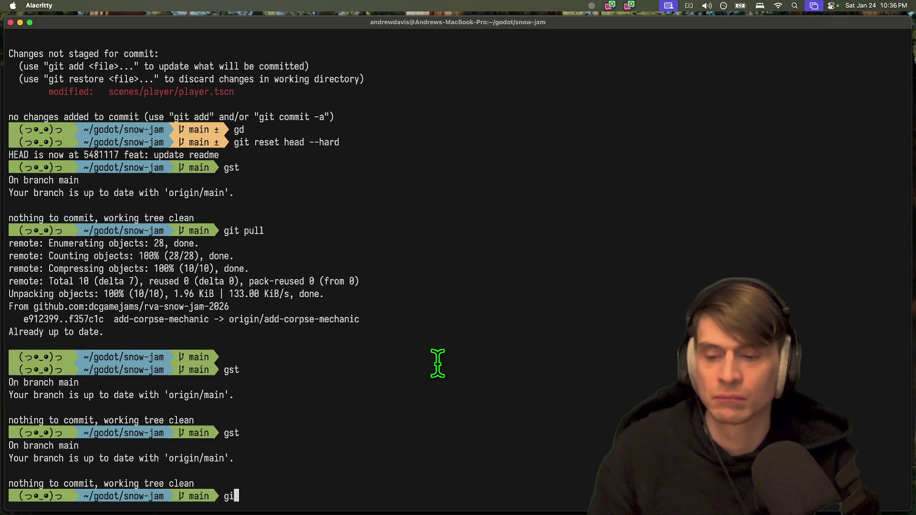
key(Return)
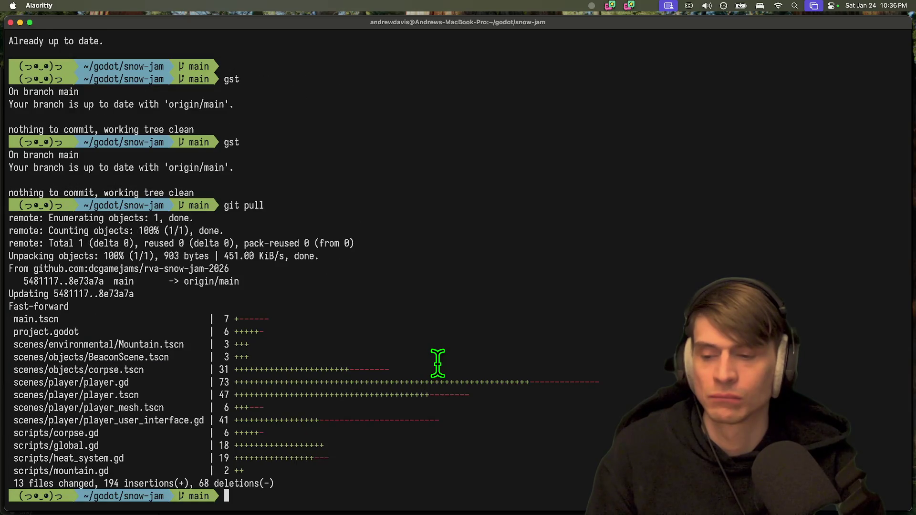
Launch Godot from the Dock and open the Snow-jam project
key(cmd+Tab)
key(cmd+Tab)
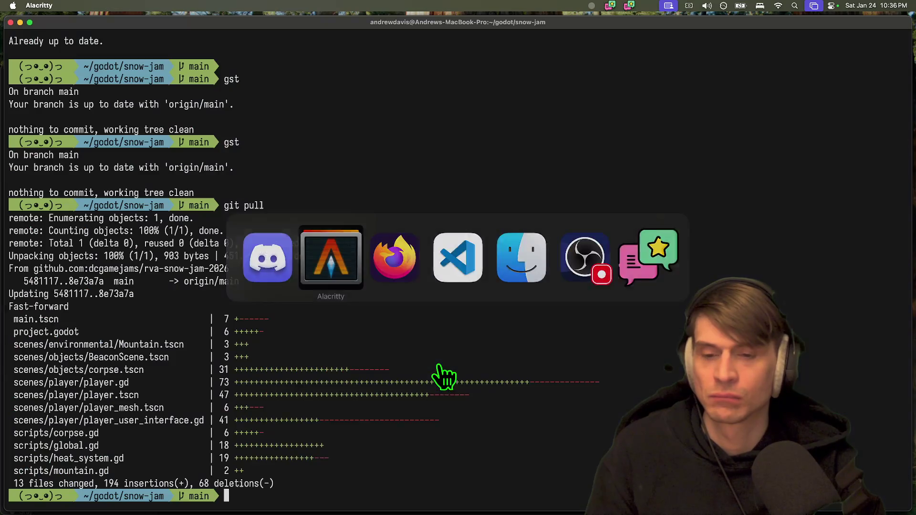
click(200, 501)
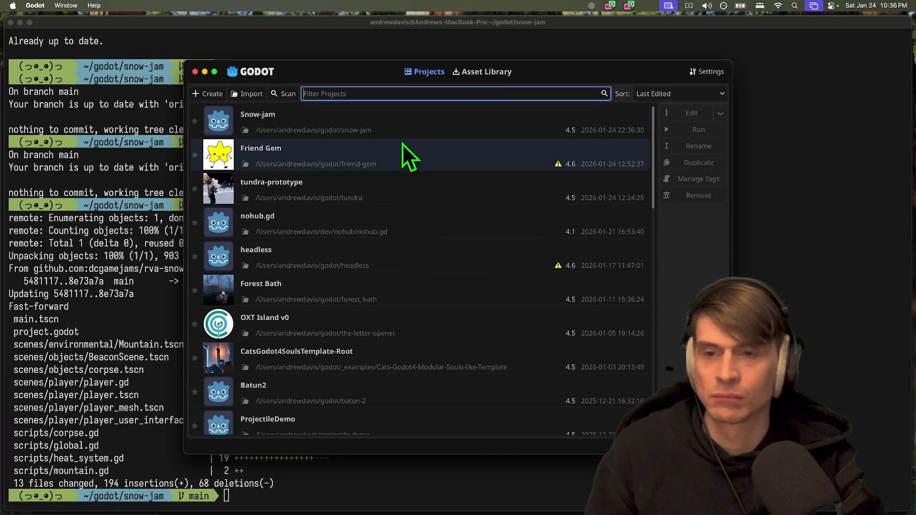
double_click(407, 127)
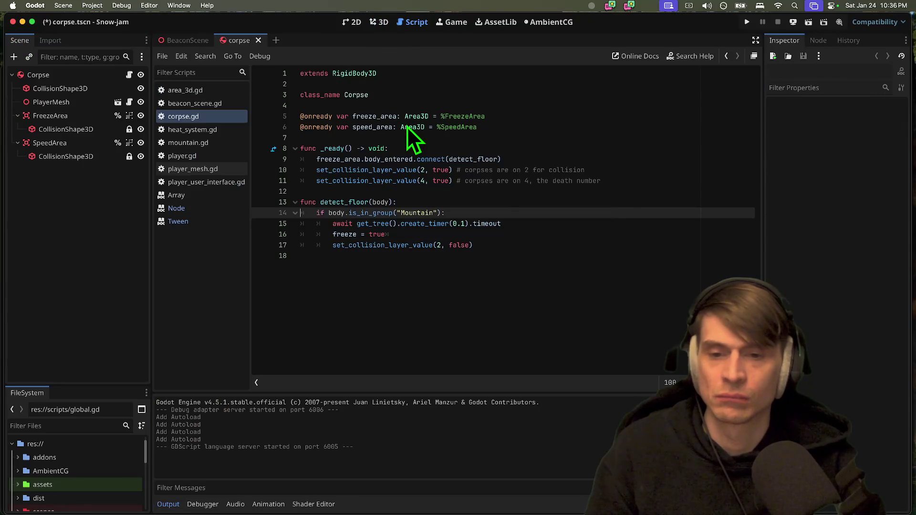
Save the corpse scene, browse the FileSystem folders and open README.md
click(566, 290)
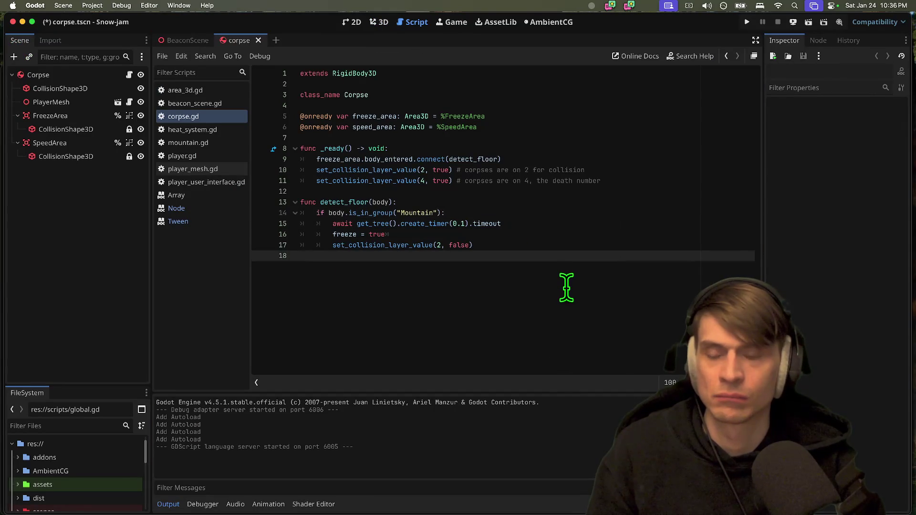
key(super+s)
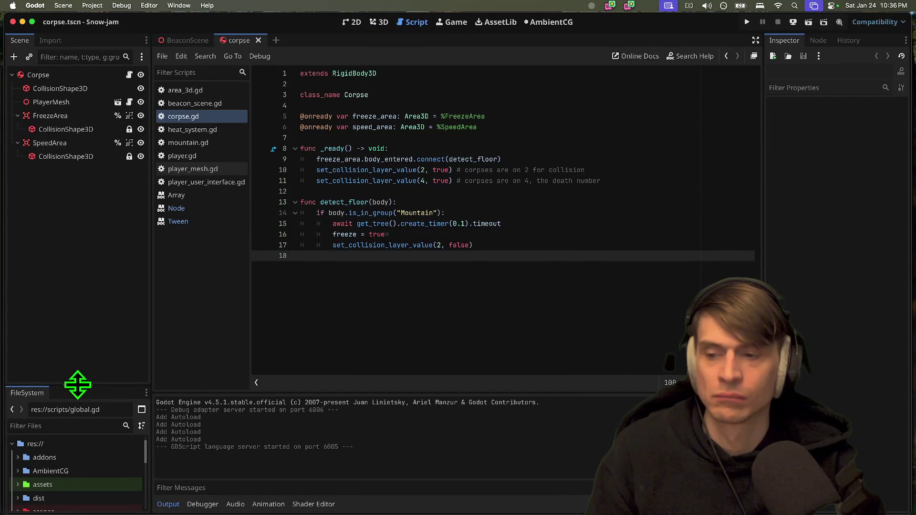
drag(78, 384, 71, 255)
double_click(45, 395)
click(72, 367)
click(73, 365)
double_click(82, 361)
double_click(77, 491)
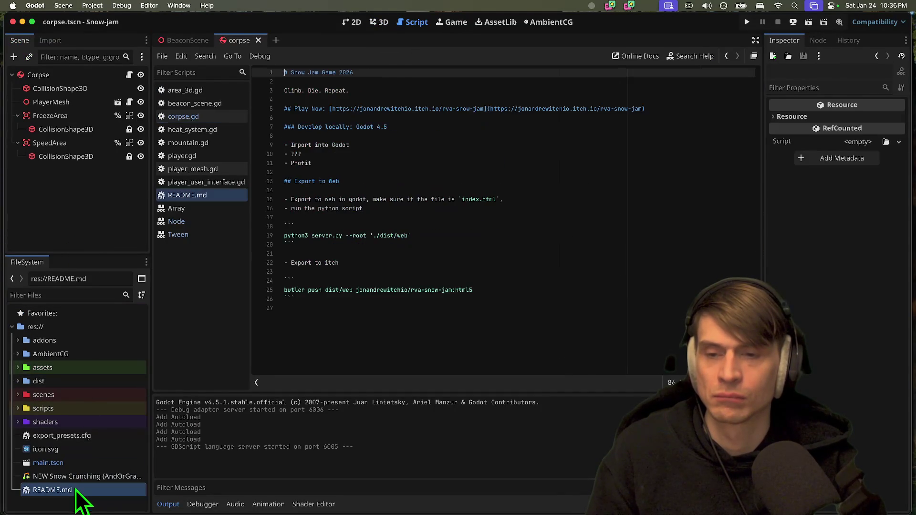
click(580, 332)
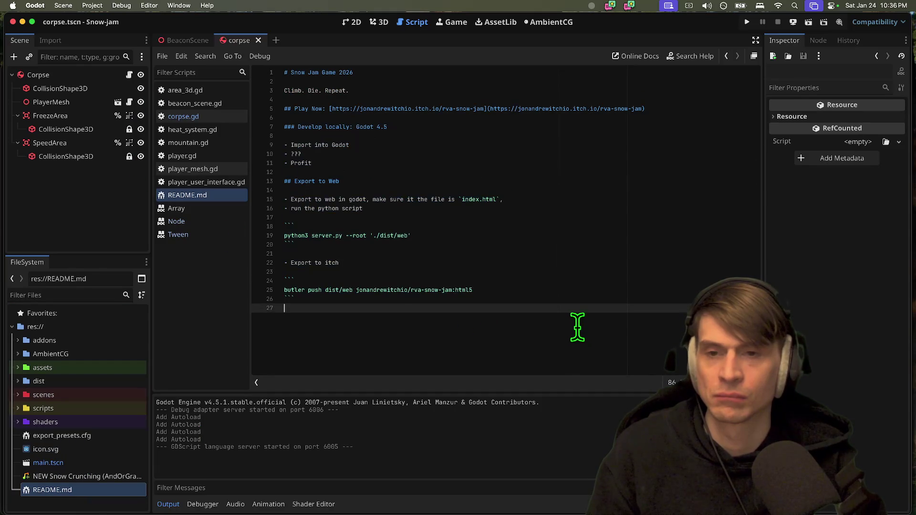
Playtest the game, then jump from Debugger > Errors to the anim_name warning
key(super+b)
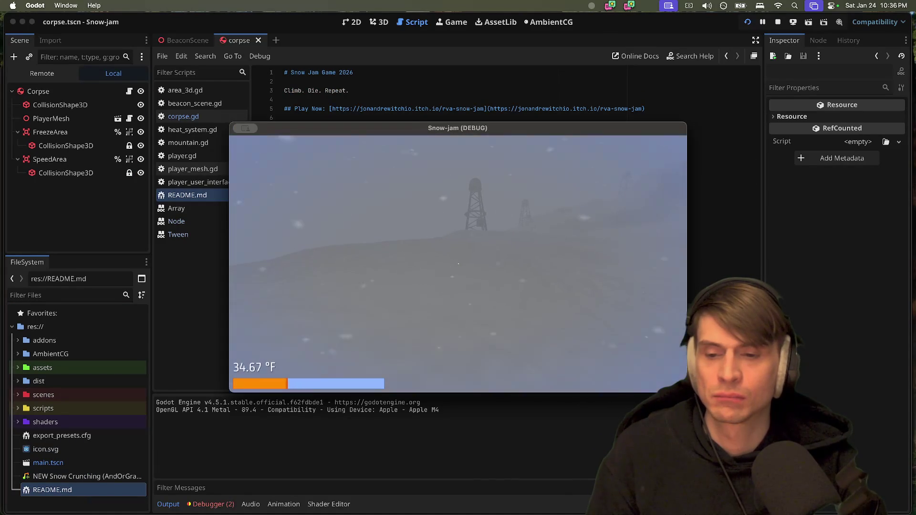
key(super+period)
click(217, 504)
click(230, 391)
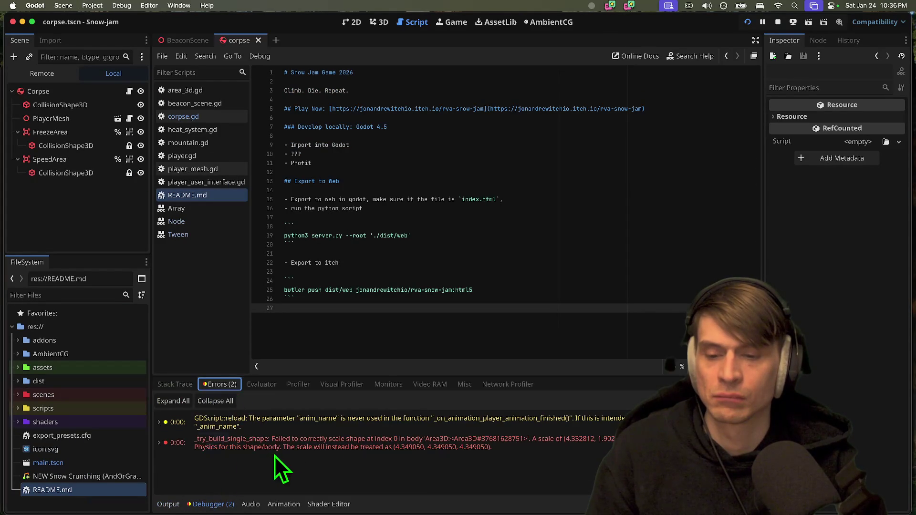
double_click(282, 445)
double_click(314, 423)
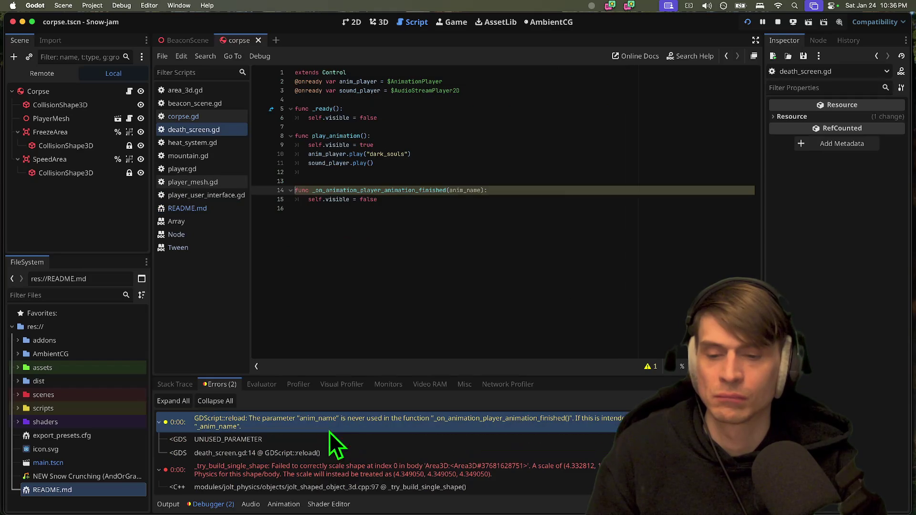
Rename the line 14 parameter anim_name to _anim_name, save death_screen.gd, and stop the game
double_click(458, 190)
click(447, 190)
text(_)
key(super+s)
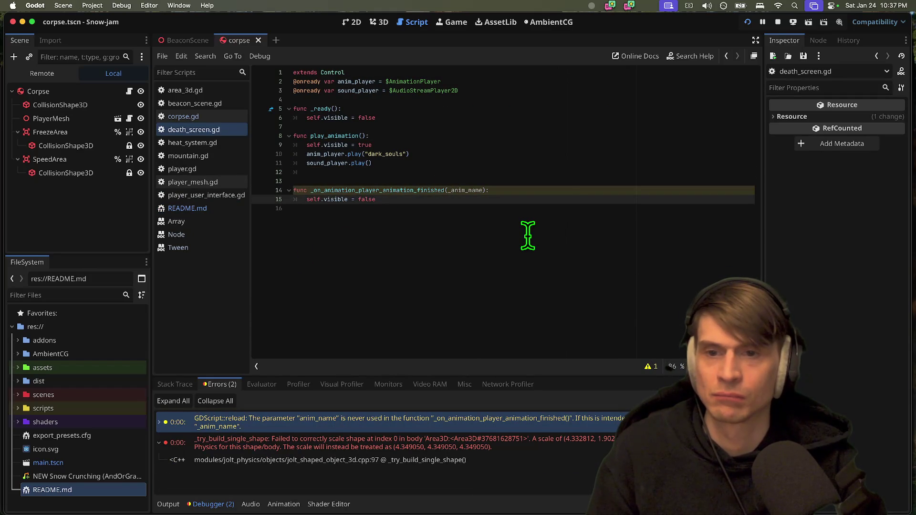
click(529, 278)
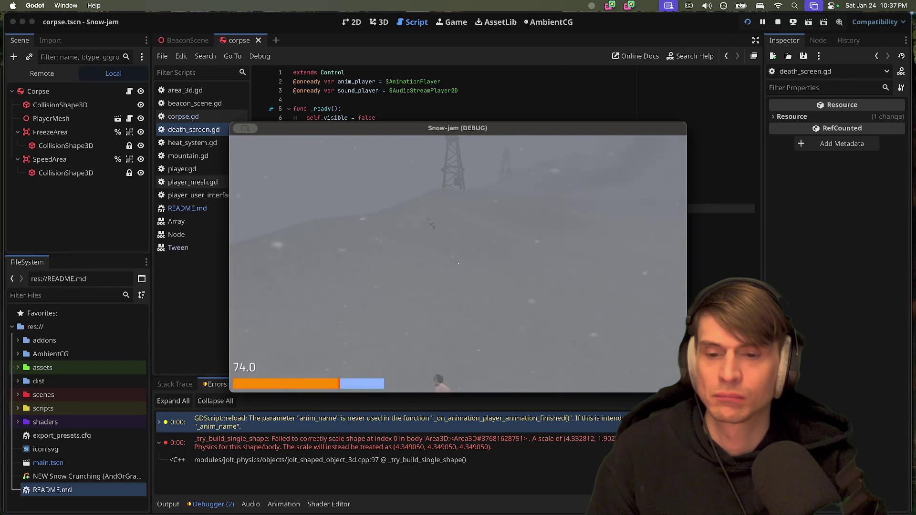
key(super+q)
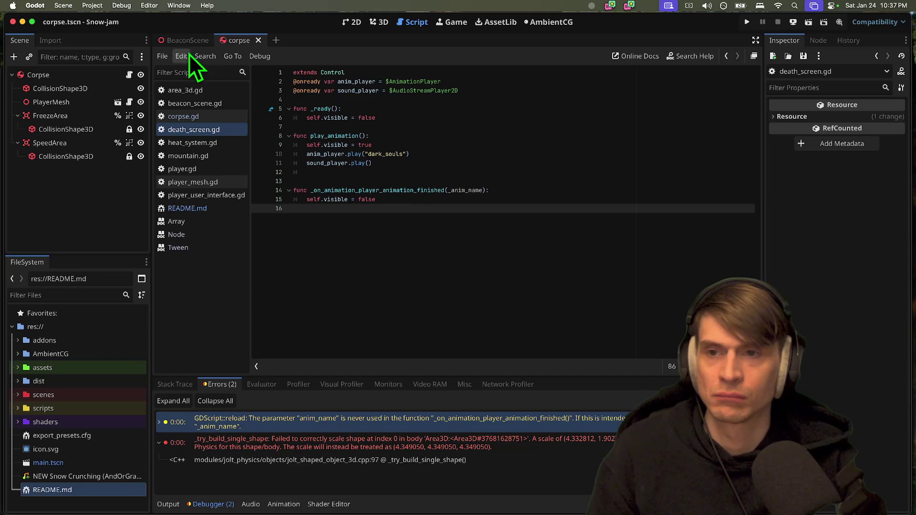
Widen the docks, filter FileSystem by 'pla' and open player.tscn
click(390, 23)
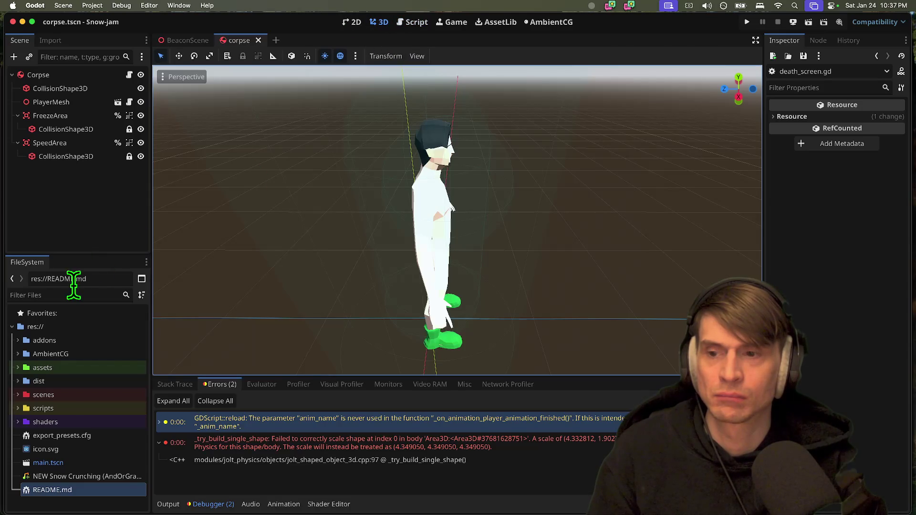
drag(149, 244, 108, 232)
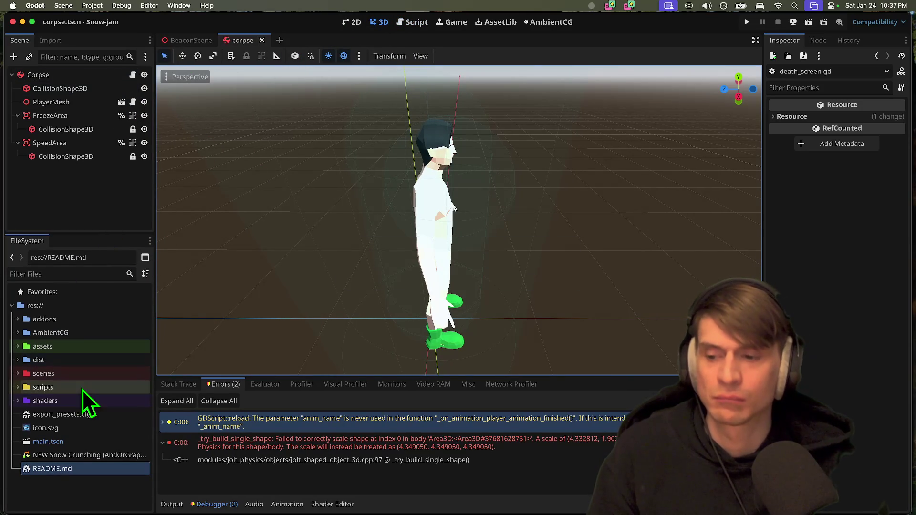
click(68, 274)
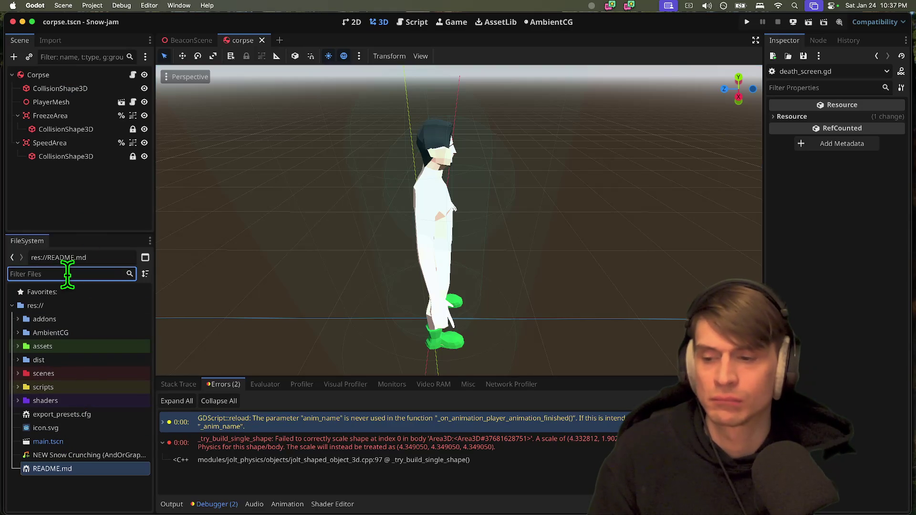
text(pla)
scroll(81, 430, down, 1)
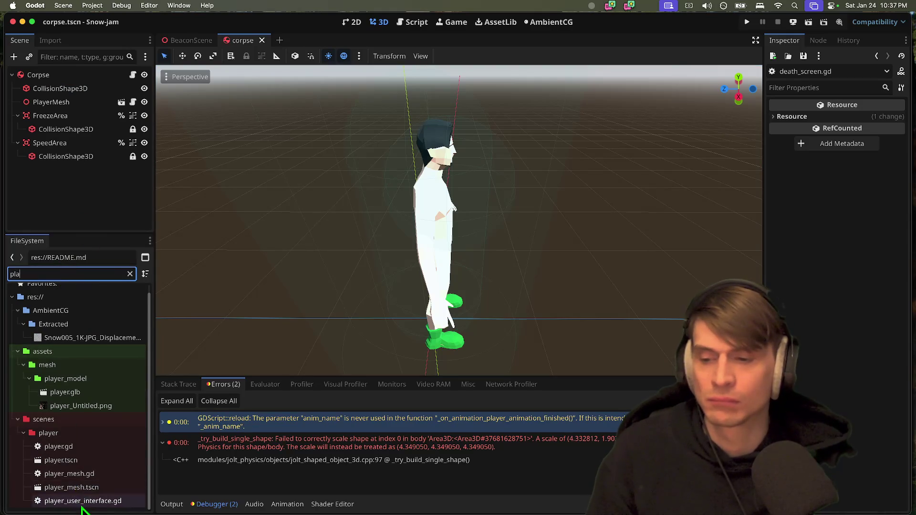
double_click(94, 461)
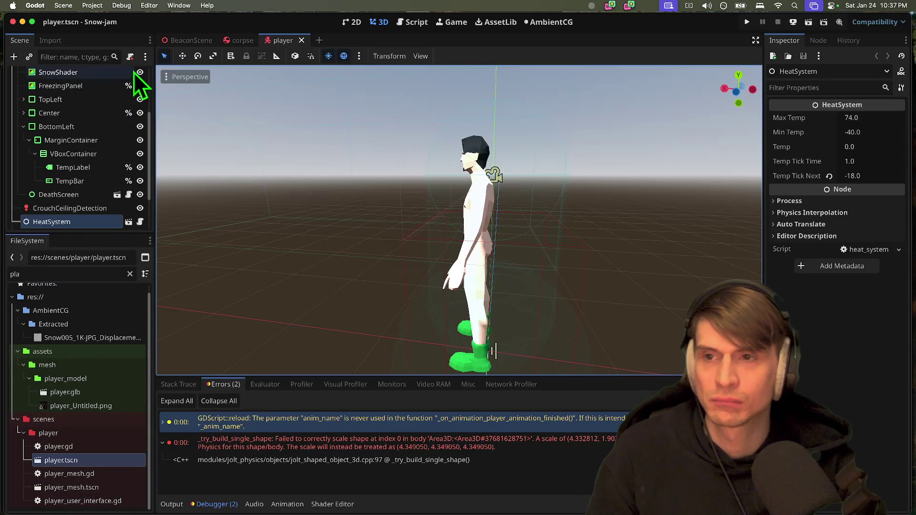
Open death_screen.gd from the anim_name warning in the Debugger's error list
scroll(123, 139, up, 5)
scroll(526, 168, down, 5)
scroll(457, 221, up, 4)
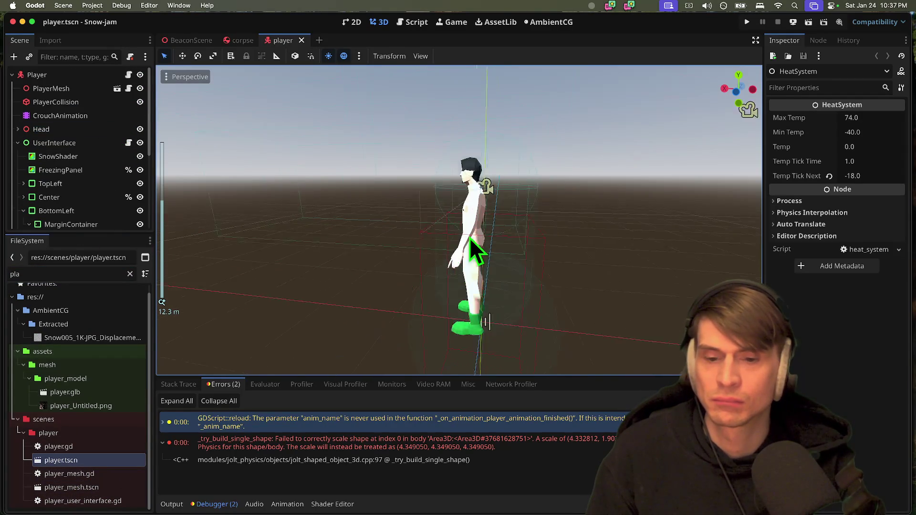
double_click(272, 442)
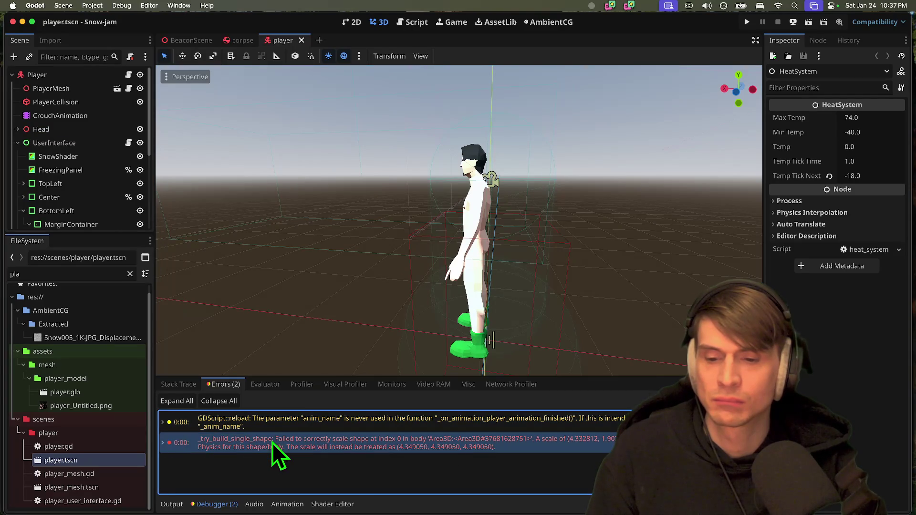
double_click(287, 427)
double_click(297, 463)
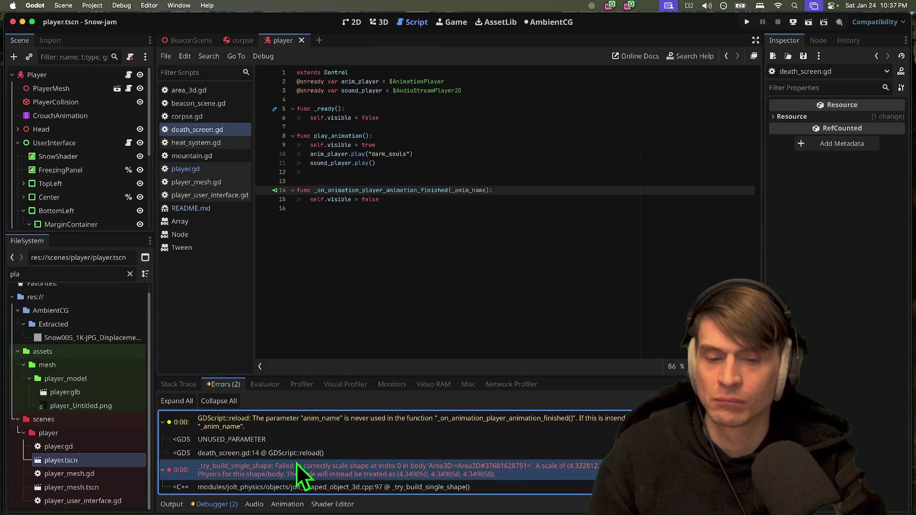
Reload the Snow-jam project, run and stop a quick playtest, then view the Debugger errors
scroll(310, 459, down, 1)
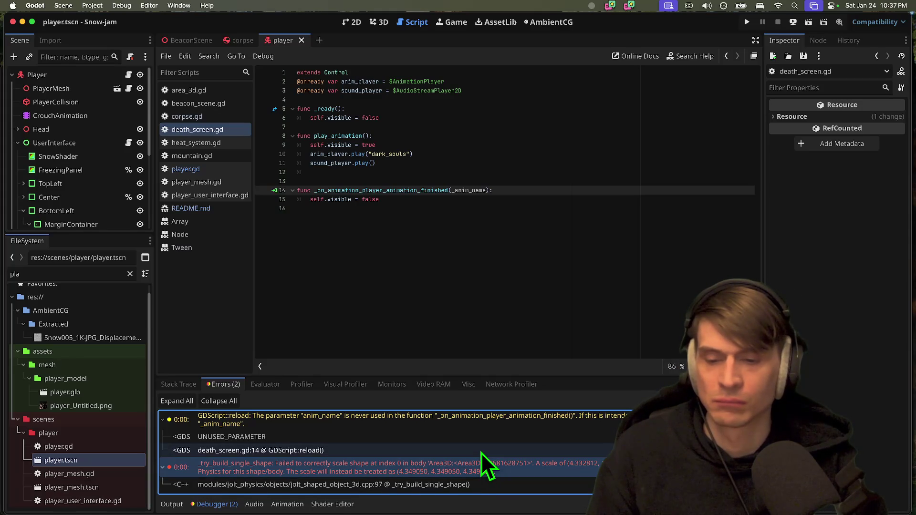
click(130, 3)
click(120, 125)
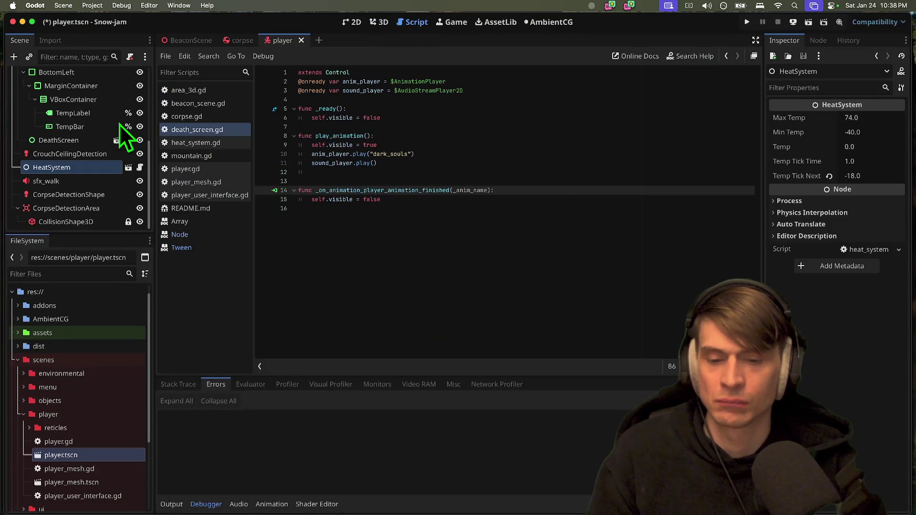
key(super+b)
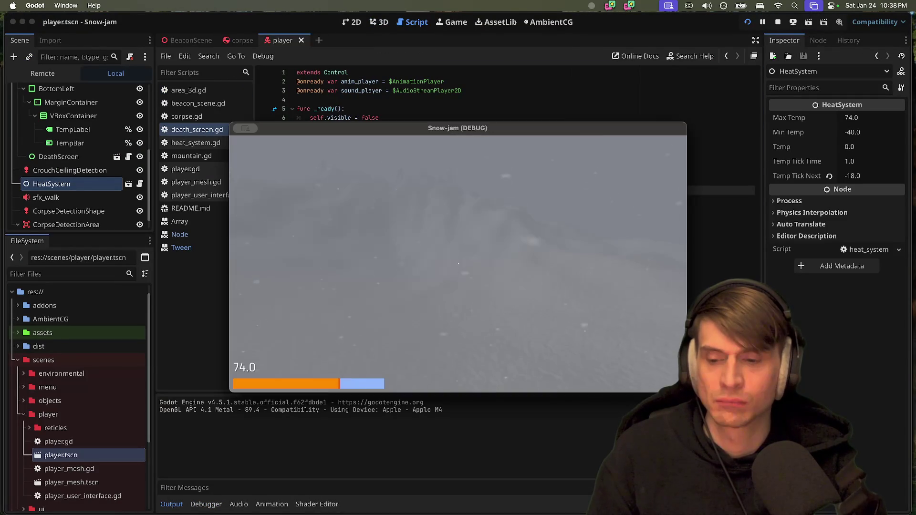
key(super+q)
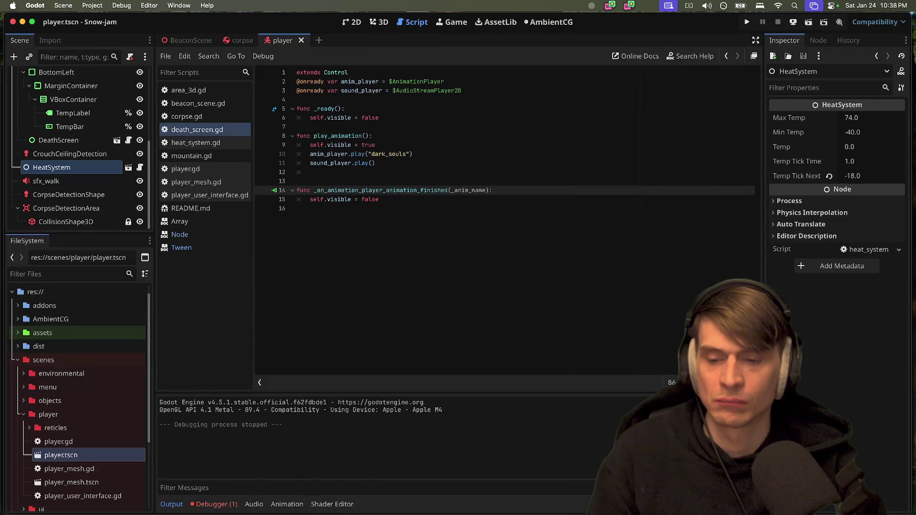
click(217, 505)
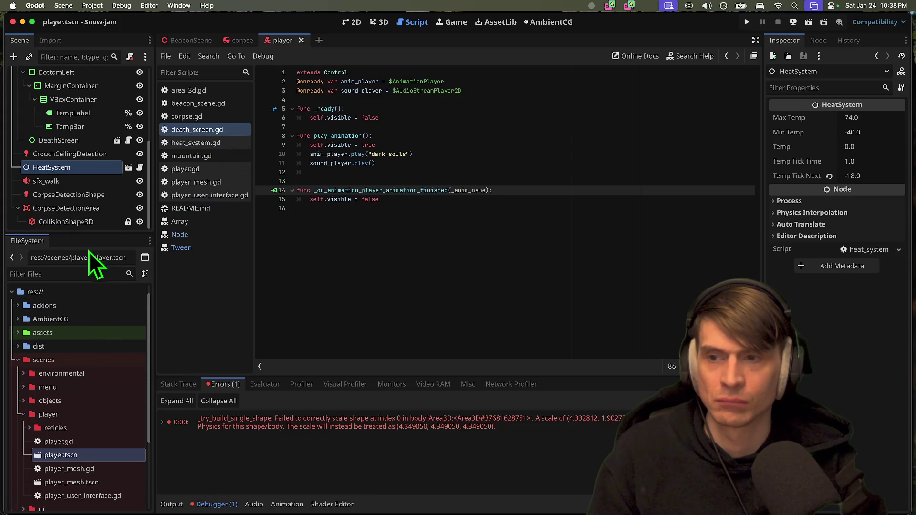
mouse_move(85, 234)
mouse_down()
mouse_move(80, 302)
mouse_move(116, 322)
mouse_up()
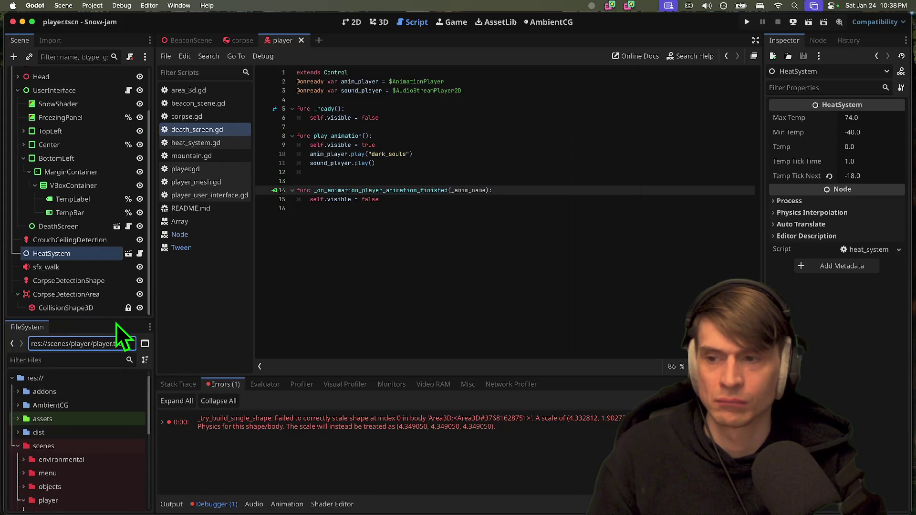
click(23, 158)
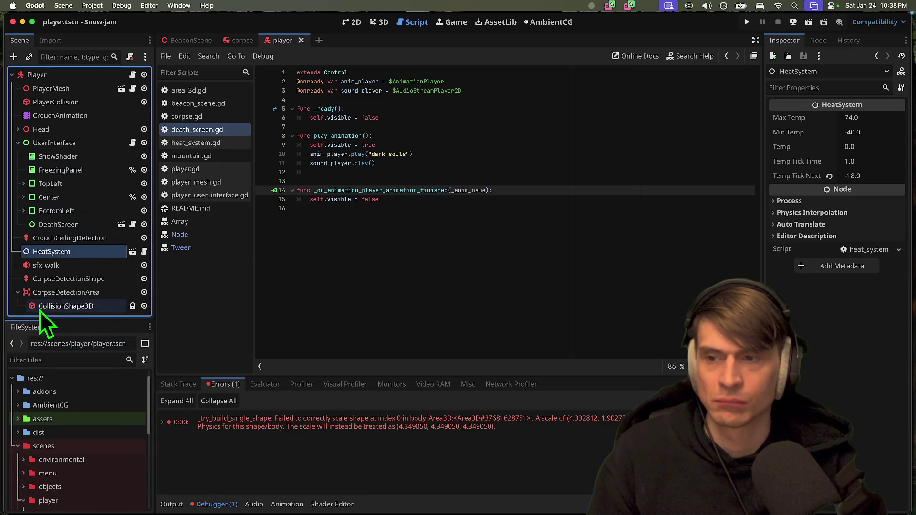
click(20, 141)
scroll(24, 153, down, 3)
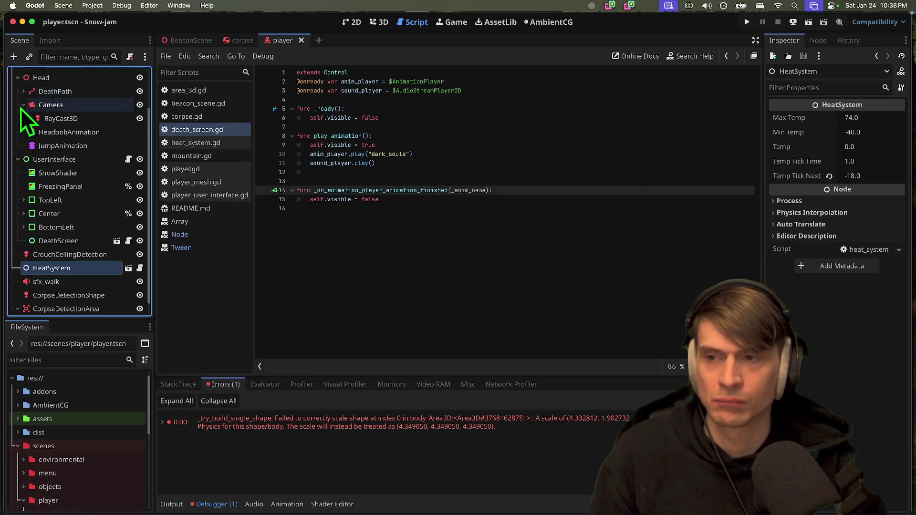
click(29, 118)
click(23, 104)
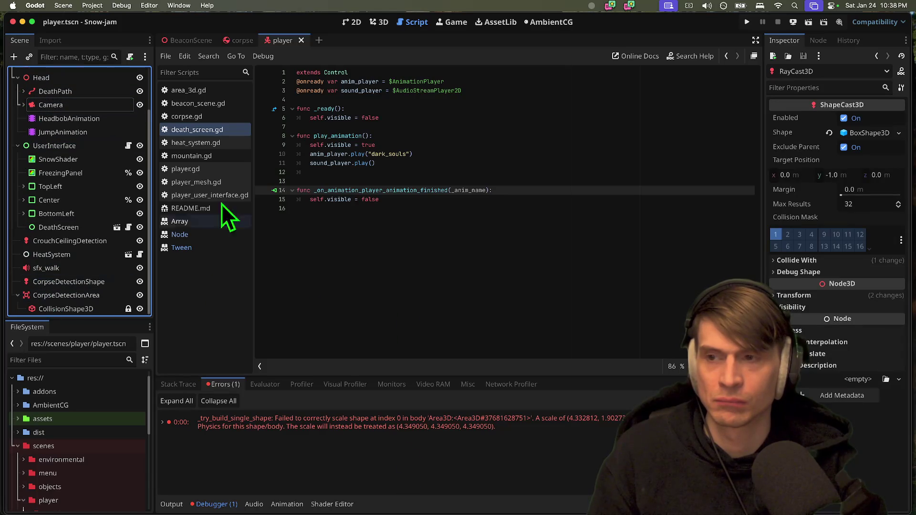
click(22, 105)
click(59, 104)
click(68, 118)
scroll(55, 284, down, 2)
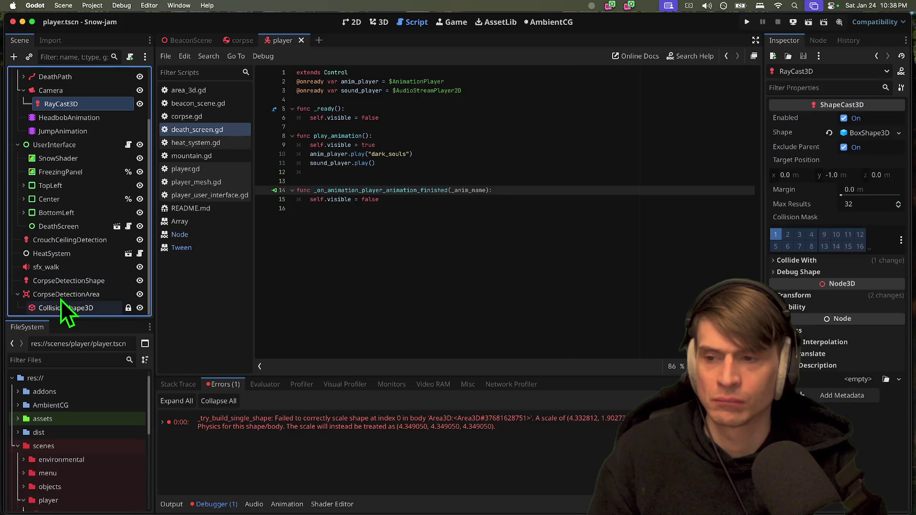
click(65, 294)
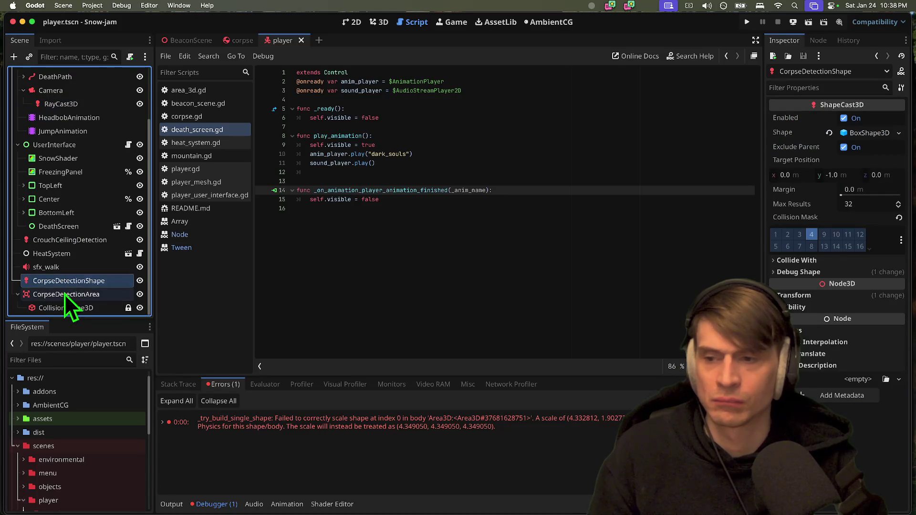
click(838, 296)
click(864, 294)
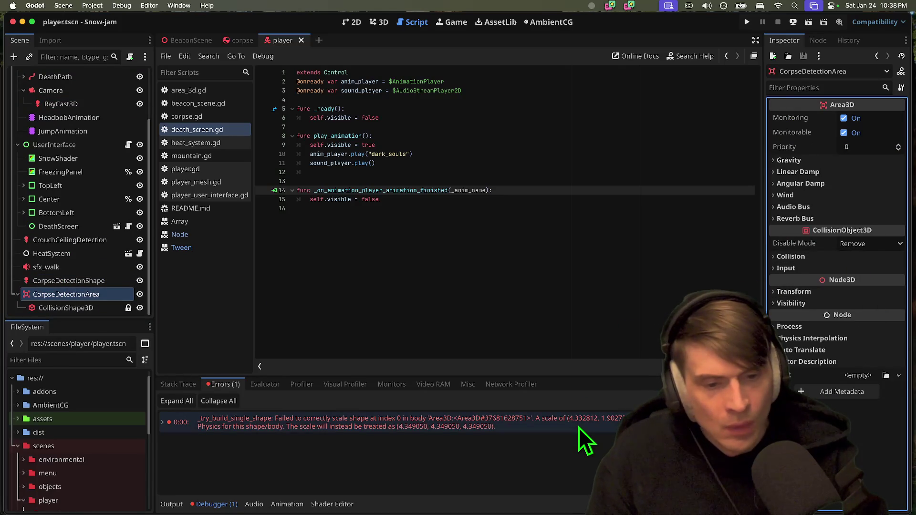
click(463, 429)
right_click(440, 431)
click(477, 435)
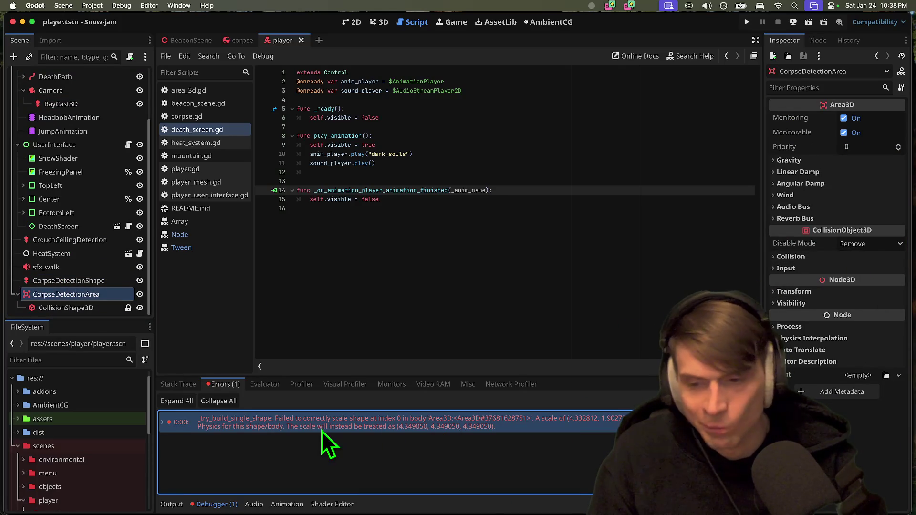
click(187, 383)
click(219, 383)
click(260, 384)
click(224, 385)
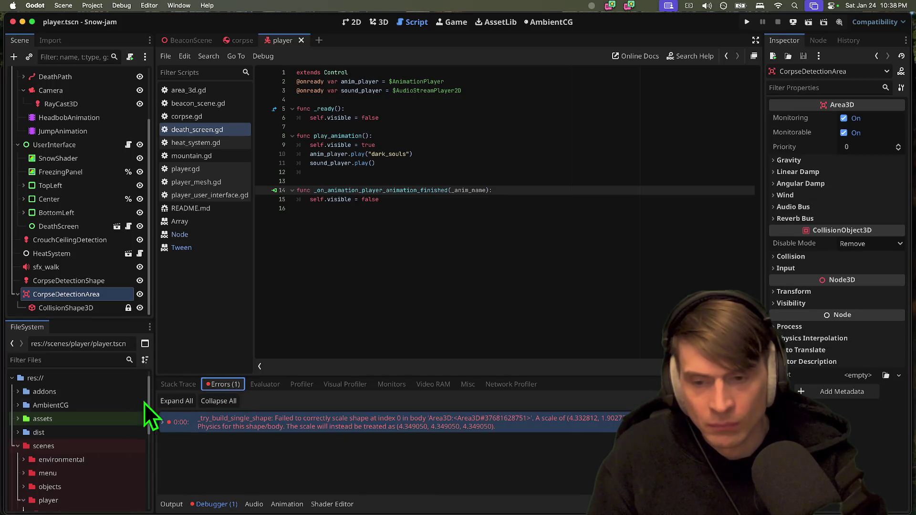
drag(98, 320, 102, 208)
Open death_screen.tscn and its death_screen.gd script from the ui folder
scroll(62, 446, down, 3)
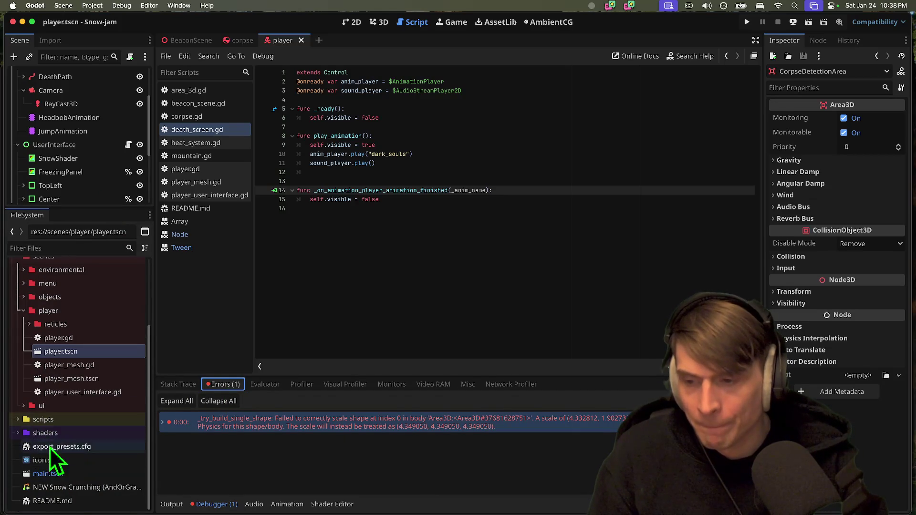
double_click(39, 409)
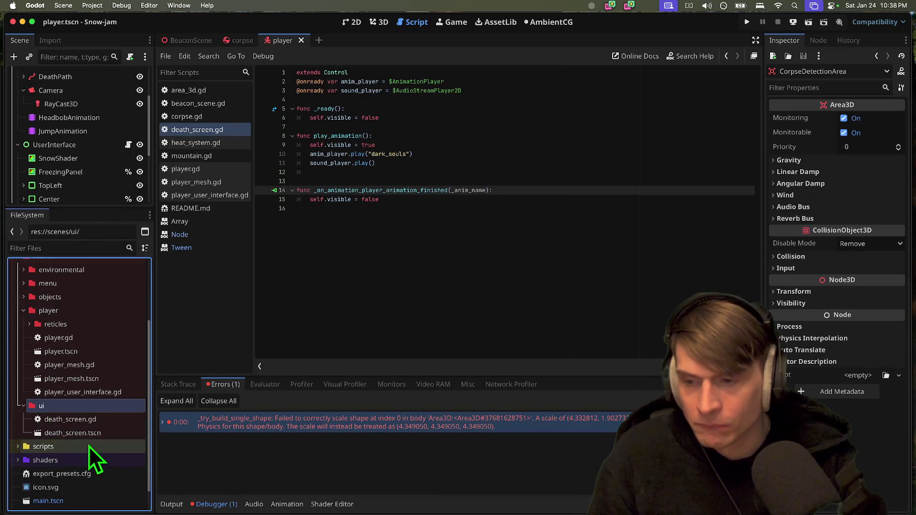
click(88, 434)
double_click(87, 434)
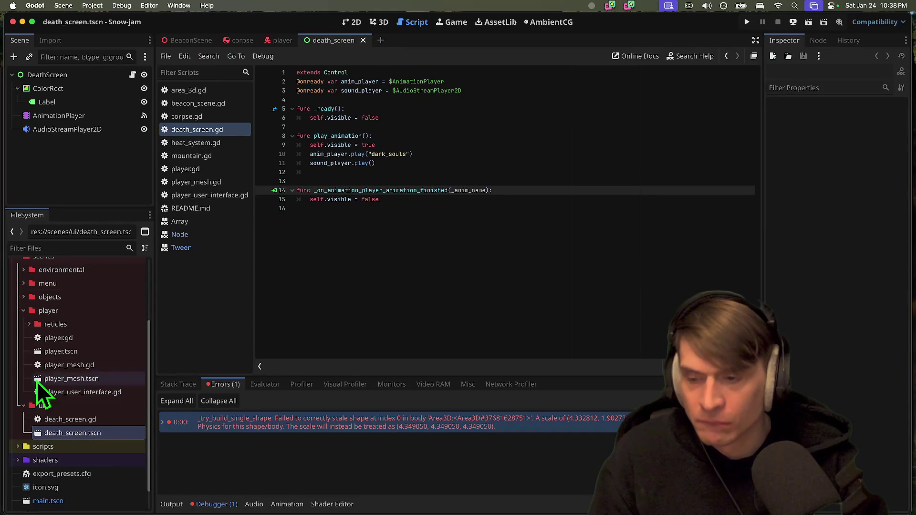
click(46, 425)
double_click(46, 426)
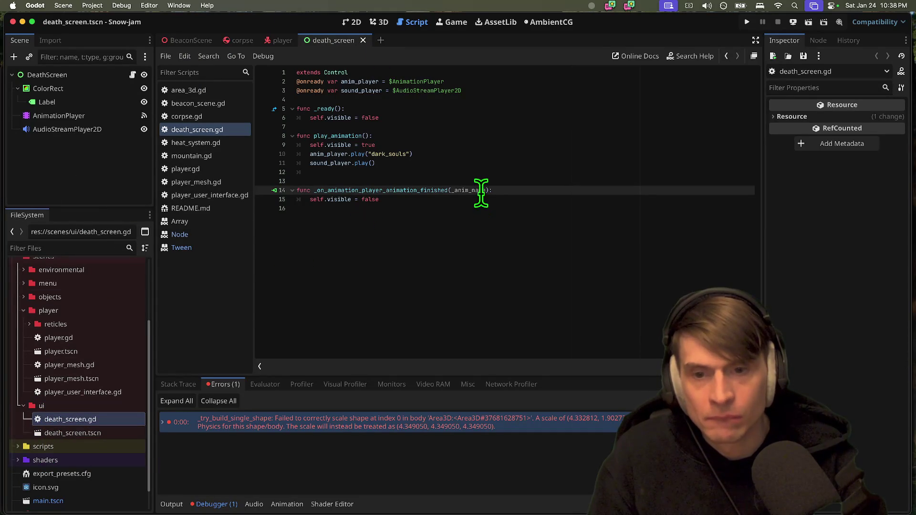
click(476, 264)
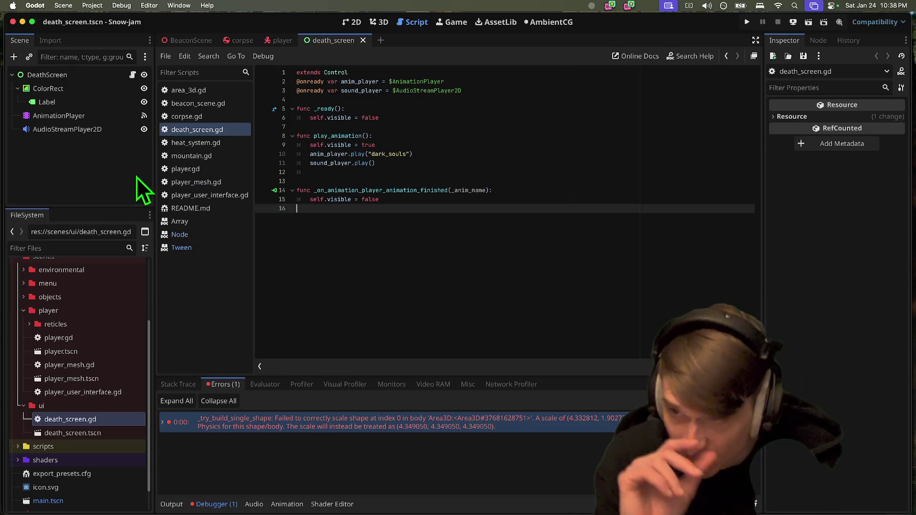
Open area_3d.gd, then the BeaconScene, boulder and corpse scenes
double_click(82, 352)
double_click(89, 300)
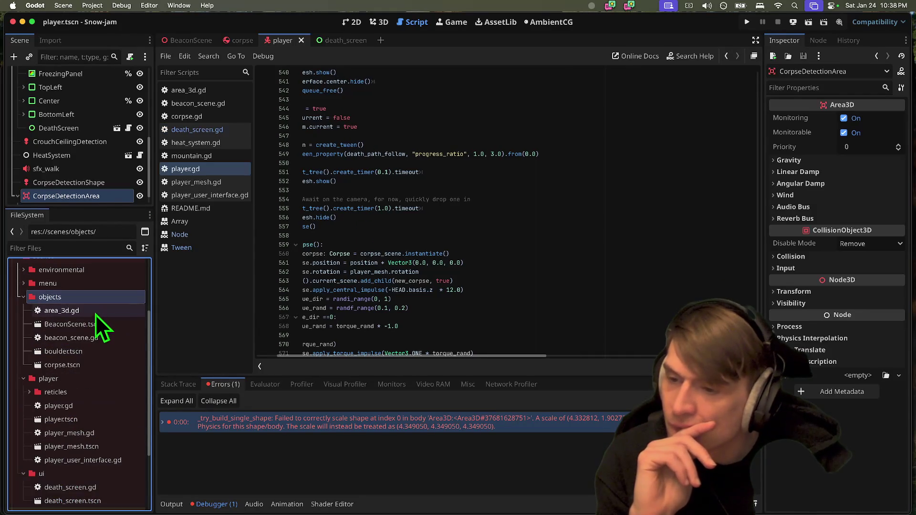
double_click(97, 315)
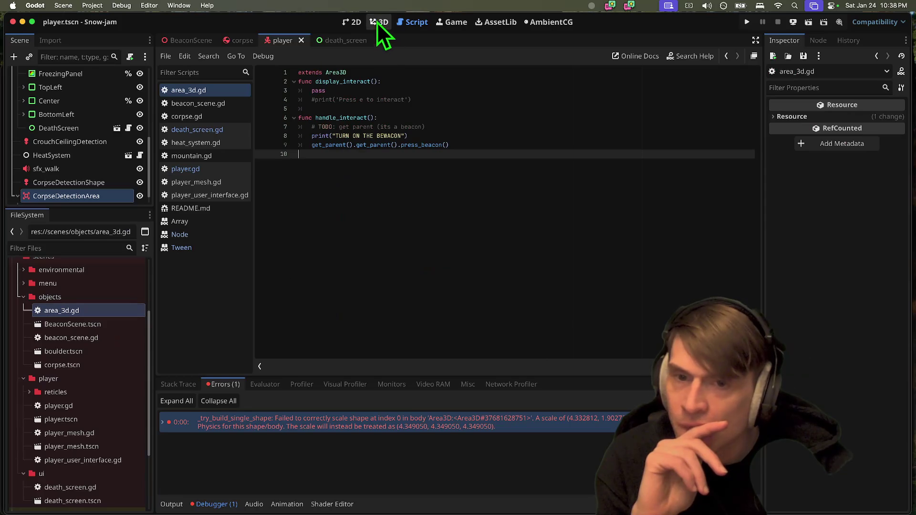
click(376, 22)
click(402, 23)
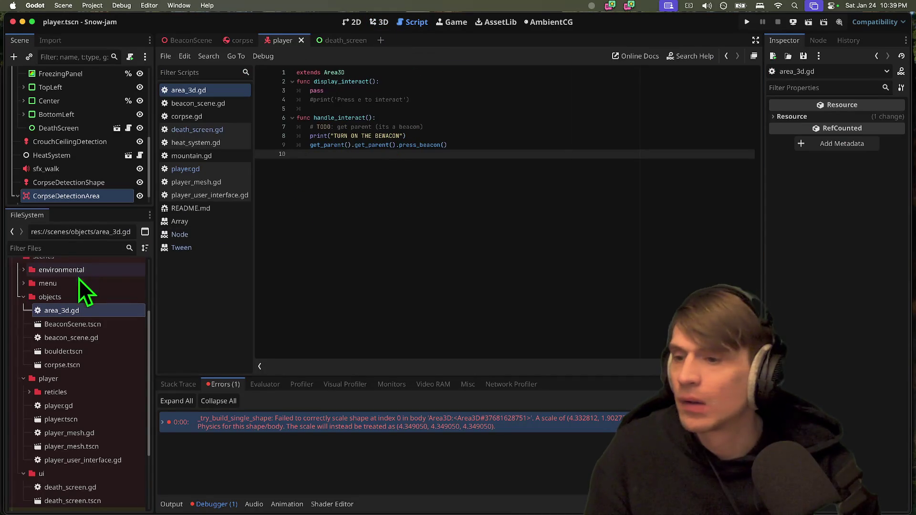
double_click(80, 327)
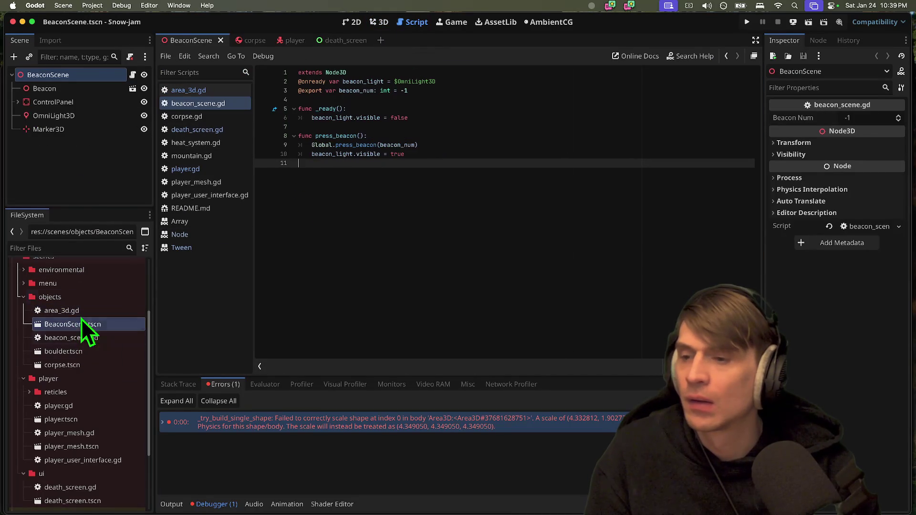
double_click(70, 355)
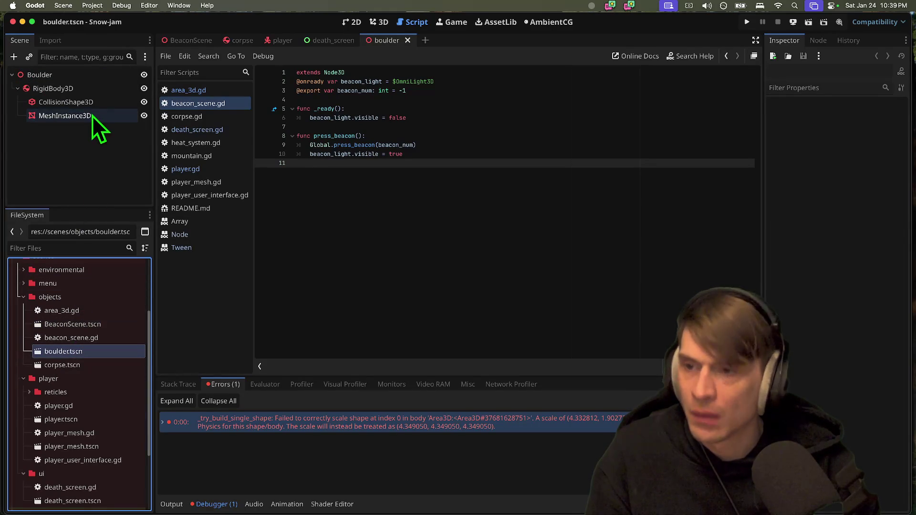
double_click(50, 367)
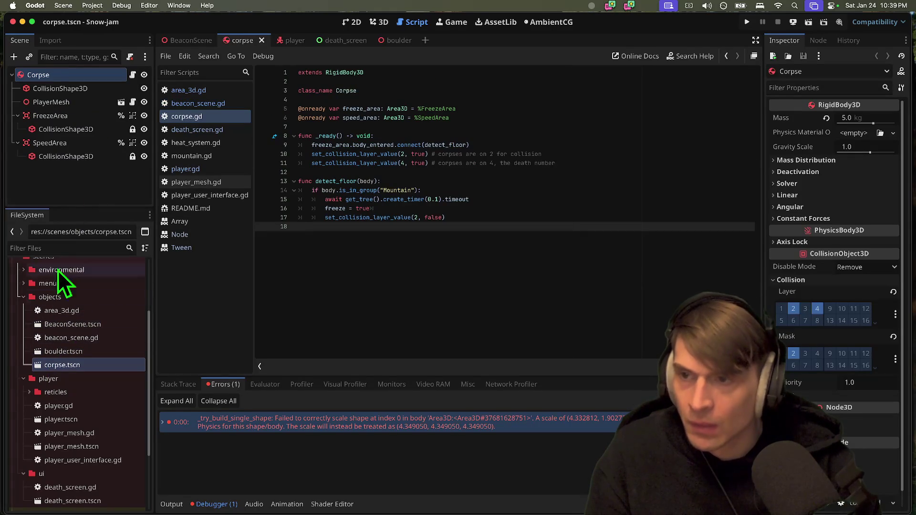
Inspect the Transform of the corpse's SpeedArea and FreezeArea nodes
click(69, 143)
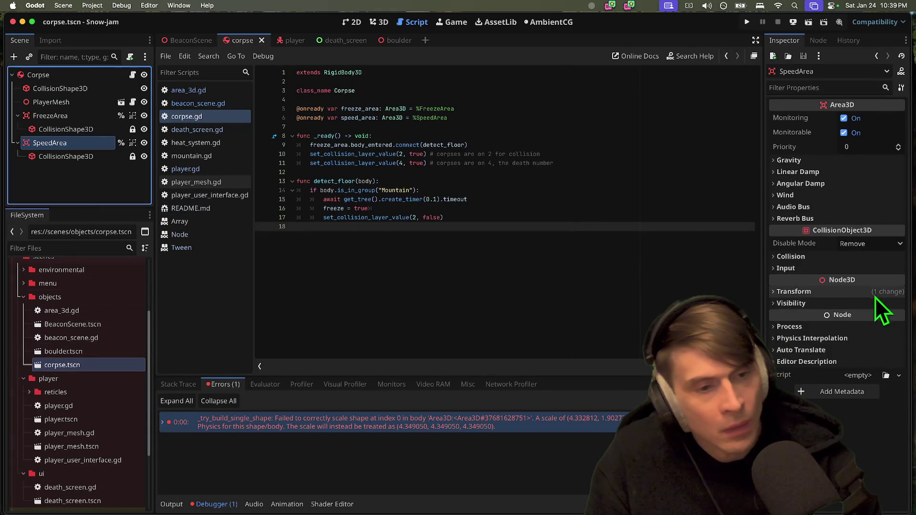
click(849, 292)
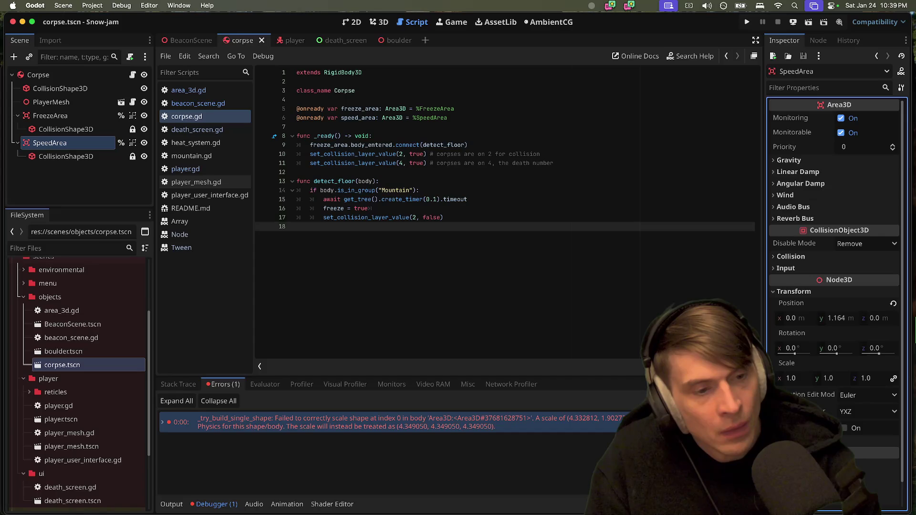
click(75, 116)
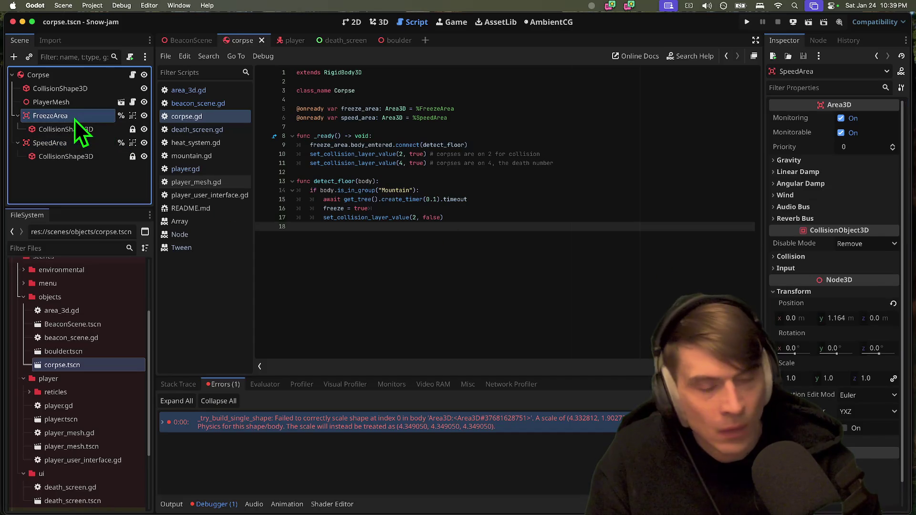
click(882, 292)
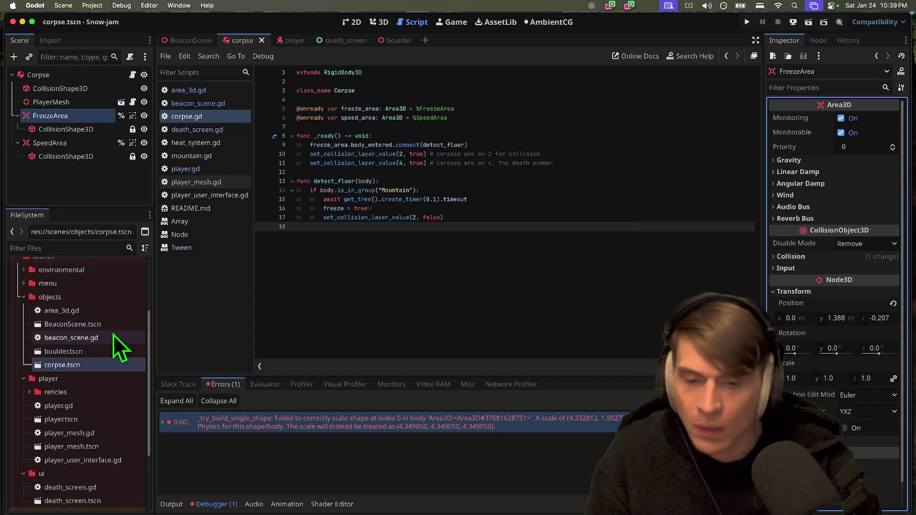
Collapse the menu folder, expand scenes/environmental and open Mountain.tscn
scroll(102, 342, up, 2)
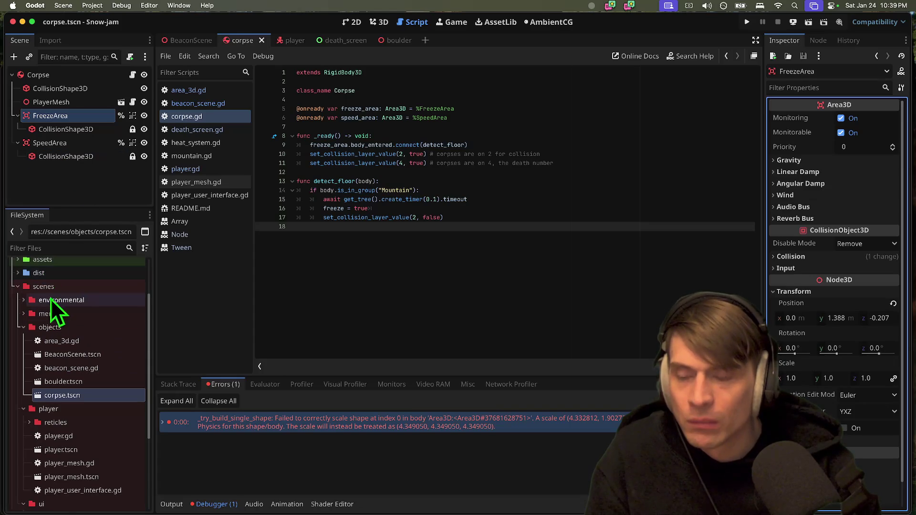
click(76, 313)
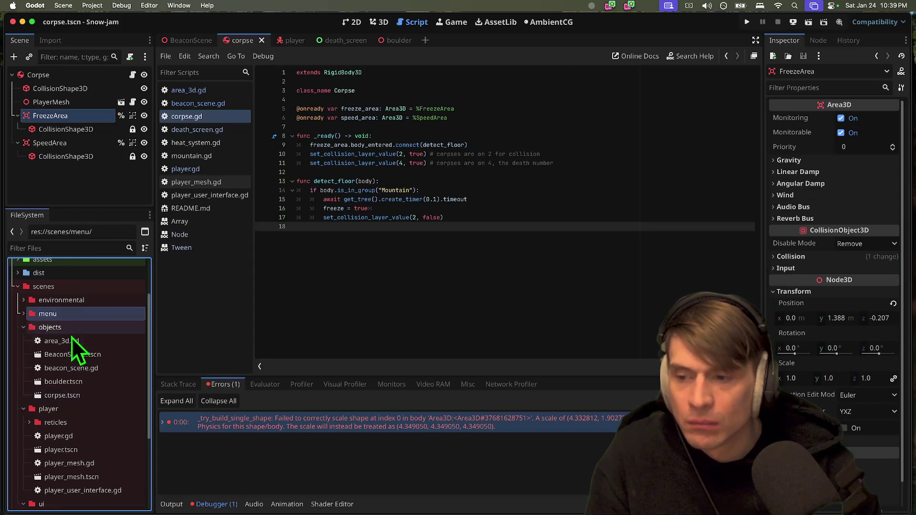
scroll(72, 336, down, 3)
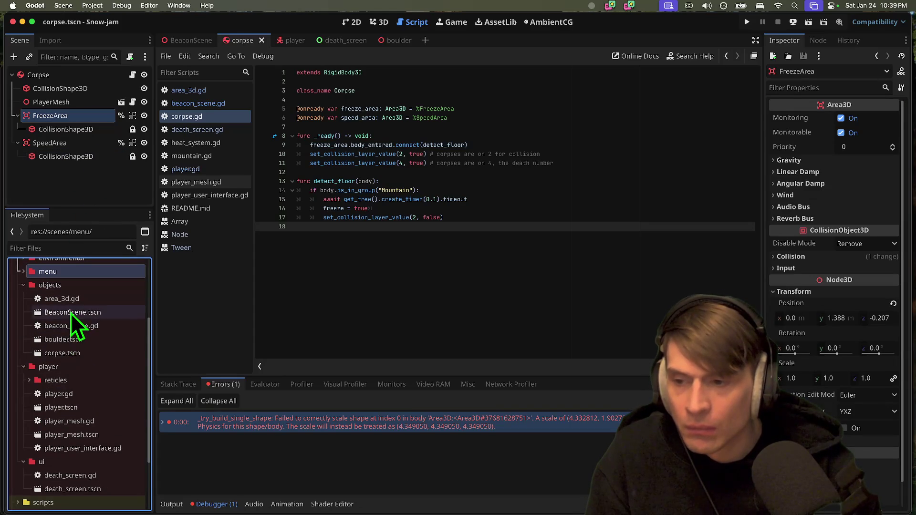
scroll(54, 399, down, 2)
scroll(82, 413, down, 5)
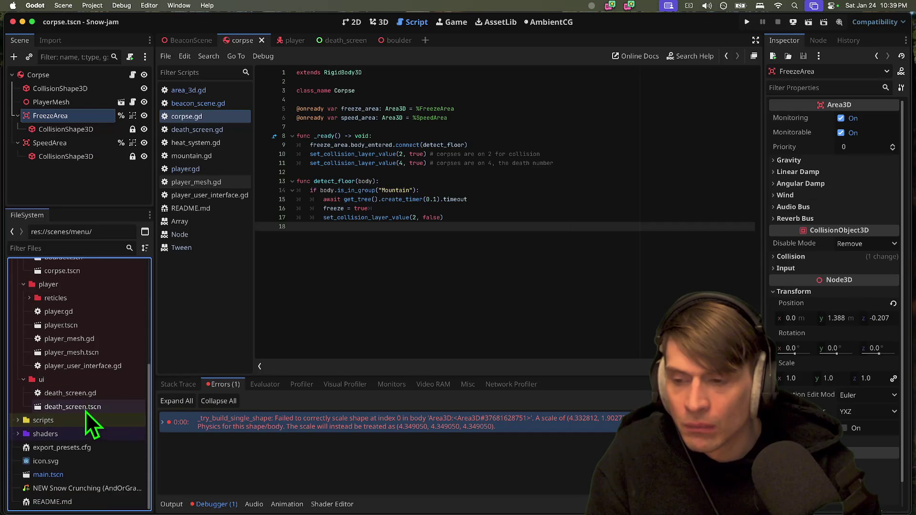
scroll(89, 381, up, 1)
click(86, 332)
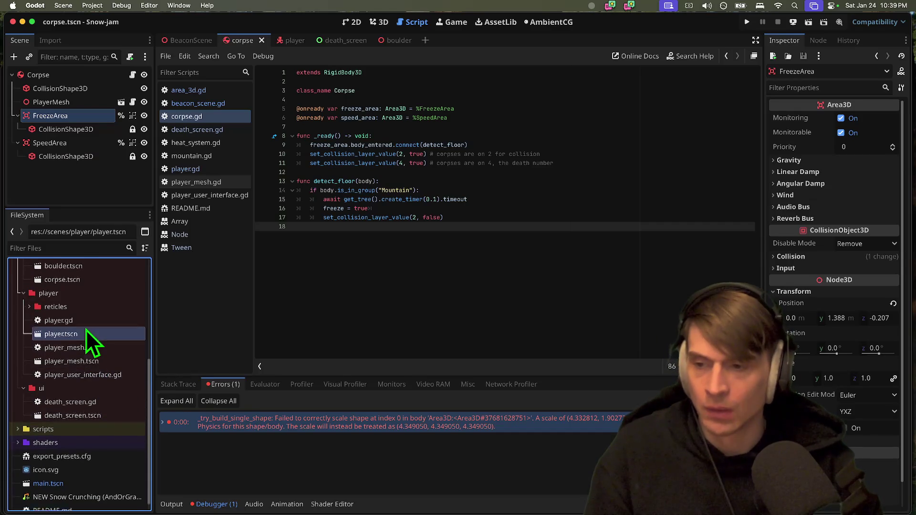
scroll(82, 381, up, 12)
click(72, 321)
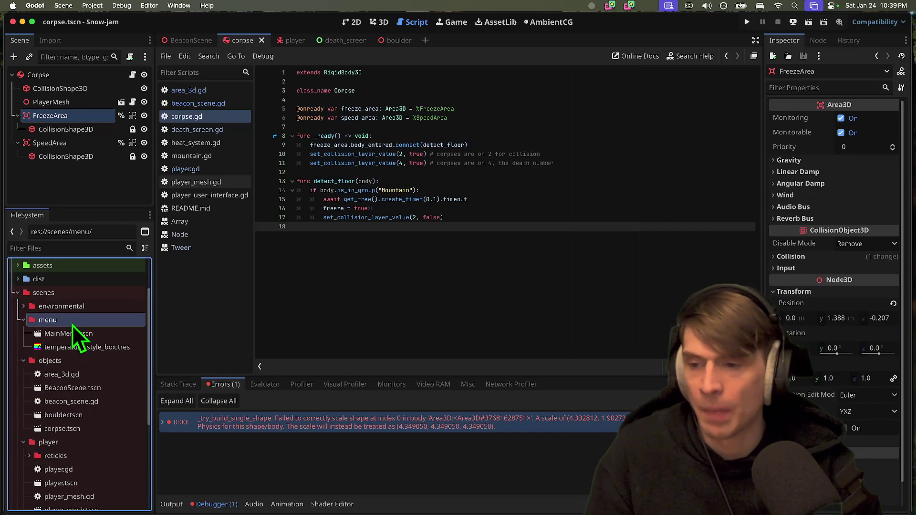
double_click(85, 318)
double_click(86, 307)
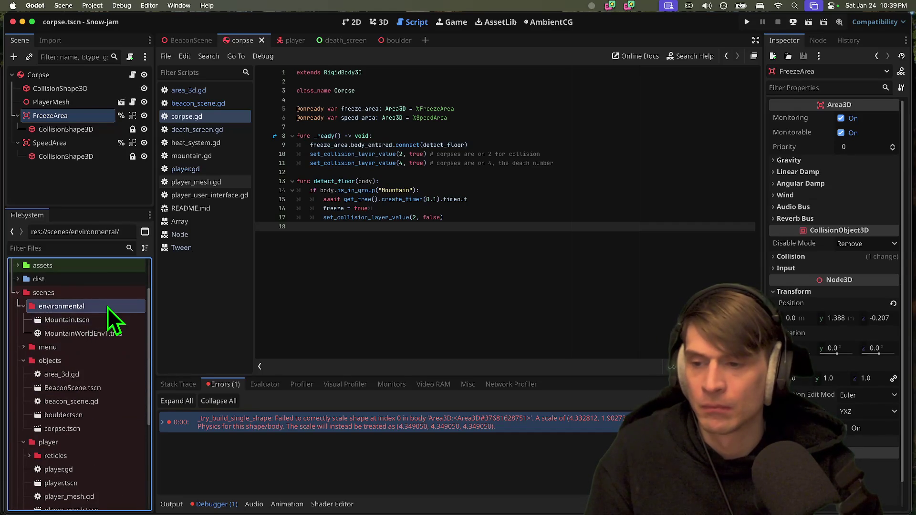
double_click(67, 319)
scroll(93, 165, down, 4)
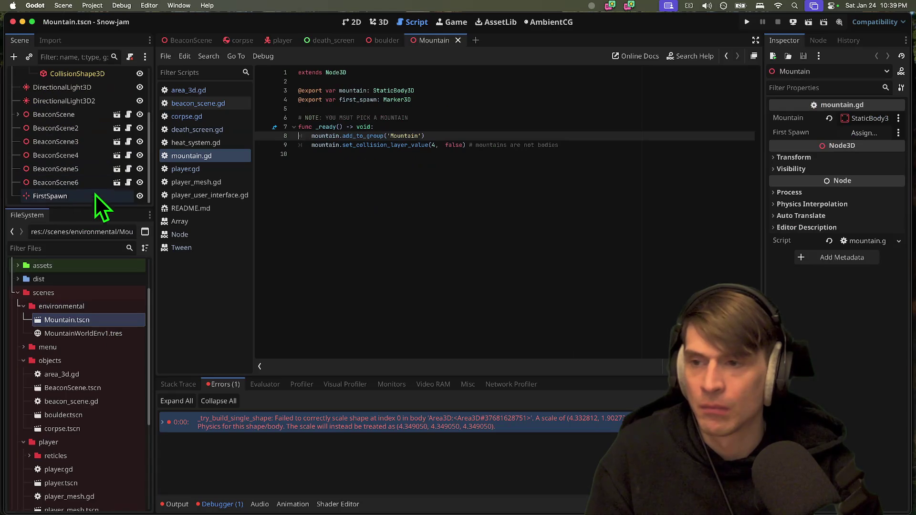
Check the mountain mesh node, then the BeaconScene Area3D's transform properties
drag(95, 207, 79, 289)
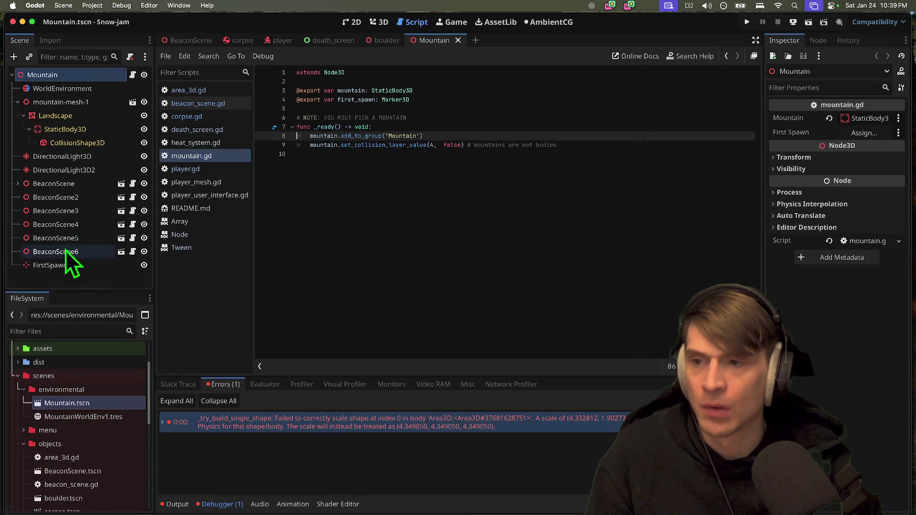
click(53, 103)
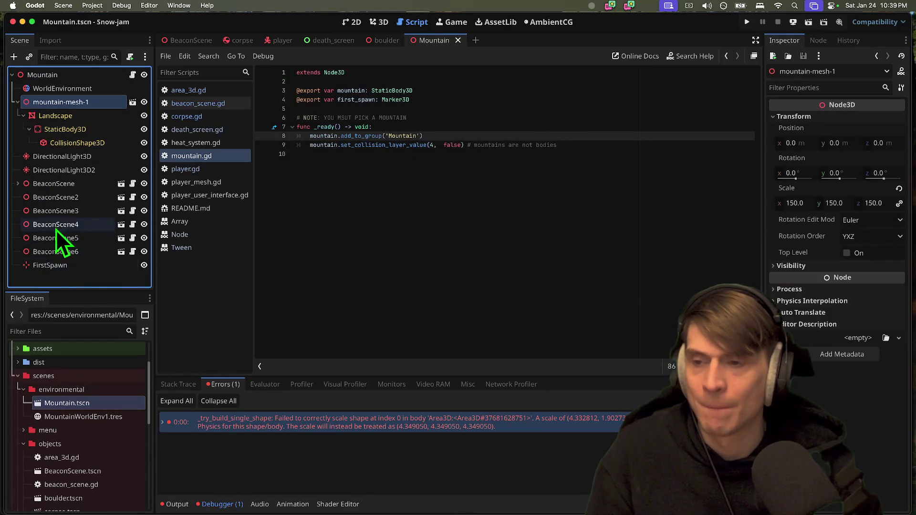
click(117, 251)
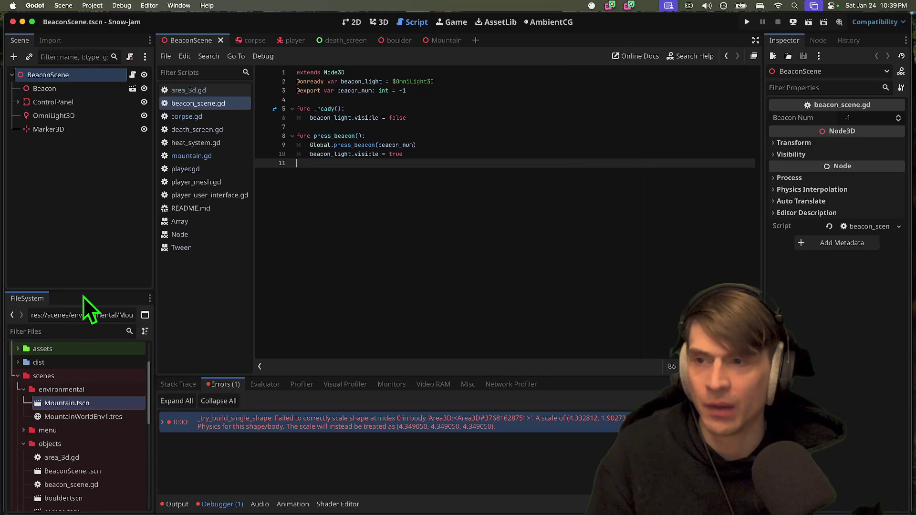
click(18, 102)
click(50, 130)
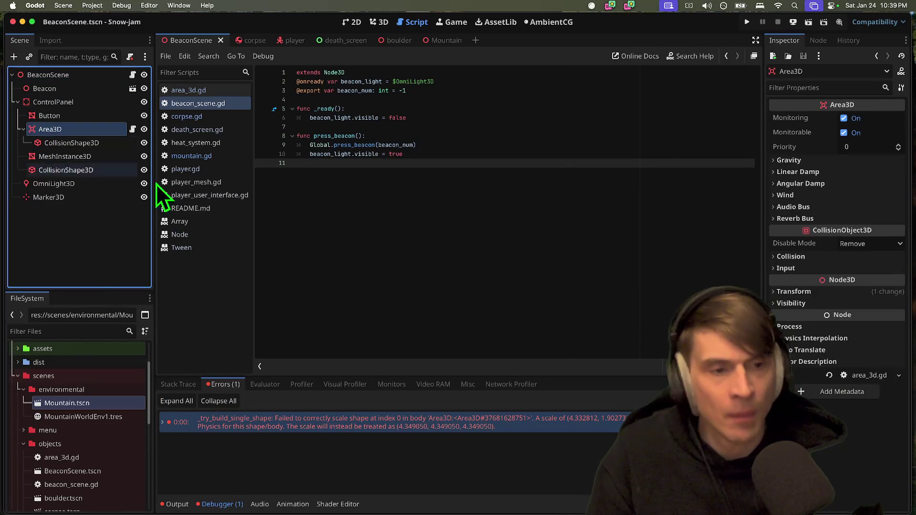
click(794, 291)
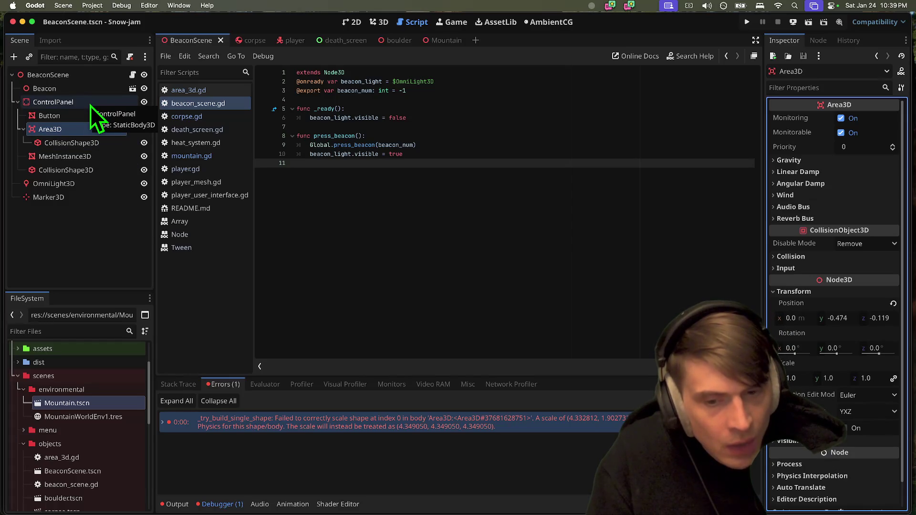
In the player scene, filter the node tree by 'area' and select CorpseDetectionArea
click(290, 40)
click(71, 57)
text(area)
click(65, 77)
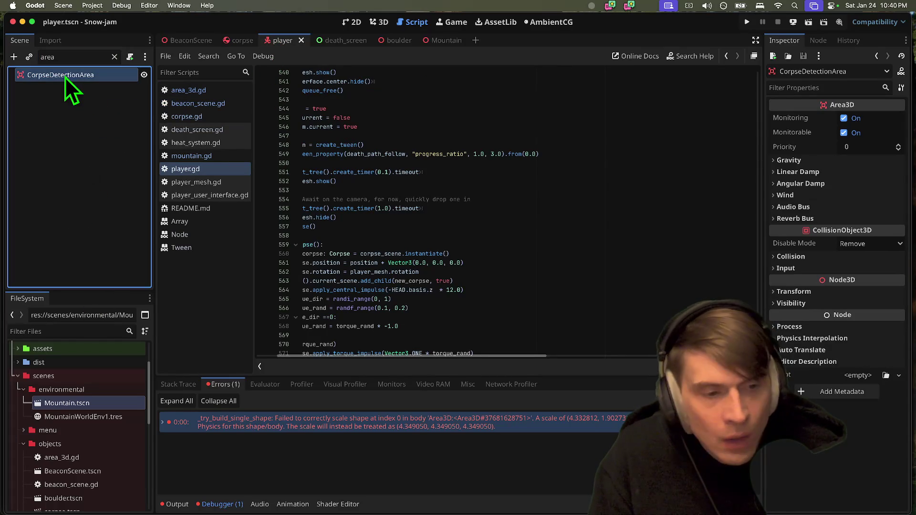
Search all project files for 'area' and open area_3d.gd from the first match
mouse_move(448, 421)
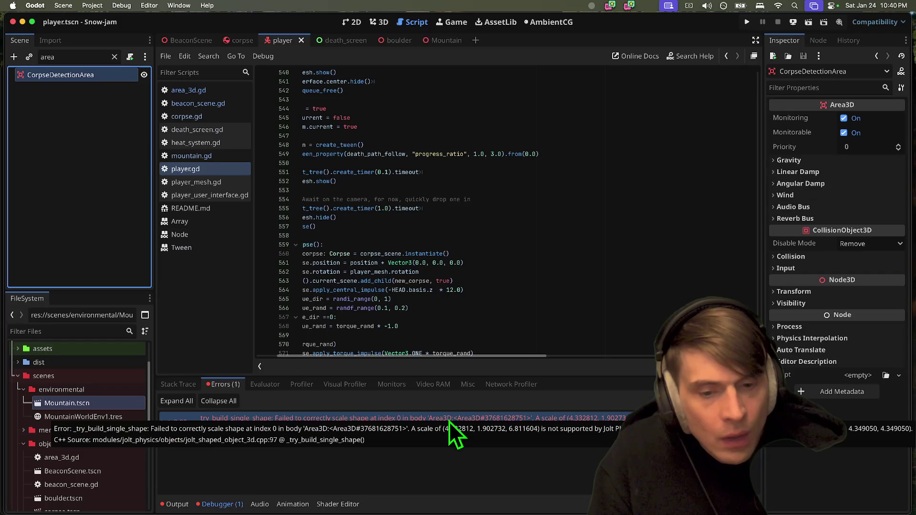
click(468, 175)
key(super+shift+f)
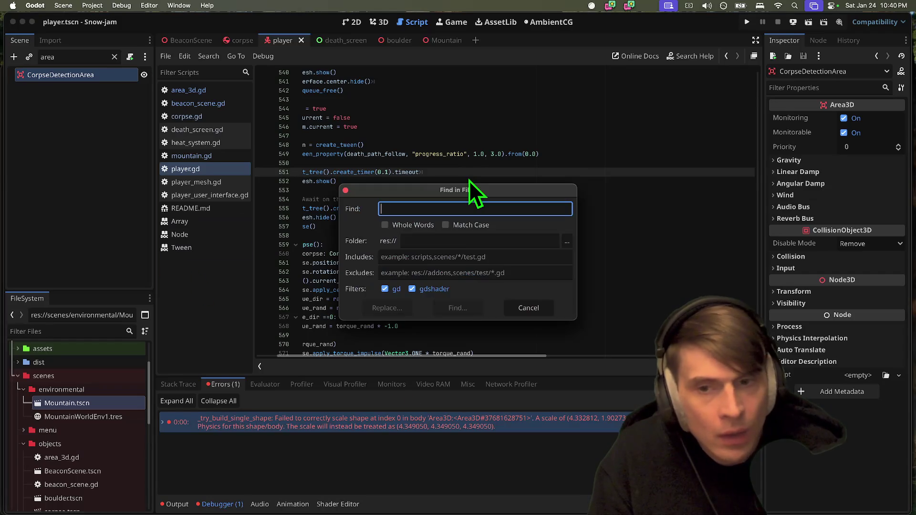
text(area)
key(Return)
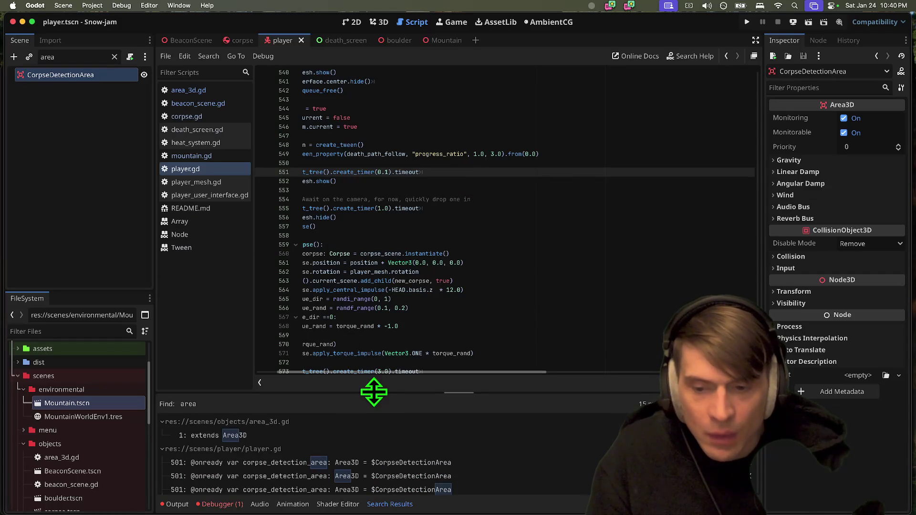
drag(374, 385, 381, 273)
click(347, 317)
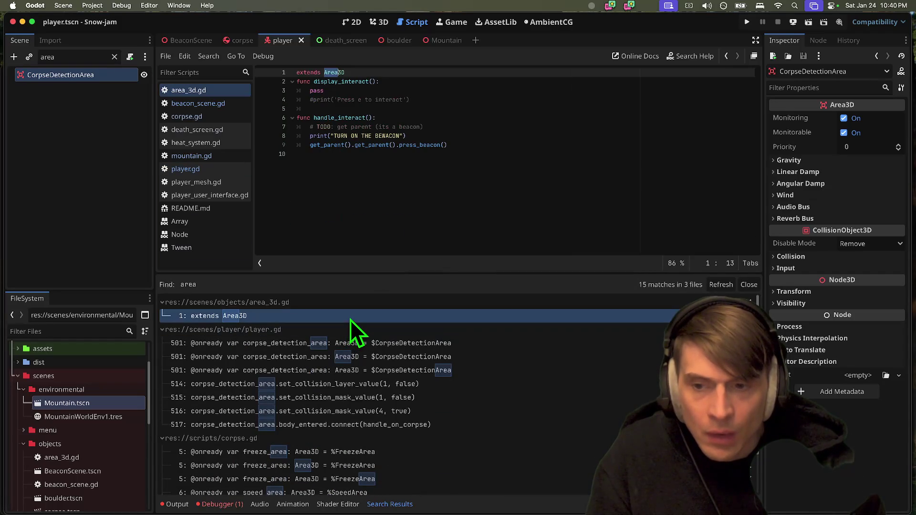
Look over area_3d.gd's display_interact function and its script options
click(466, 172)
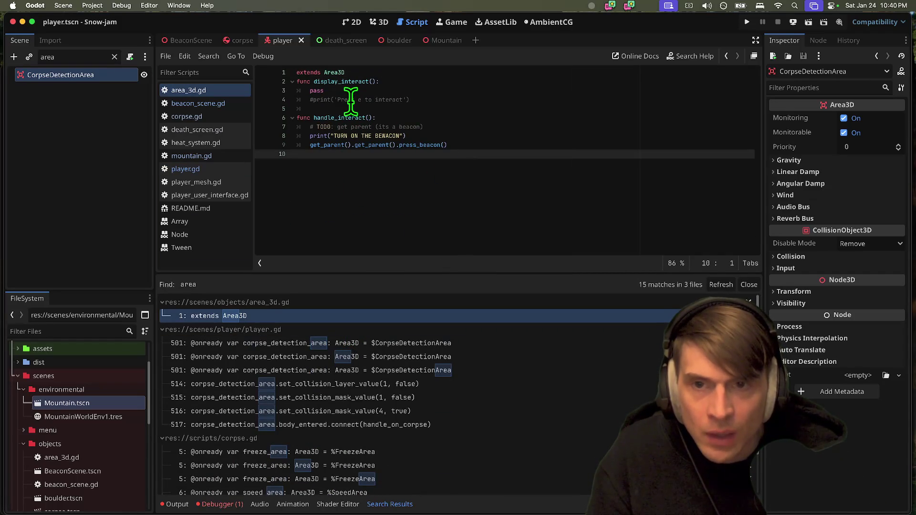
double_click(349, 81)
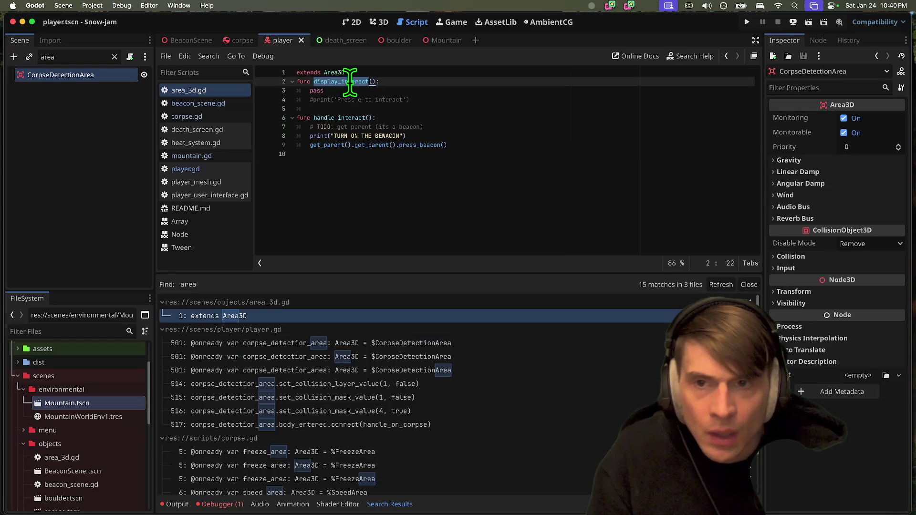
click(204, 95)
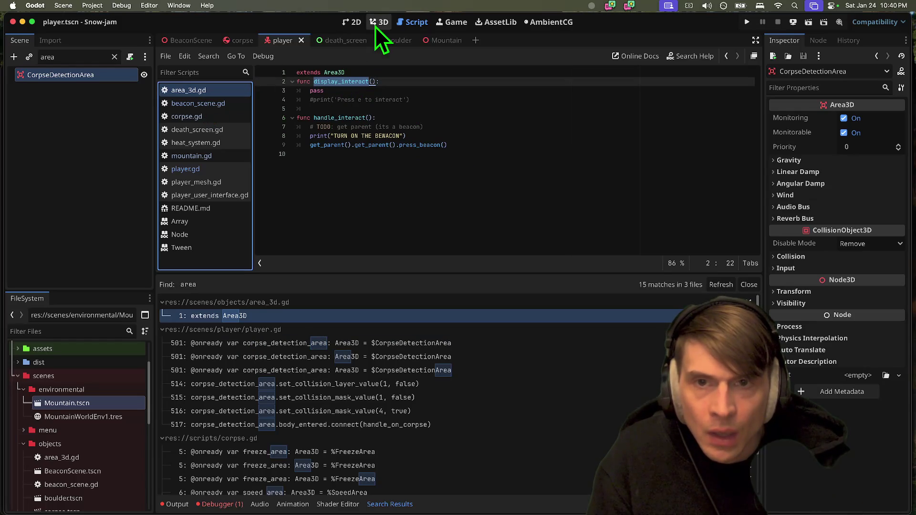
click(374, 27)
click(407, 21)
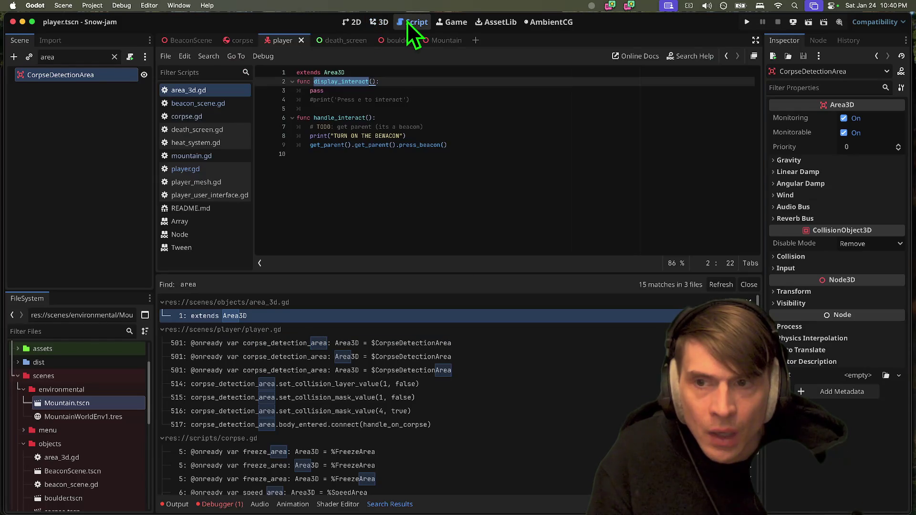
right_click(205, 93)
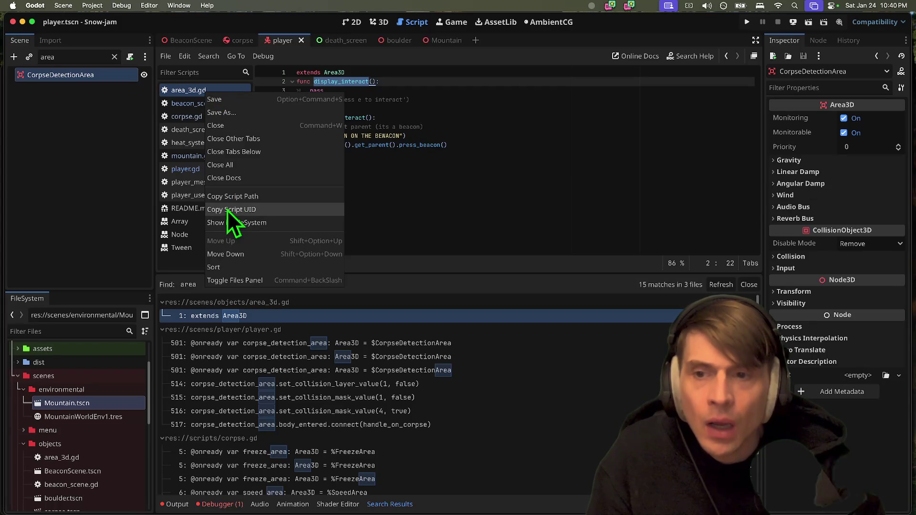
click(88, 365)
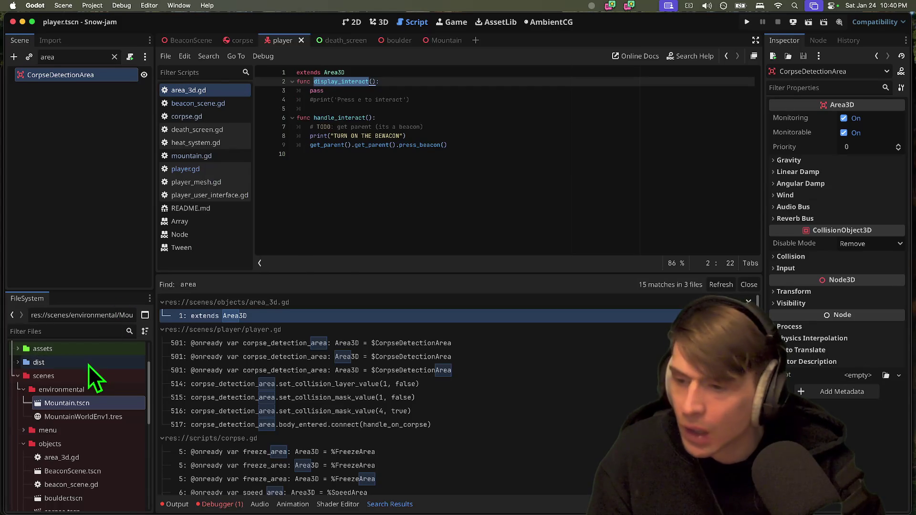
Filter FileSystem by 'area', clear the filter, and open BeaconScene.tscn
click(57, 315)
click(56, 332)
text(area)
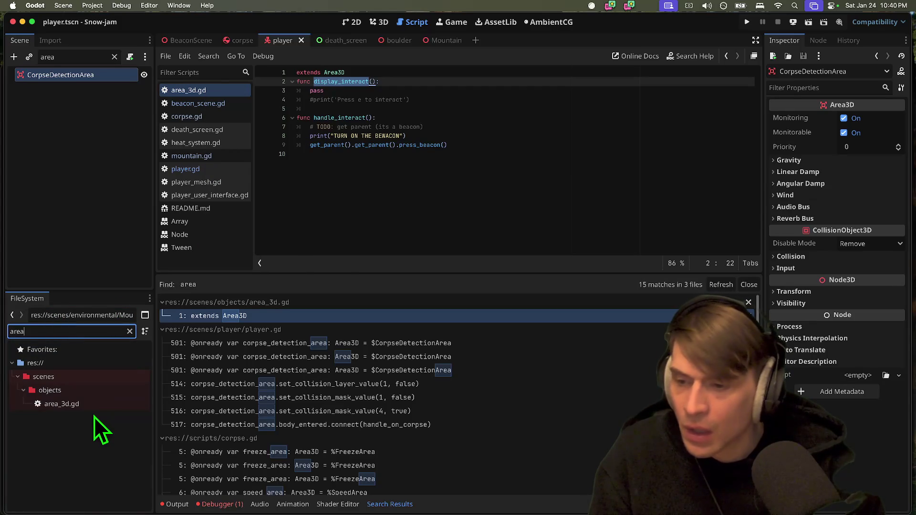
click(94, 405)
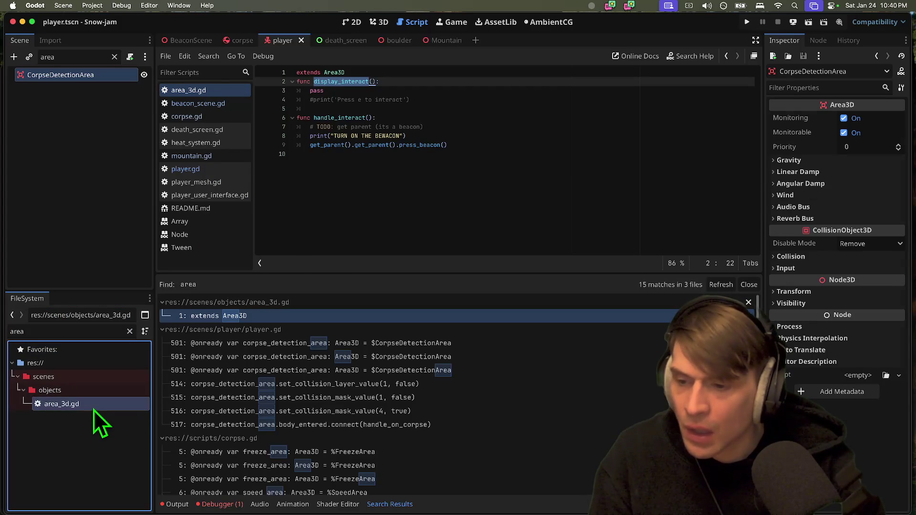
click(129, 331)
scroll(107, 442, down, 3)
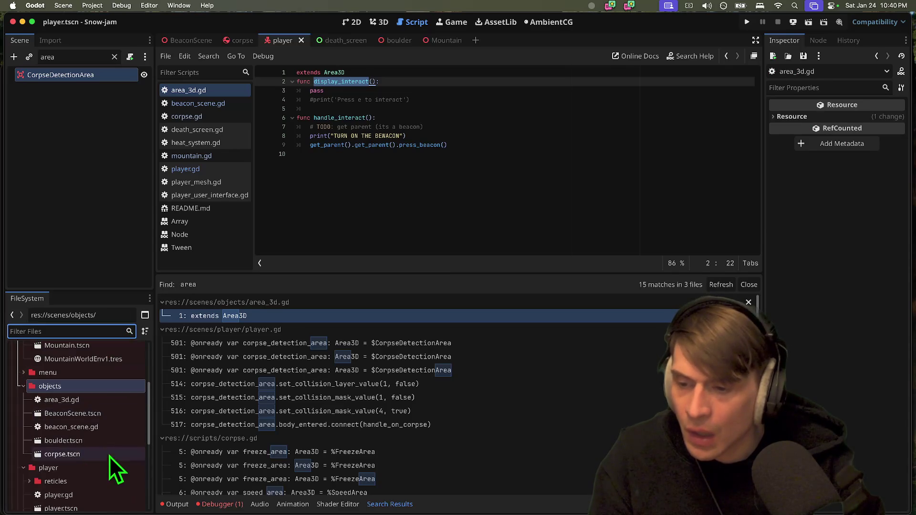
click(110, 414)
double_click(106, 412)
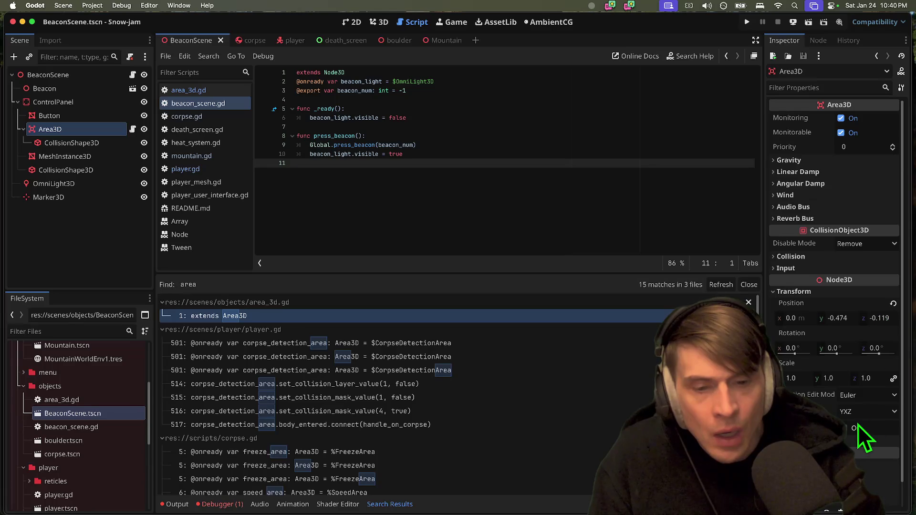
Inspect BeaconScene's CollisionShape3D, MeshInstance3D and Area3D nodes in turn
click(99, 169)
click(99, 162)
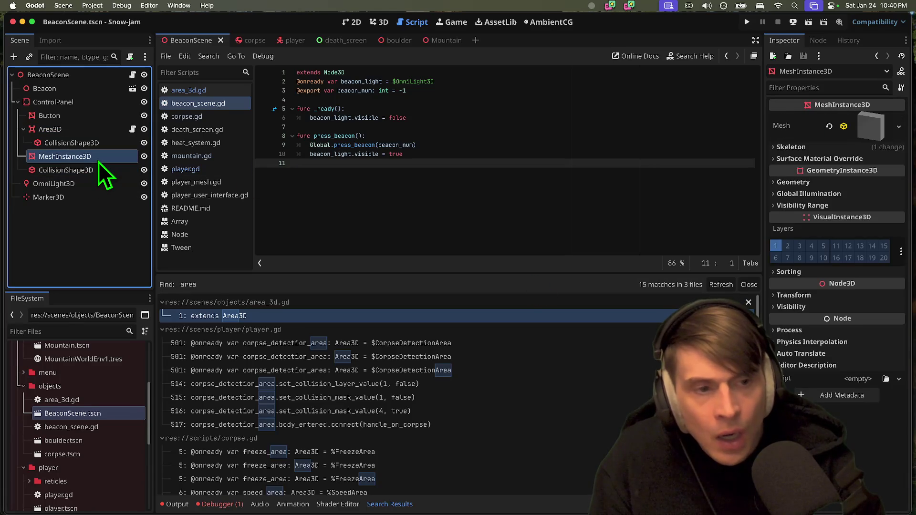
click(67, 141)
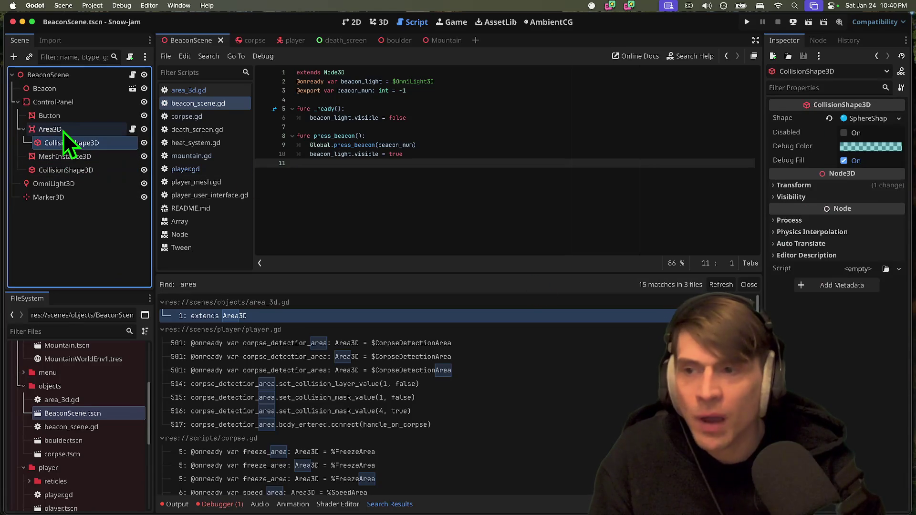
click(63, 130)
scroll(833, 364, down, 1)
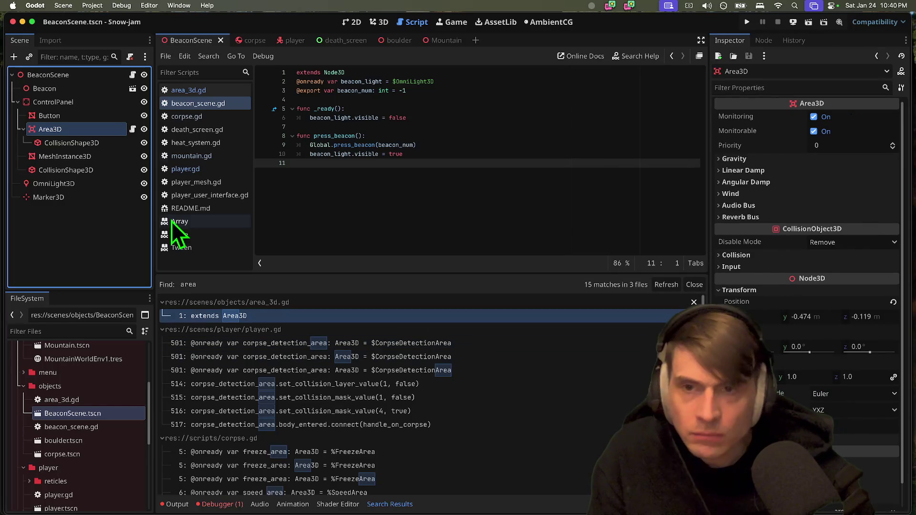
Cycle the scene tabs back to corpse.tscn and bring up the debugger's Errors list
key(ctrl+Tab)
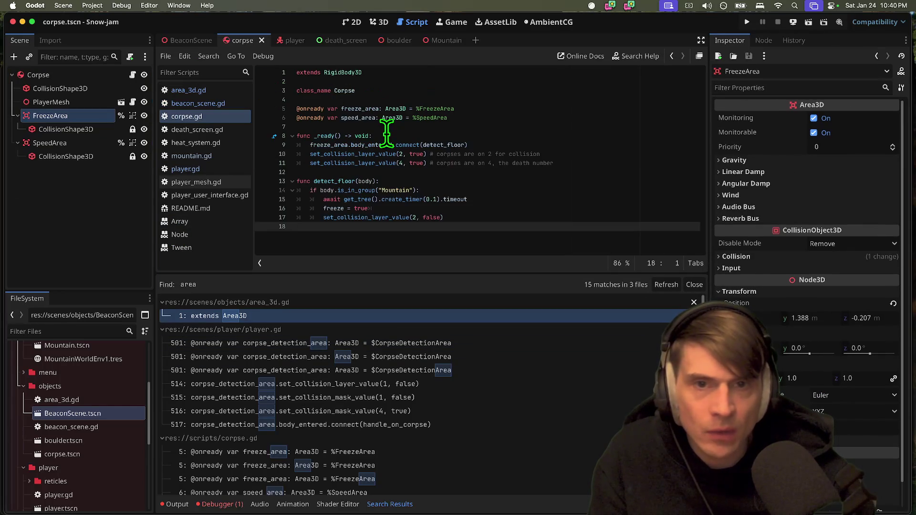
click(393, 44)
key(ctrl+shift+Tab)
key(ctrl+shift+Tab)
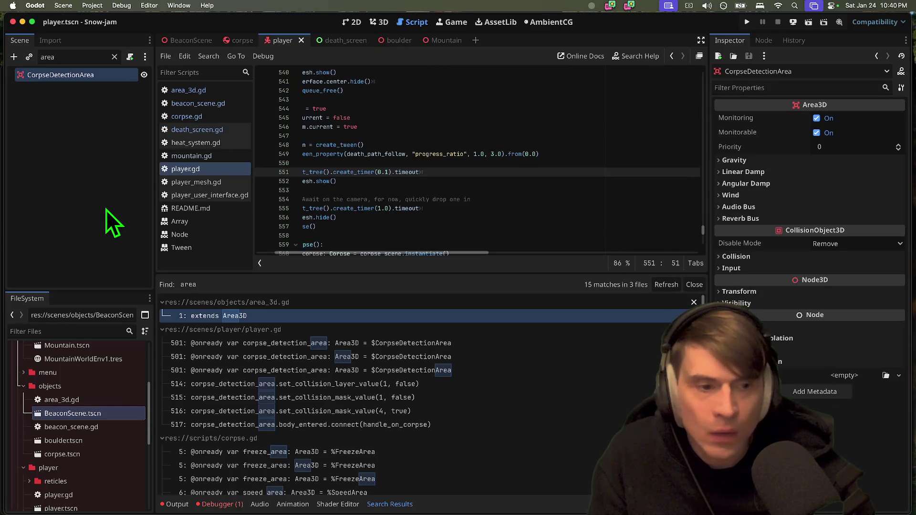
key(ctrl+shift+Tab)
key(ctrl+Tab)
key(ctrl+shift+Tab)
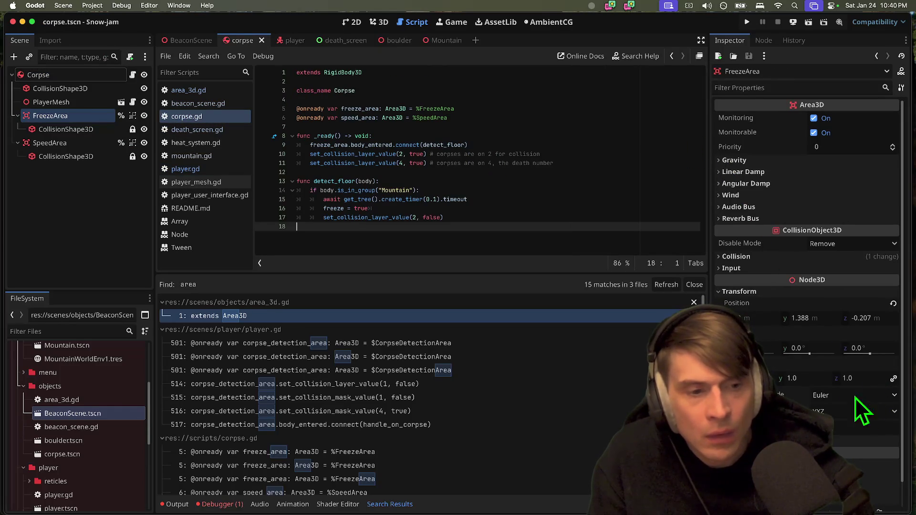
click(217, 504)
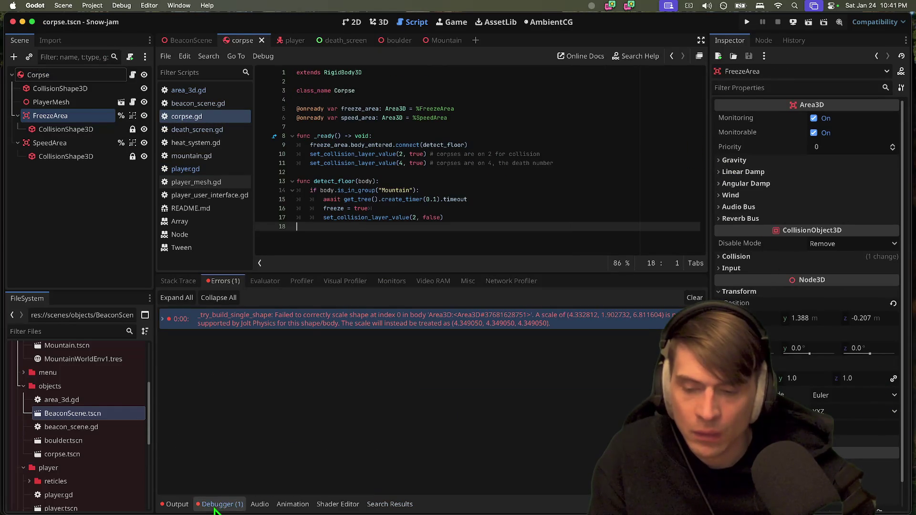
Expand the Jolt shape-scale error to its full text, then select the SpeedArea node
mouse_move(302, 320)
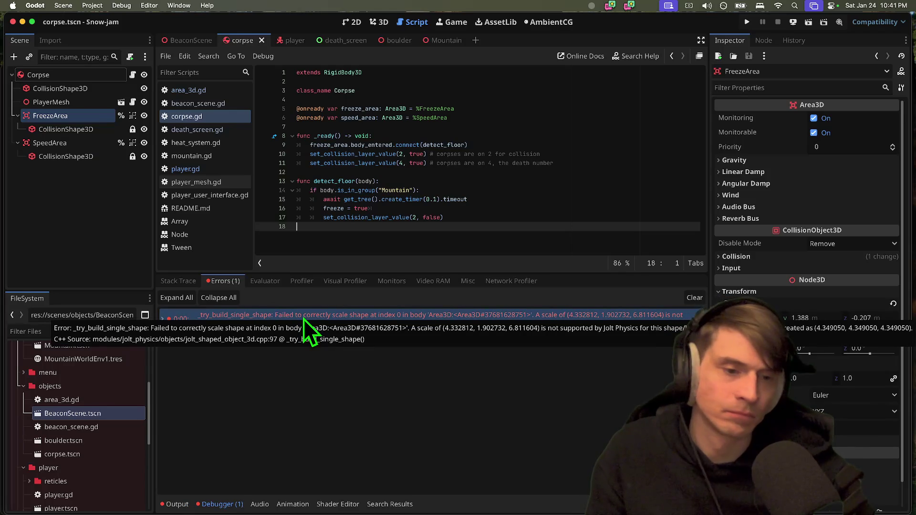
click(303, 318)
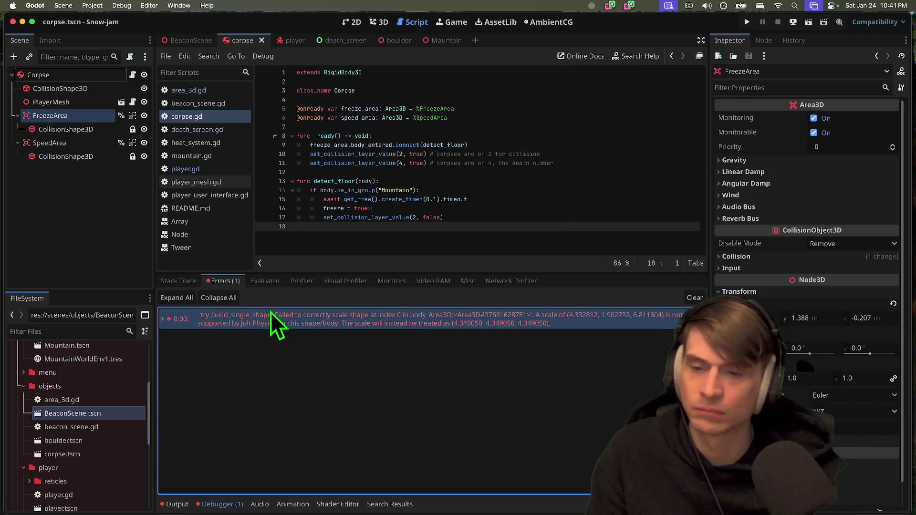
mouse_move(270, 313)
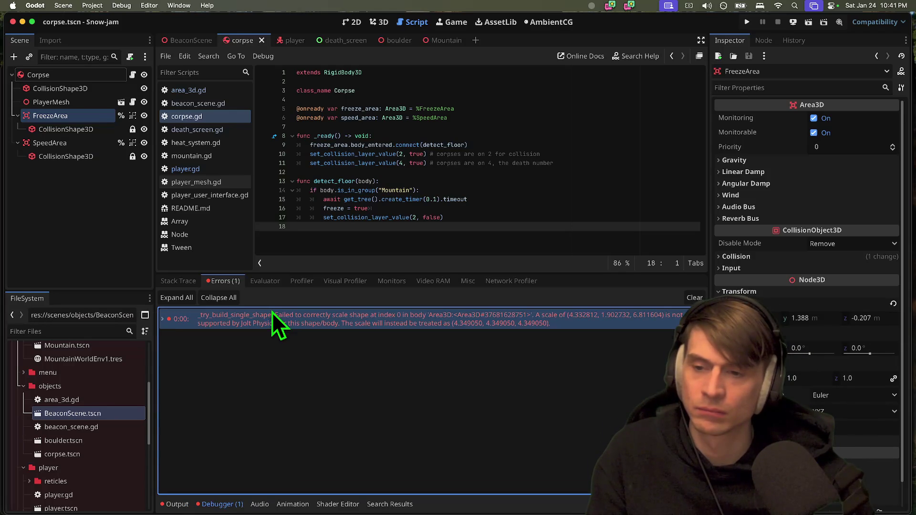
click(111, 147)
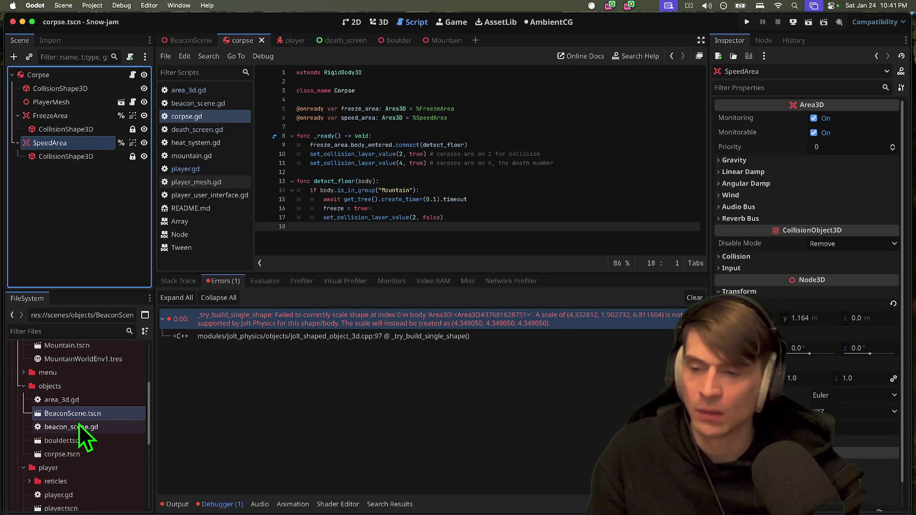
Check Discord's RVA Game Jams server and the repository's pull requests, then return to Godot
key(super+Tab)
key(super+Tab)
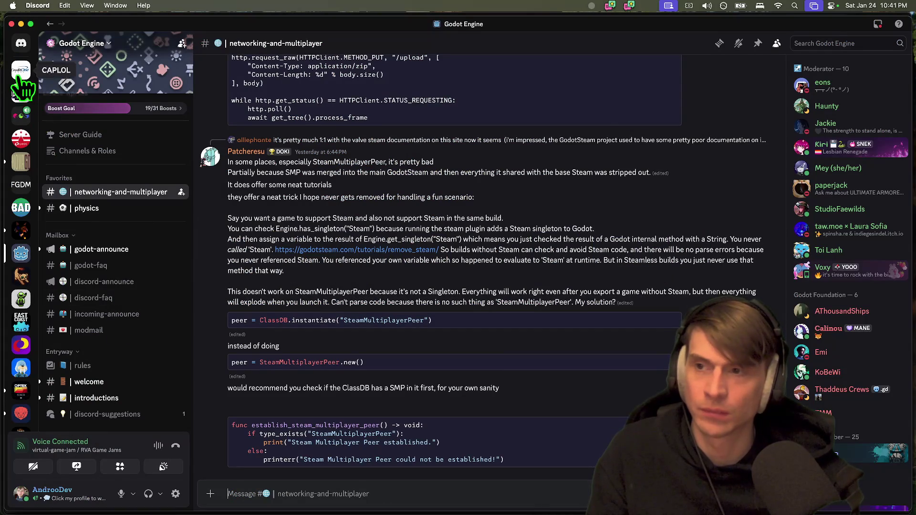
click(20, 116)
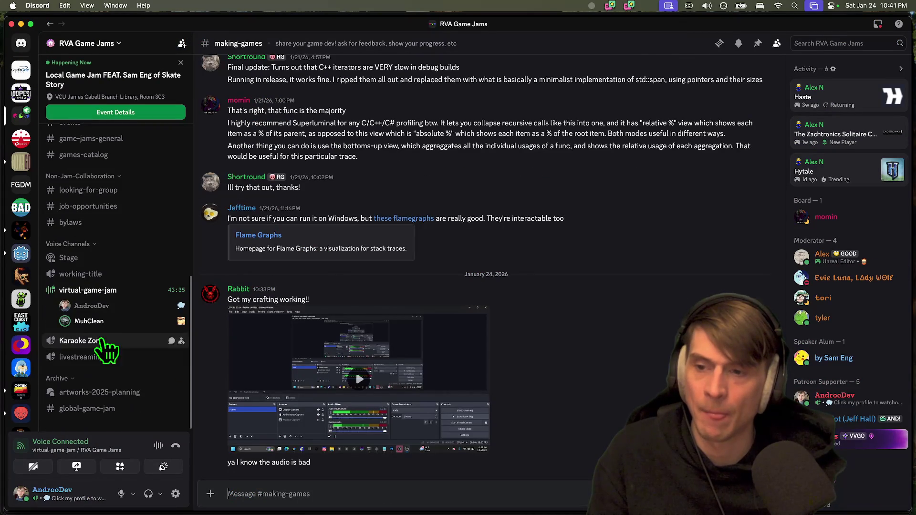
key(super+Tab)
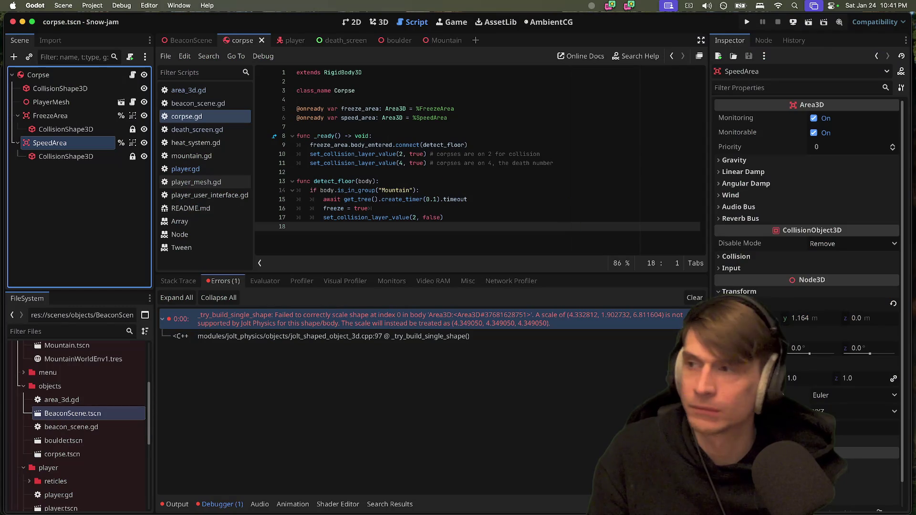
key(super+Tab)
key(super+Tab)
key(super+Tab)
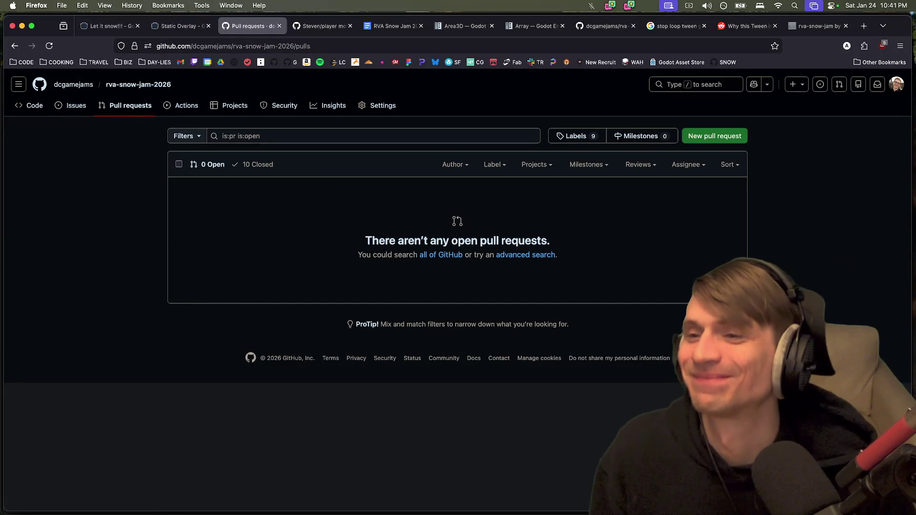
key(super+Tab)
click(298, 316)
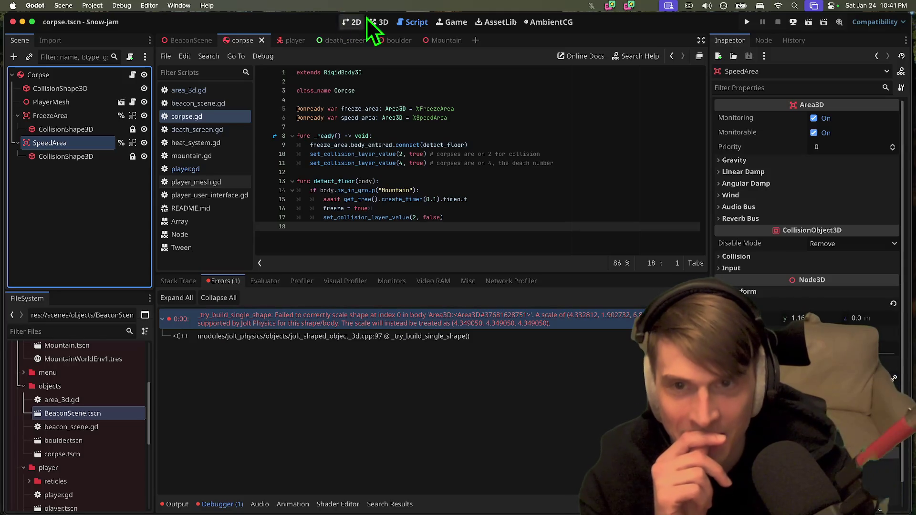
Switch to the 3D workspace and bring up BeaconScene, then the Mountain scene tab
click(376, 22)
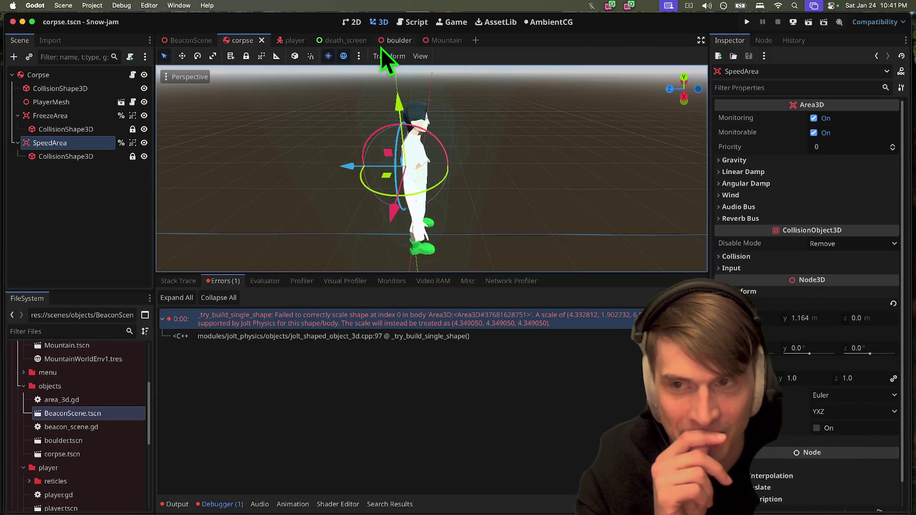
click(186, 42)
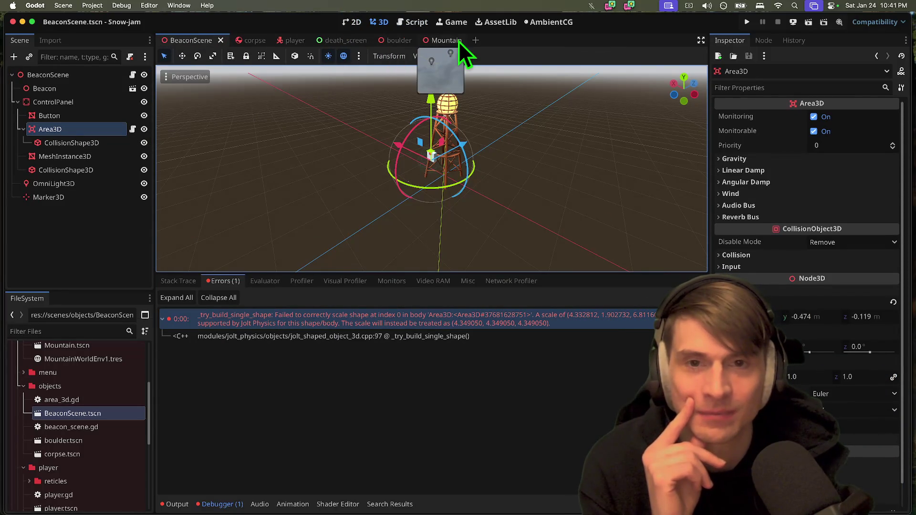
click(446, 41)
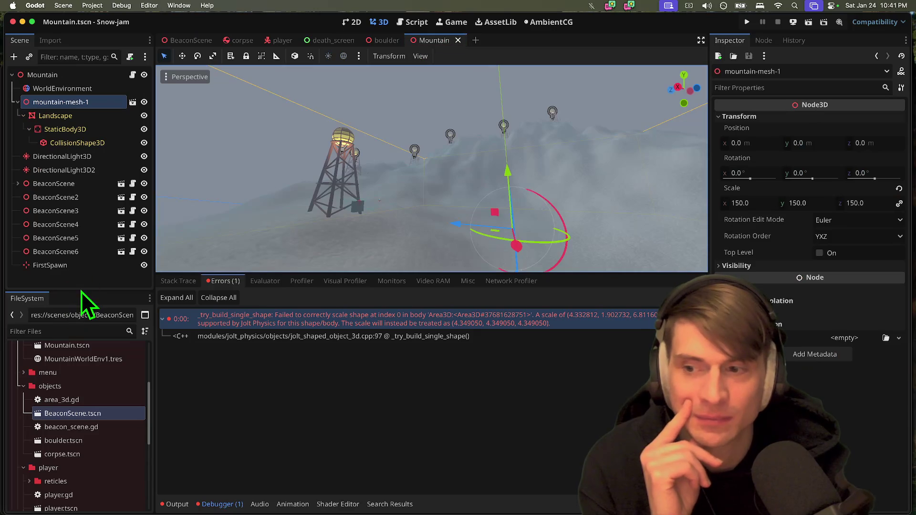
Expand the first BeaconScene instance and inspect its Area3D and collision shape
drag(81, 291, 79, 323)
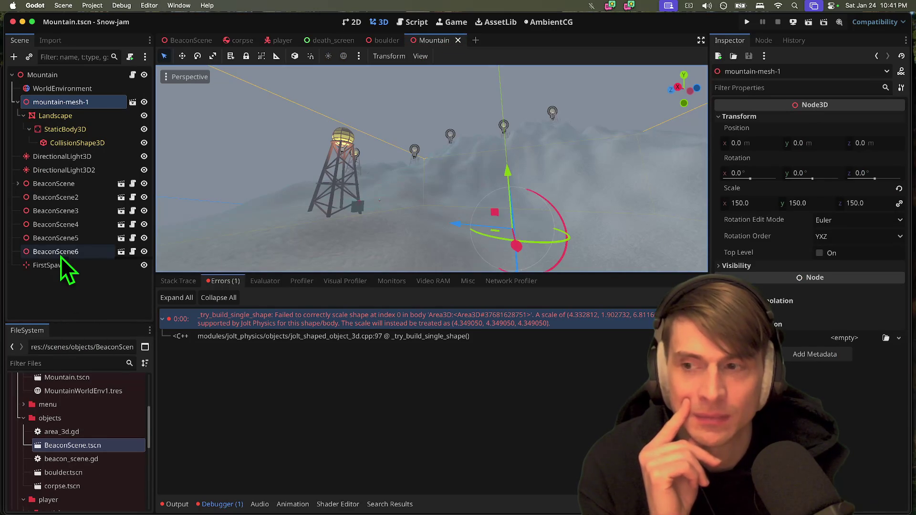
click(55, 184)
click(18, 183)
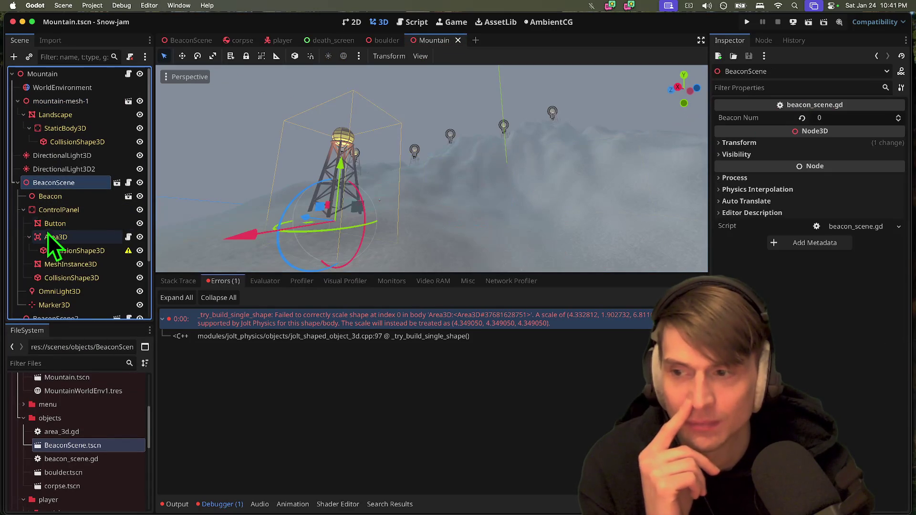
click(64, 253)
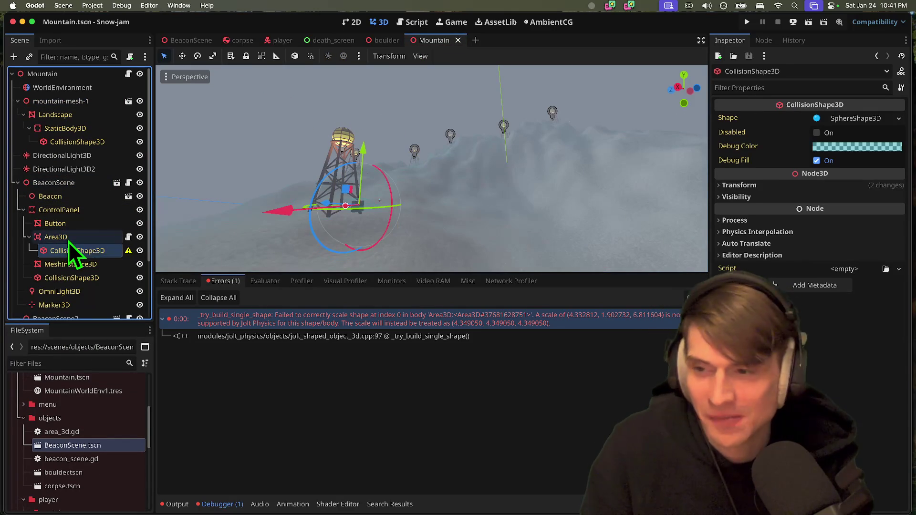
click(68, 241)
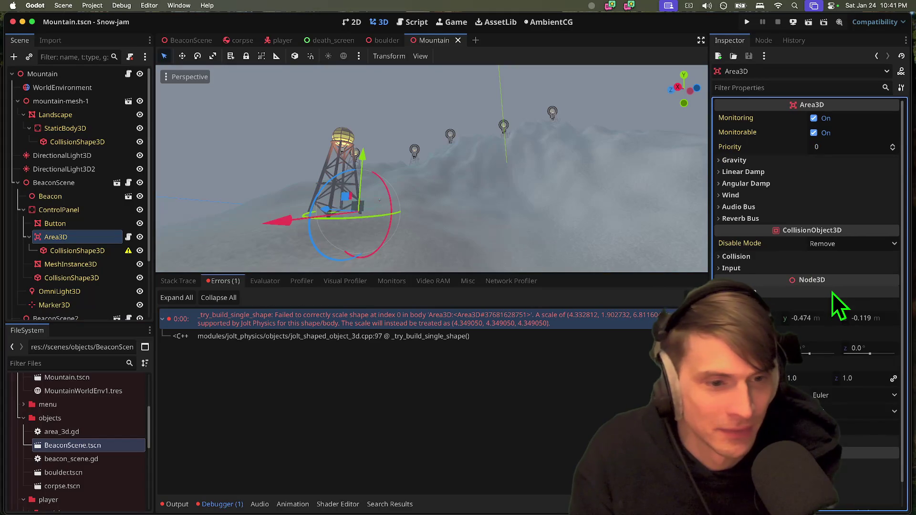
Reset the Area3D collision shape's scale to uniform 5.0, save Mountain, and run the game
click(75, 249)
click(879, 187)
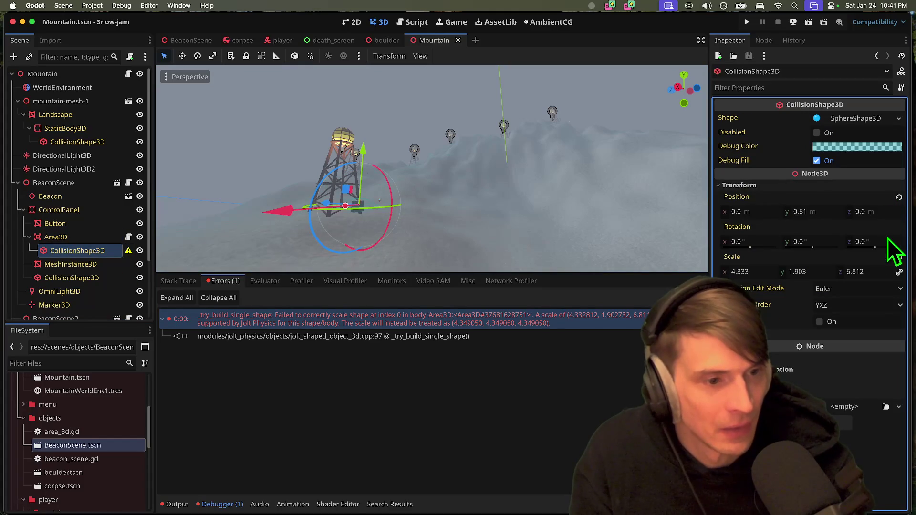
click(897, 259)
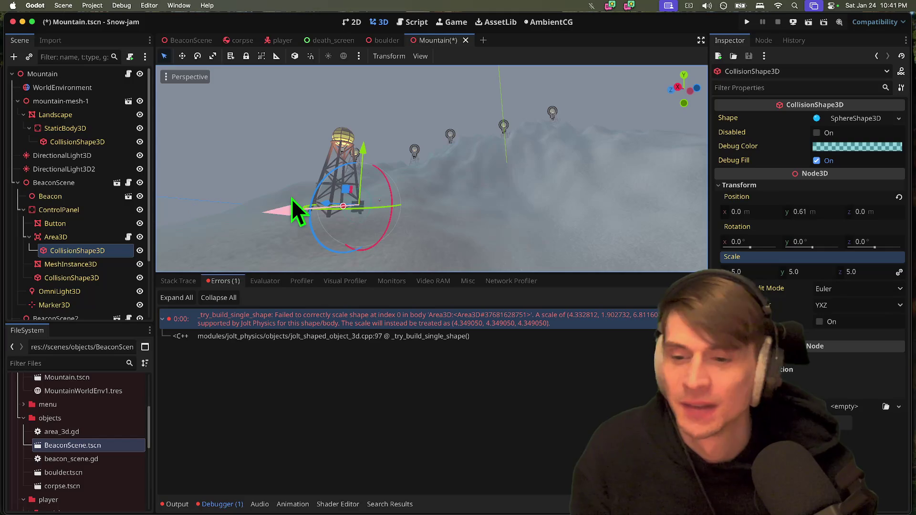
key(super+s)
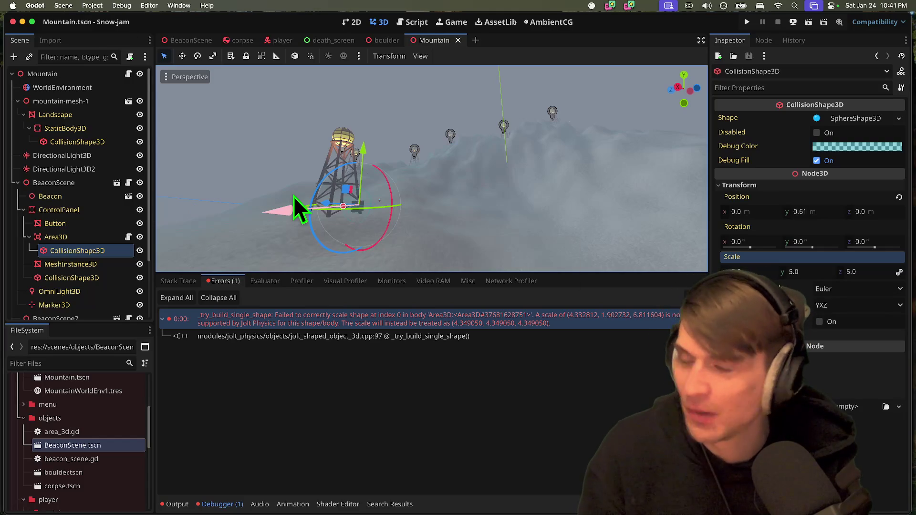
key(super+b)
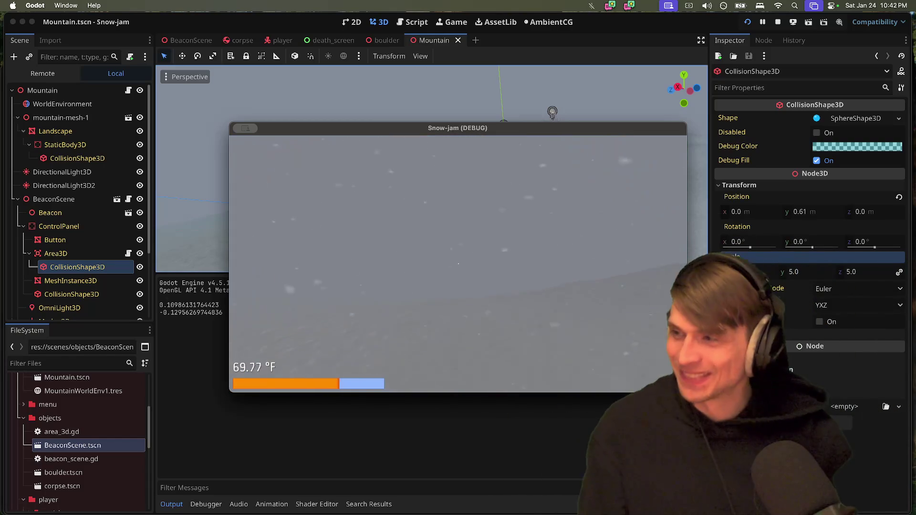
Play until the player freezes at -40 °F, then quit the running game
key(super+Tab)
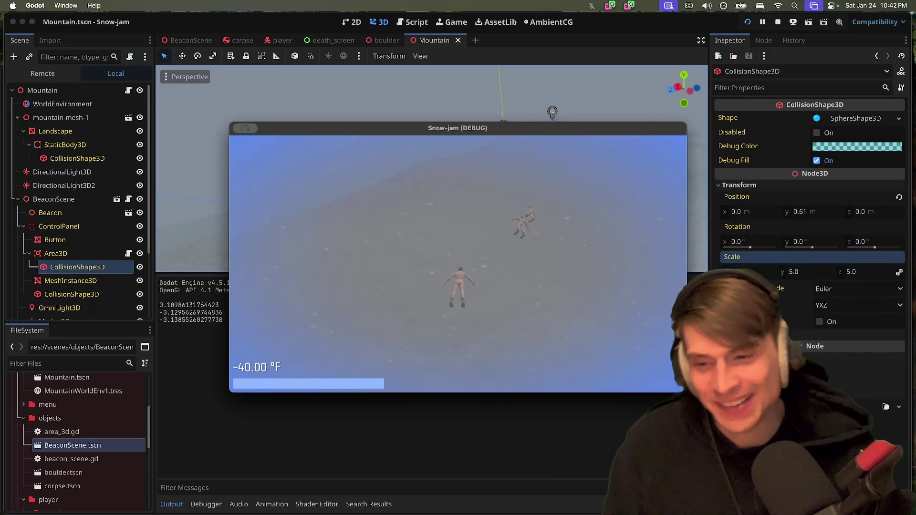
key(super+q)
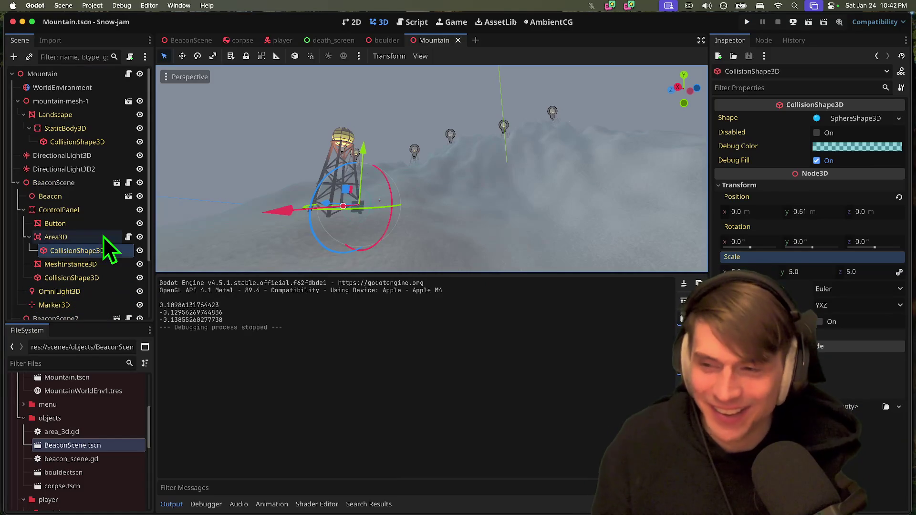
Turn off Editable Children on the first BeaconScene instance, reverting its overrides to defaults
click(102, 236)
key(Left)
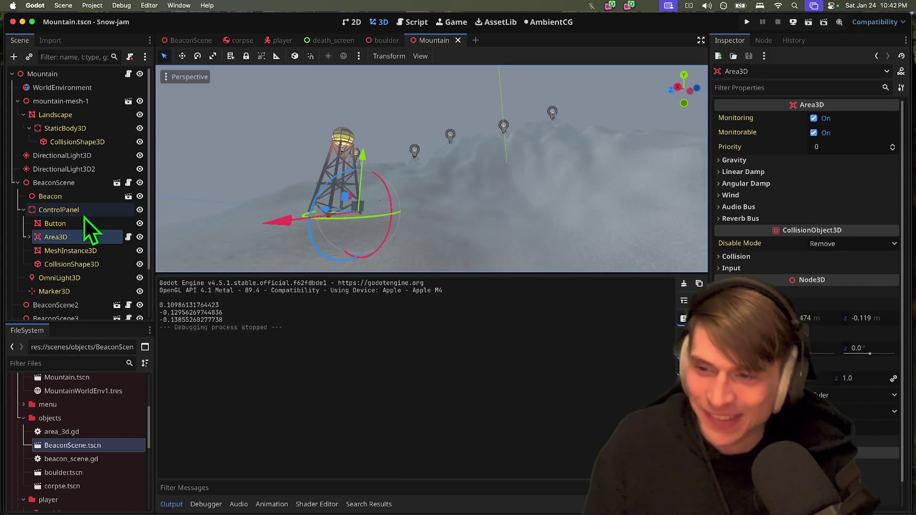
scroll(429, 167, left, 3)
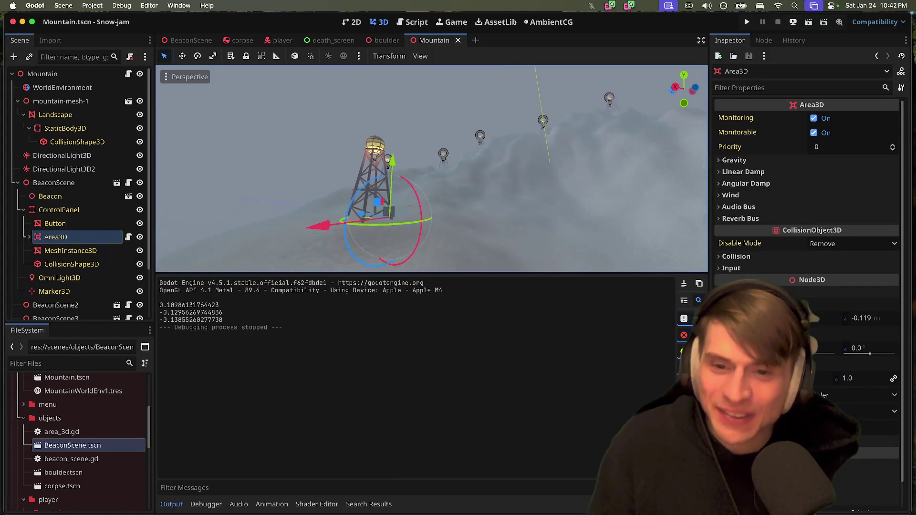
scroll(409, 206, up, 10)
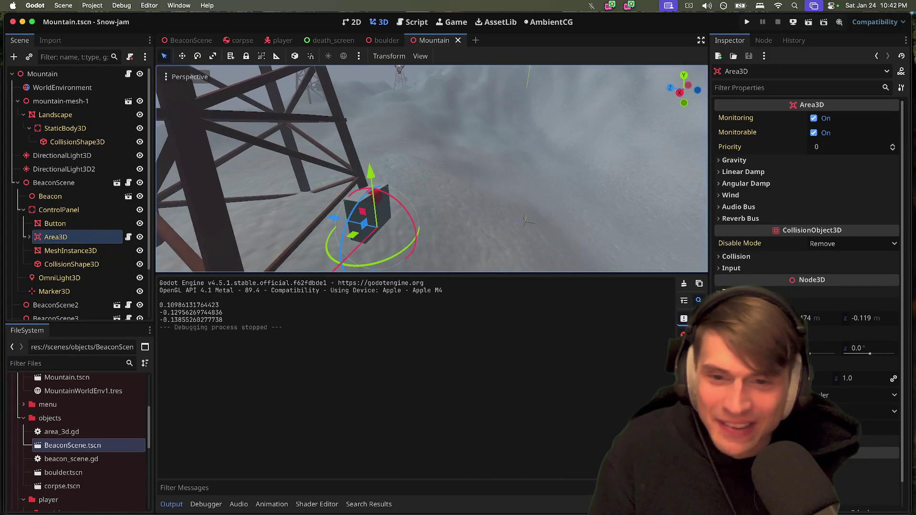
scroll(408, 206, up, 5)
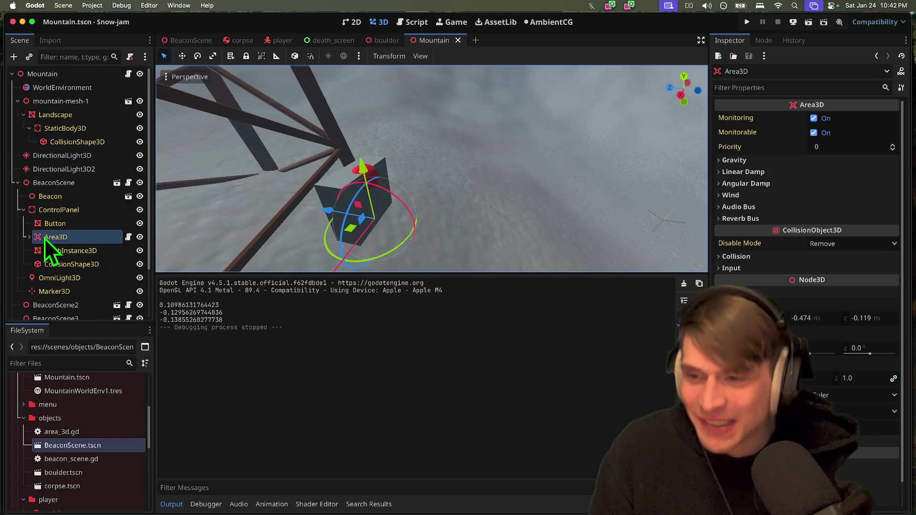
click(64, 182)
right_click(64, 182)
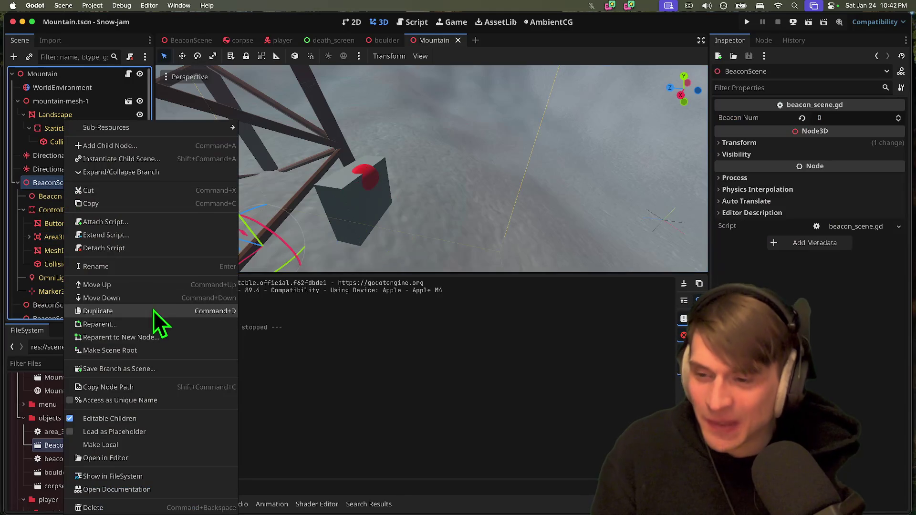
click(137, 419)
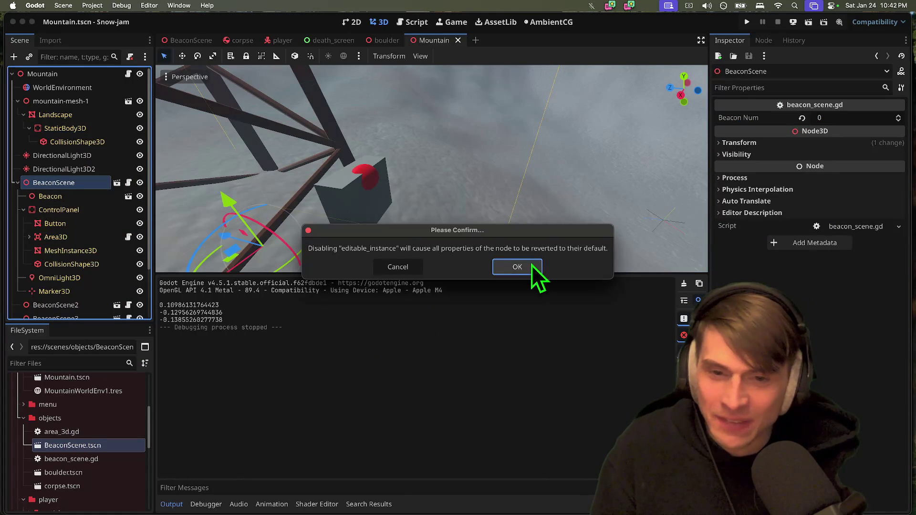
click(517, 266)
Save the Mountain scene, then run and stop a playtest
key(ctrl+s)
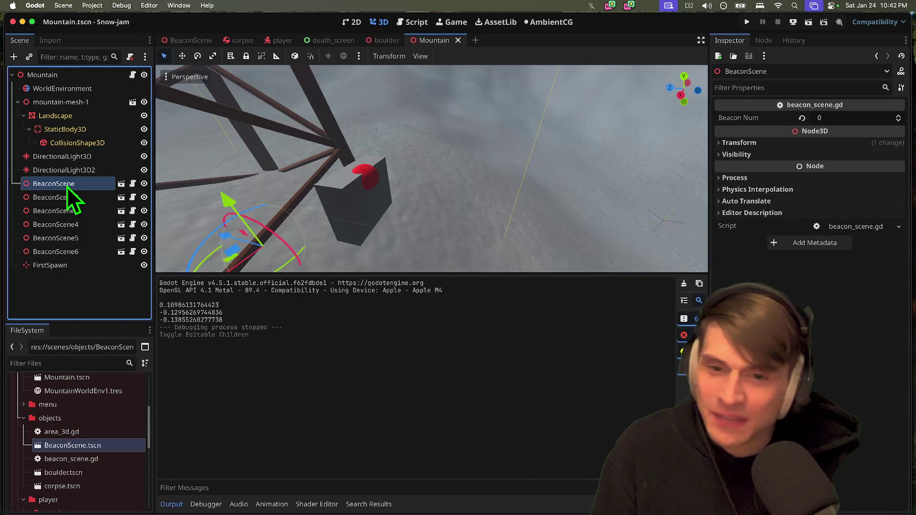
key(super+b)
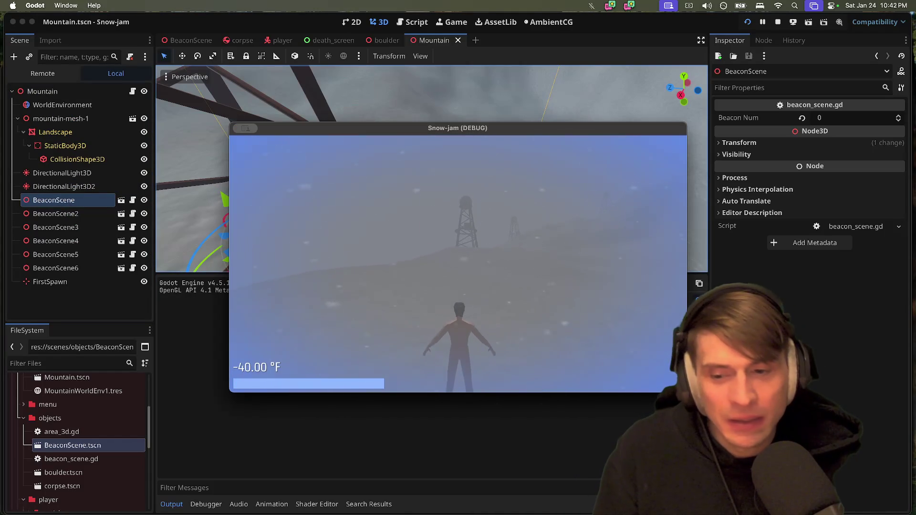
key(super+q)
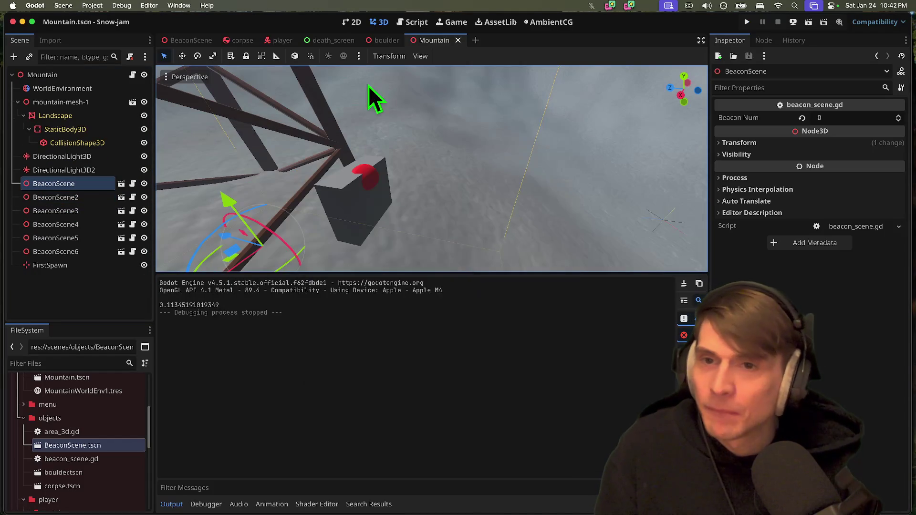
Commit HeatSystem's Temp Tick Next as 0.0 in the player scene, then run and stop the game
click(277, 39)
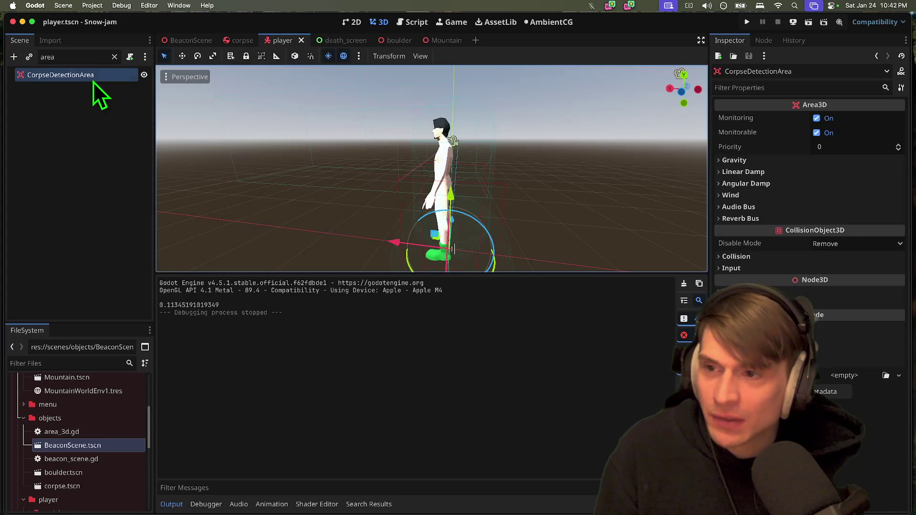
click(115, 57)
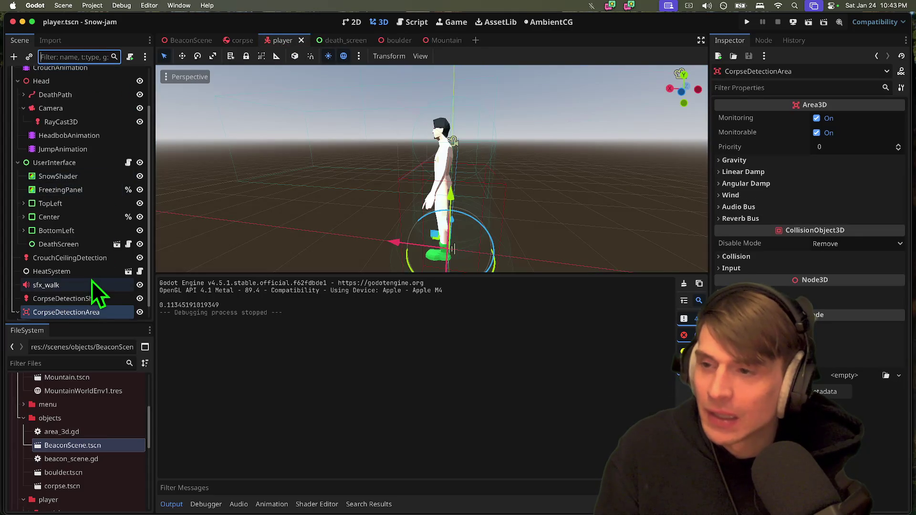
scroll(93, 287, up, 5)
scroll(89, 215, down, 5)
click(89, 256)
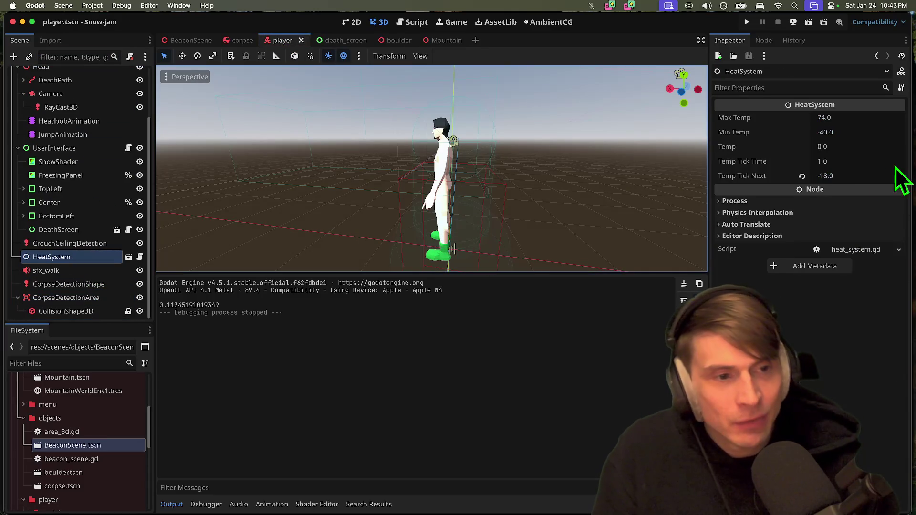
click(860, 176)
text(0)
key(Return)
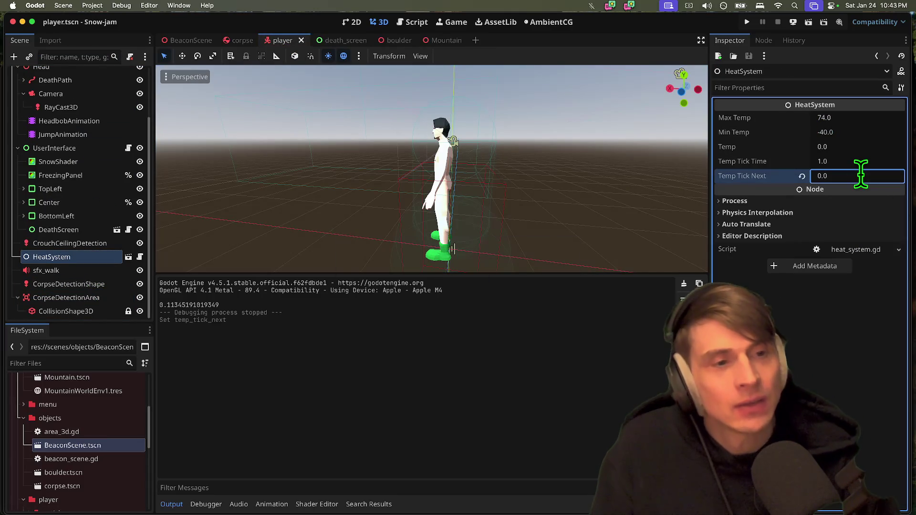
key(super+b)
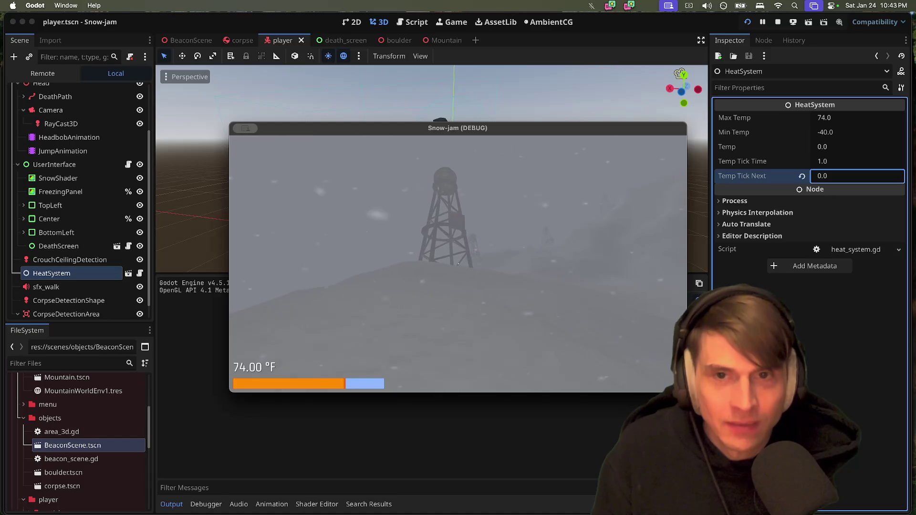
key(Escape)
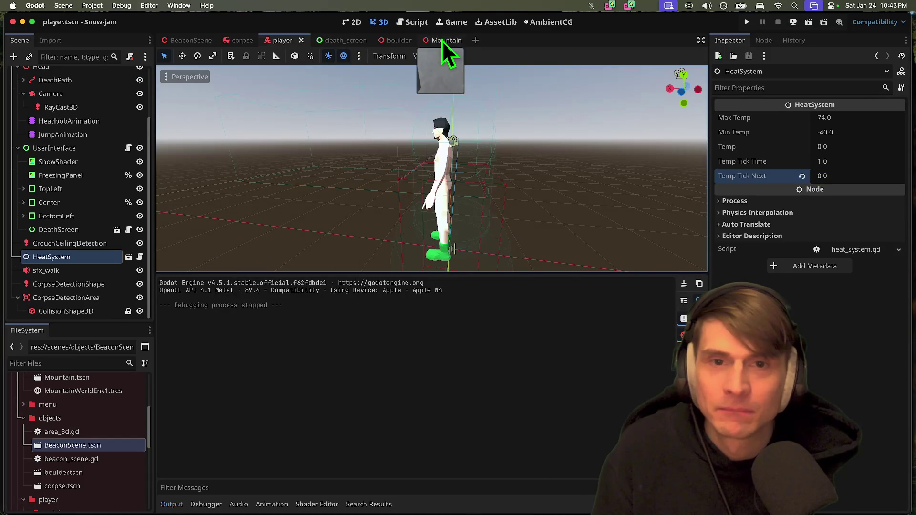
In BeaconScene, browse the beacon's child nodes, including ControlPanel and Area3D
click(442, 41)
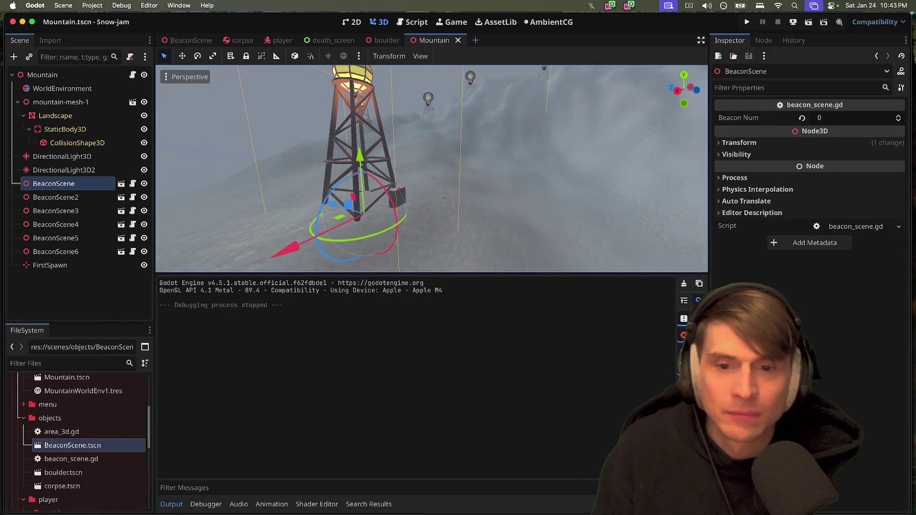
click(176, 41)
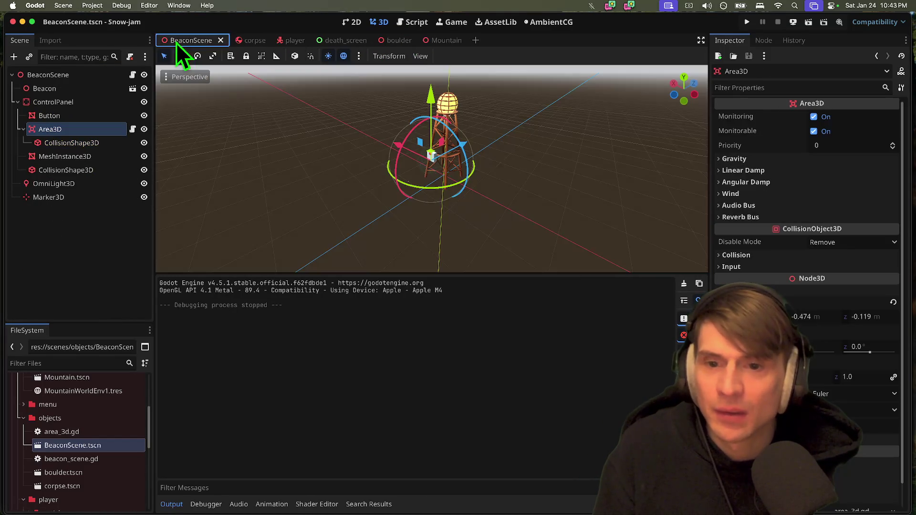
scroll(387, 145, left, 3)
key(super+z)
key(super+shift+z)
click(99, 143)
click(92, 129)
click(91, 113)
click(90, 102)
click(91, 126)
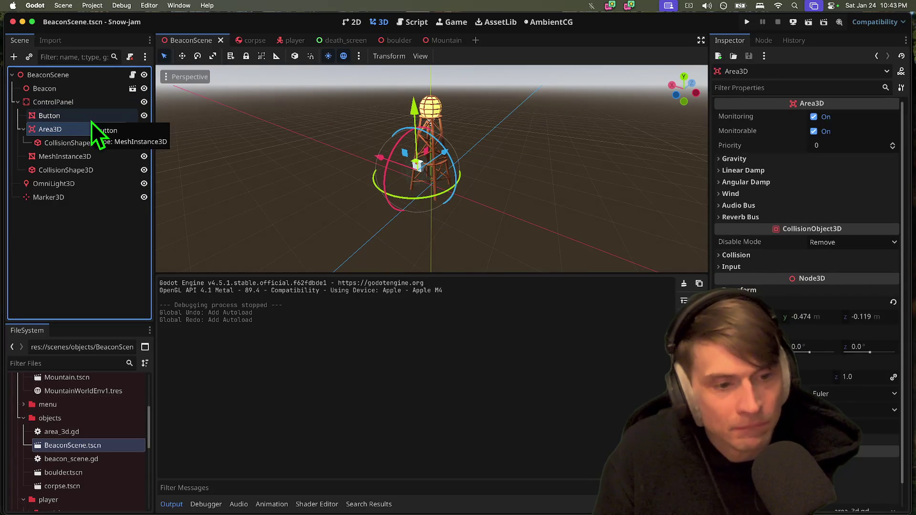
scroll(431, 169, up, 5)
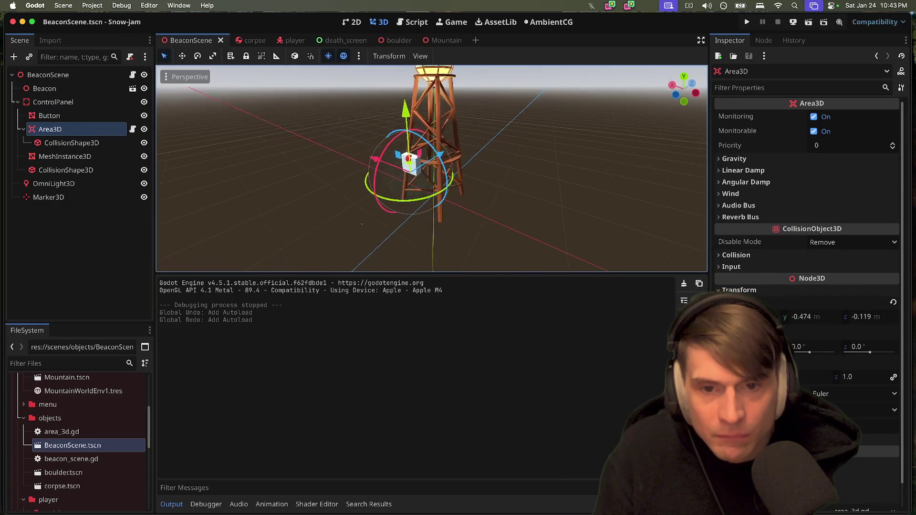
scroll(432, 170, left, 10)
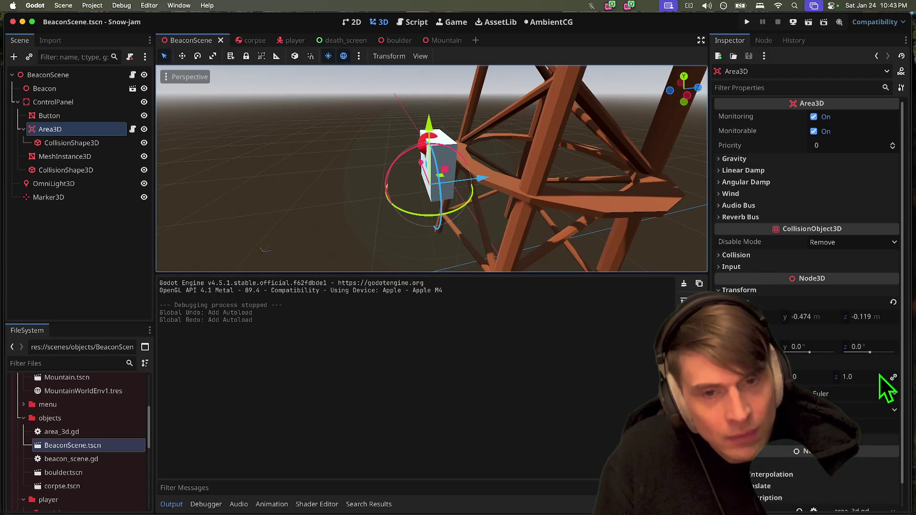
scroll(825, 245, up, 1)
click(88, 127)
Set the Area3D CollisionShape3D's SphereShape3D radius to 0.25 m
click(118, 144)
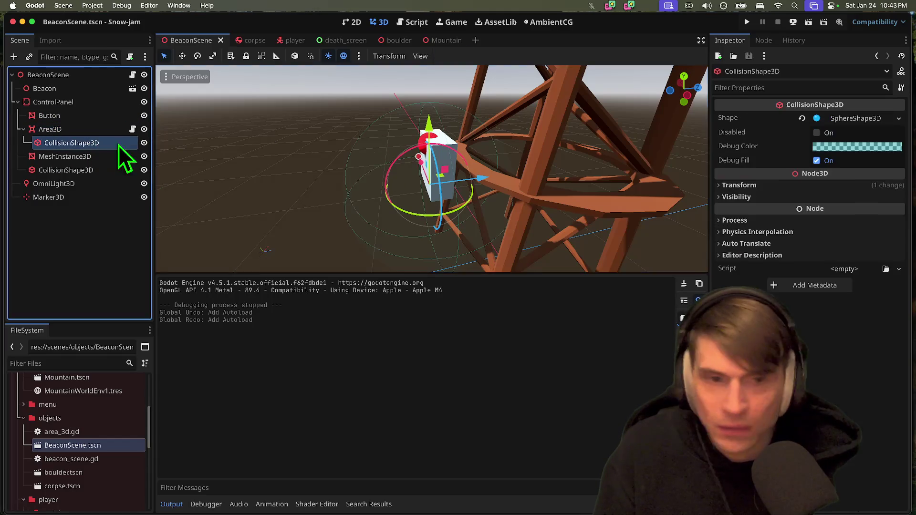
click(851, 118)
click(863, 138)
text(0.2)
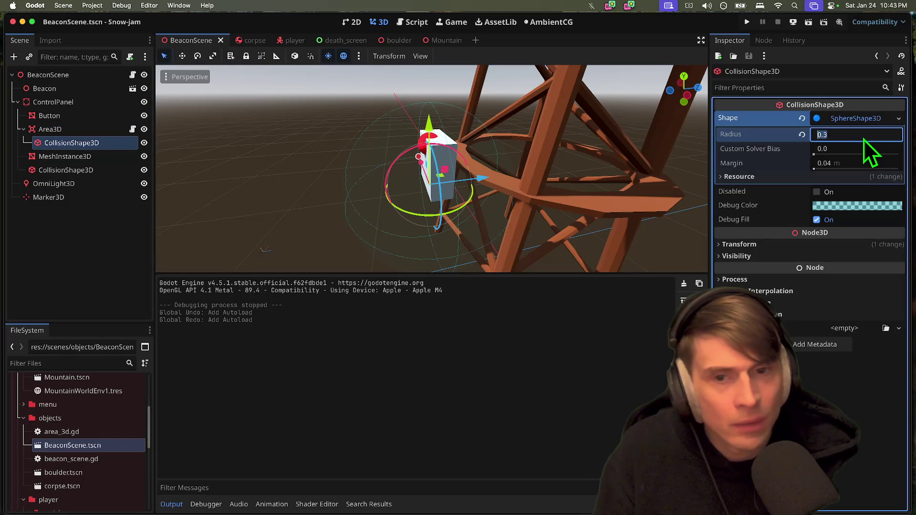
text(5)
key(Return)
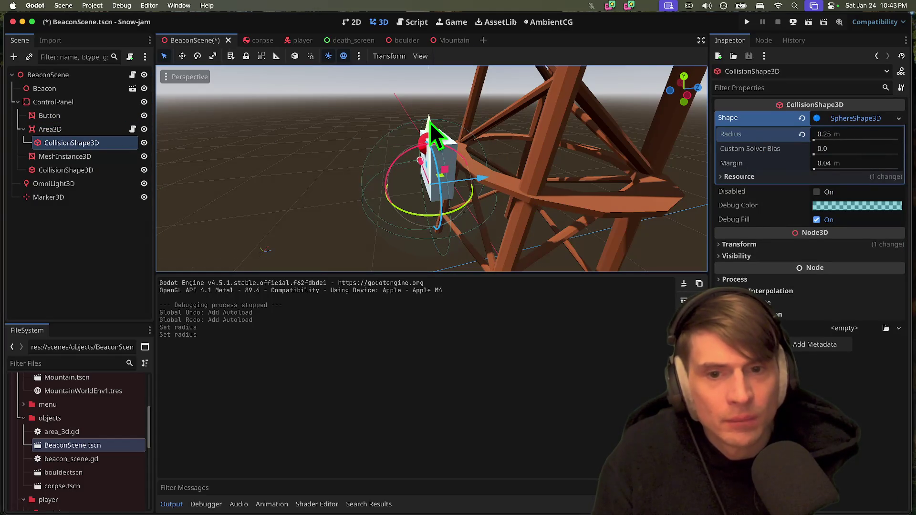
Move the ControlPanel box lower on the tower along Y and save BeaconScene
drag(430, 123, 430, 100)
key(ctrl+s)
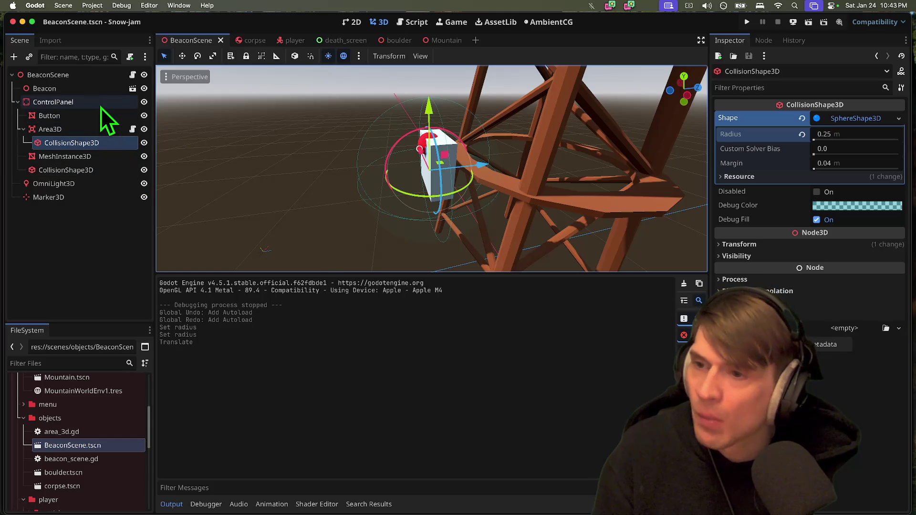
click(101, 106)
drag(442, 97, 453, 187)
key(ctrl+s)
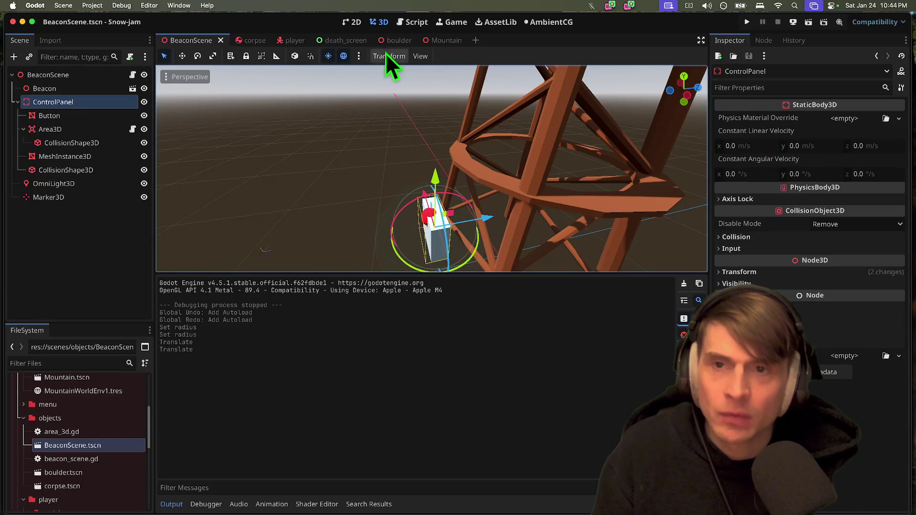
Look at the lowered beacon box up close in the Mountain scene
click(444, 40)
scroll(471, 113, up, 3)
drag(502, 218, 382, 210)
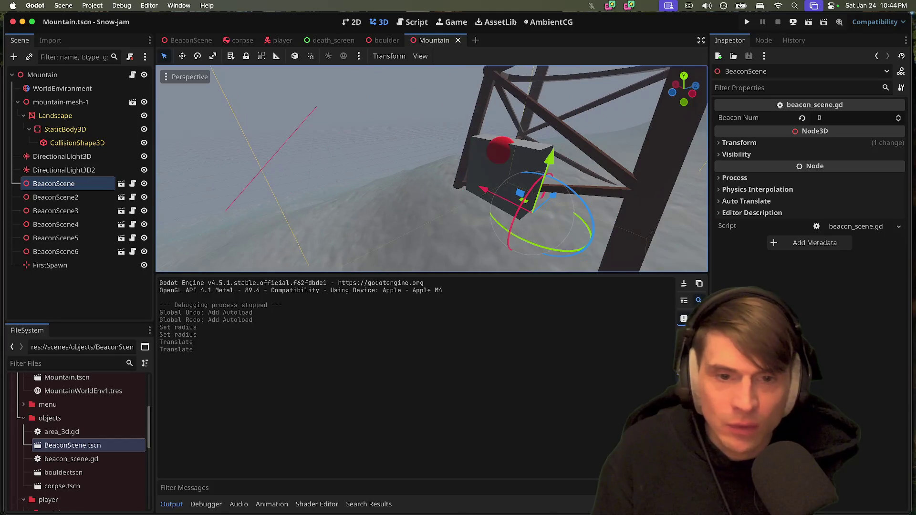
Set the Player's Base Speed to 2.2*10, giving 22.0
click(289, 38)
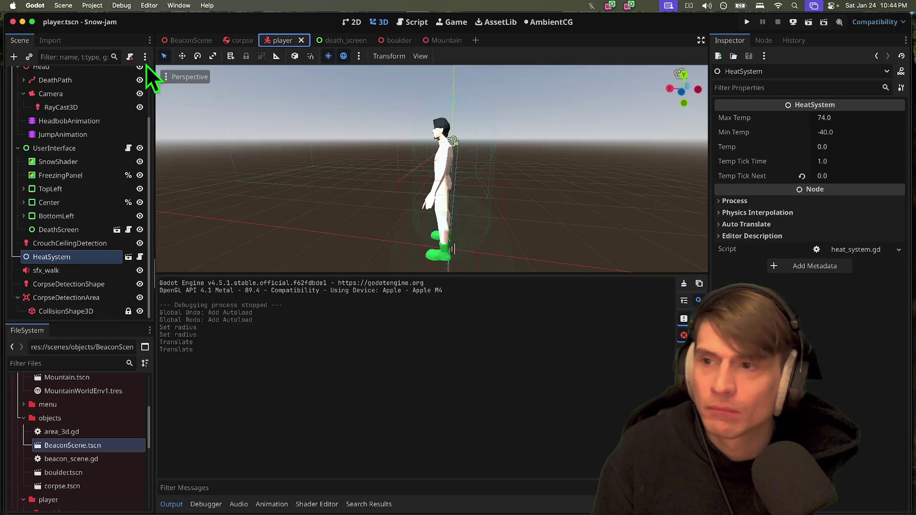
click(85, 77)
click(830, 158)
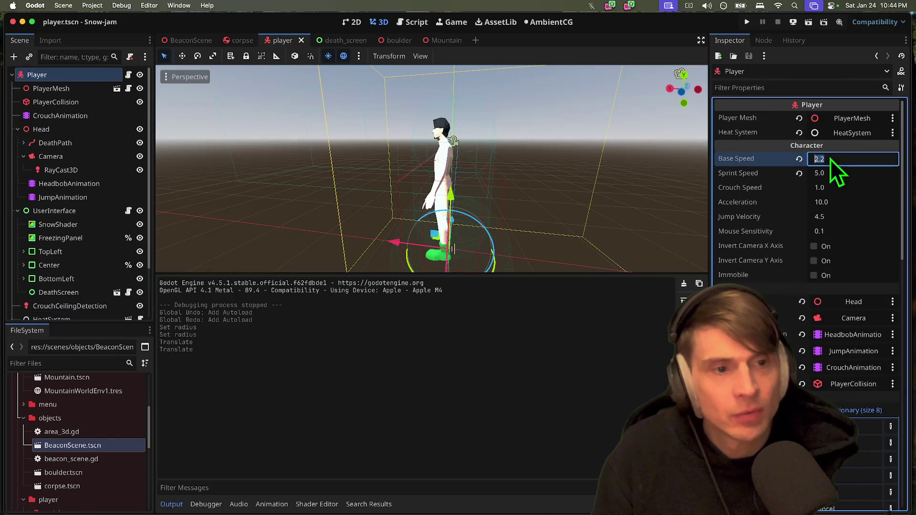
text(10)
key(Return)
Playtest by running to and from the beacon towers with W and S, then stop the game
key(super+b)
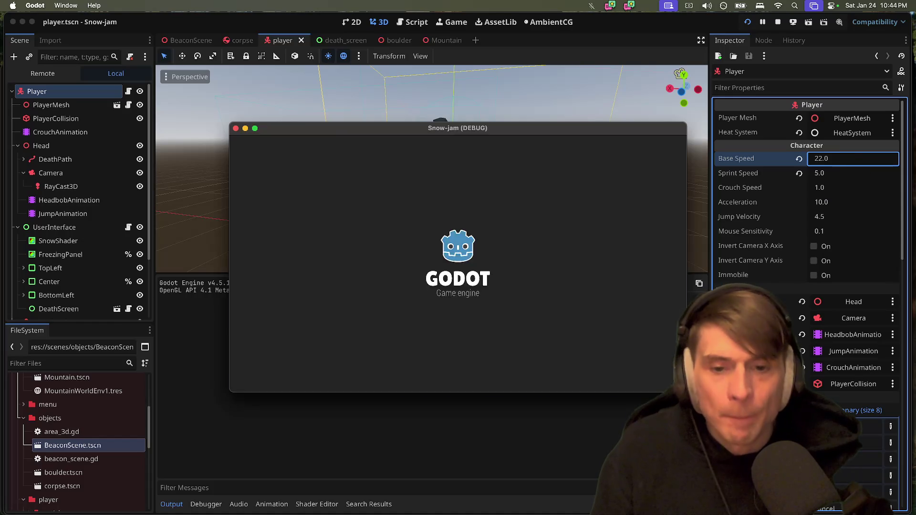
key(w)
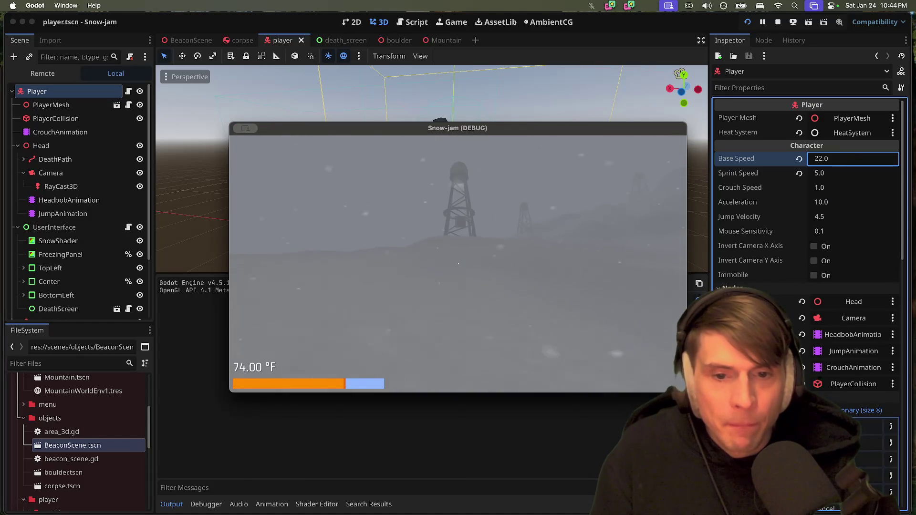
key(w)
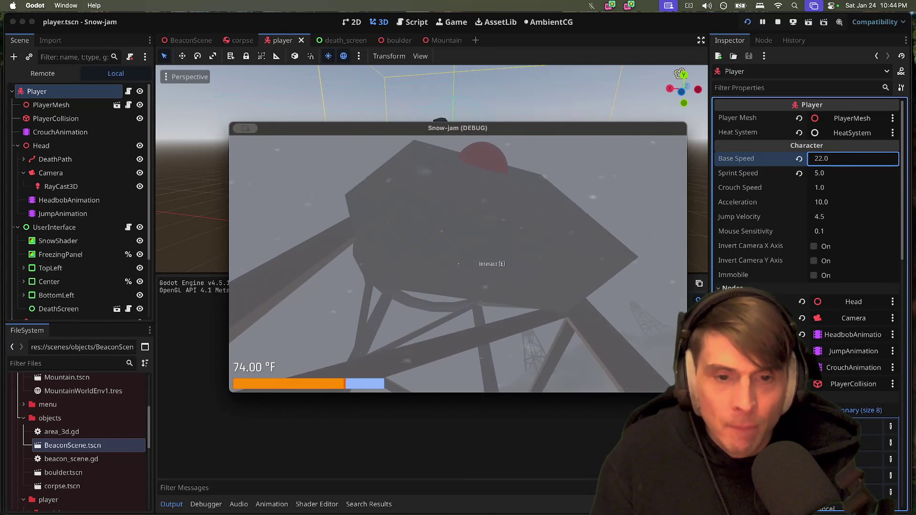
key(s)
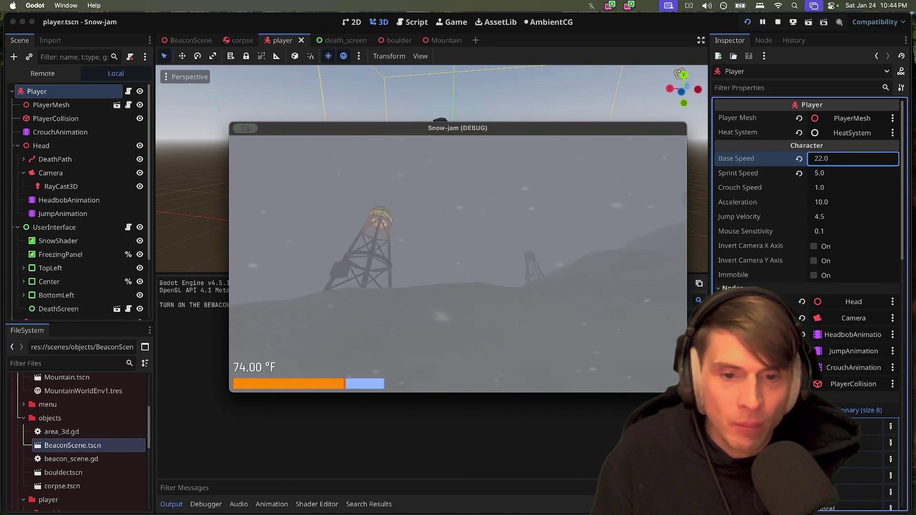
key(s)
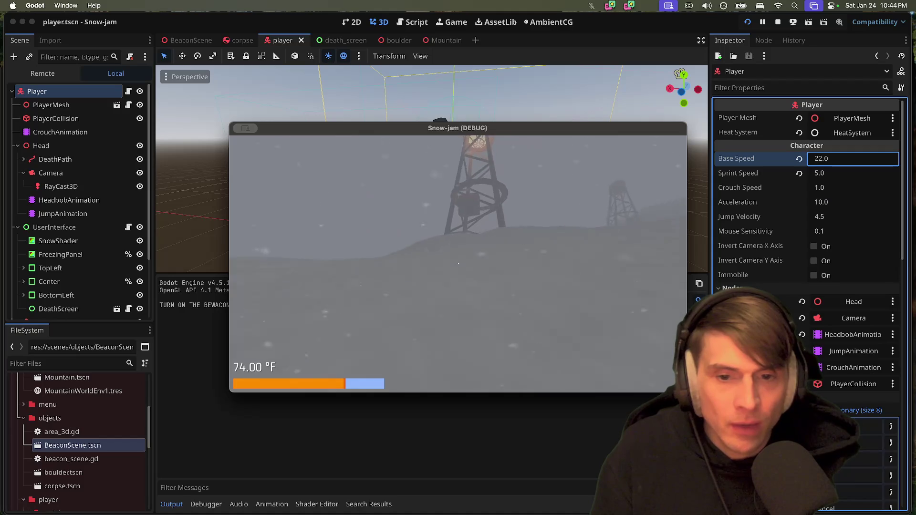
key(w)
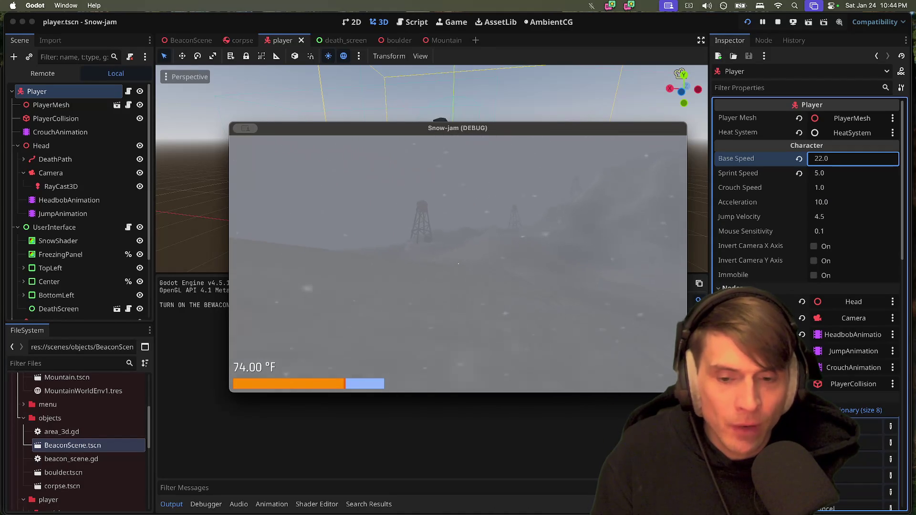
key(w)
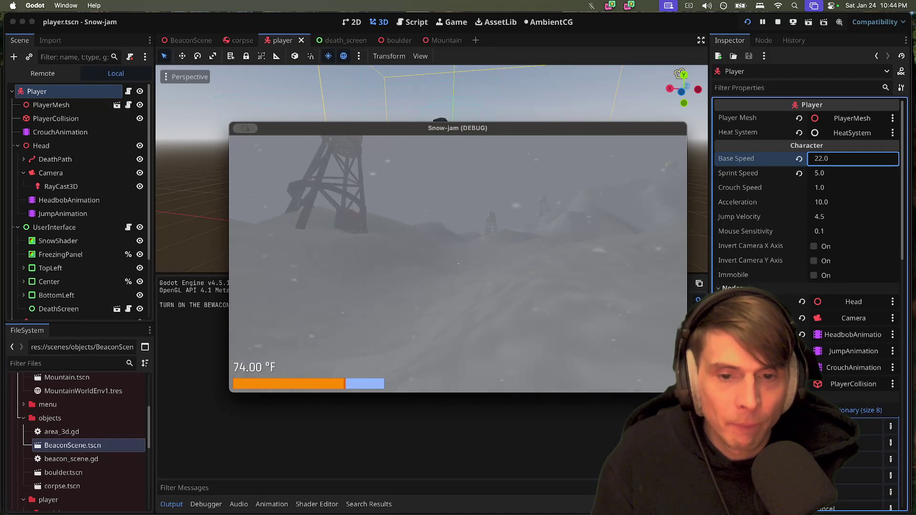
key(w)
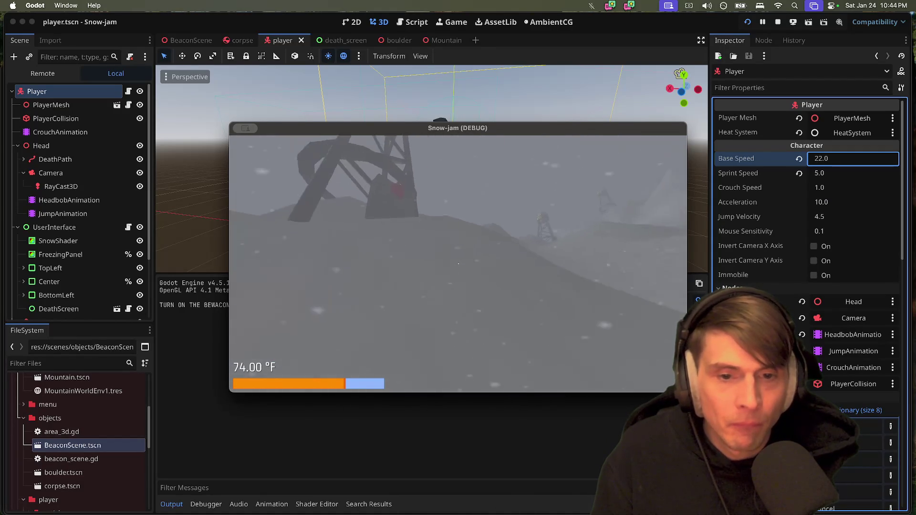
key(w)
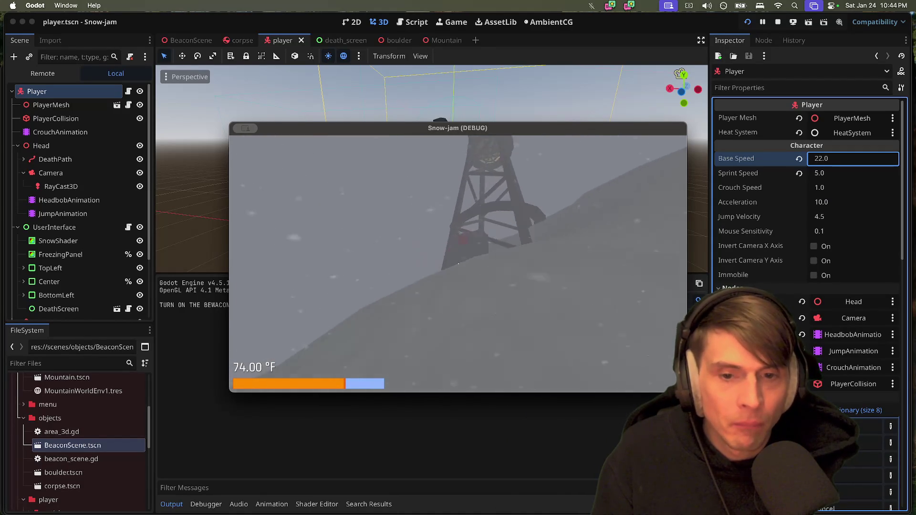
key(w)
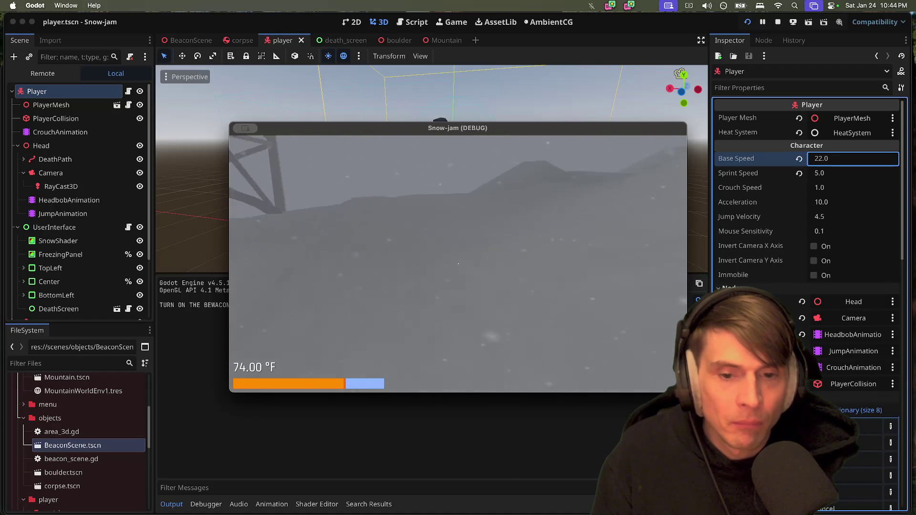
key(w)
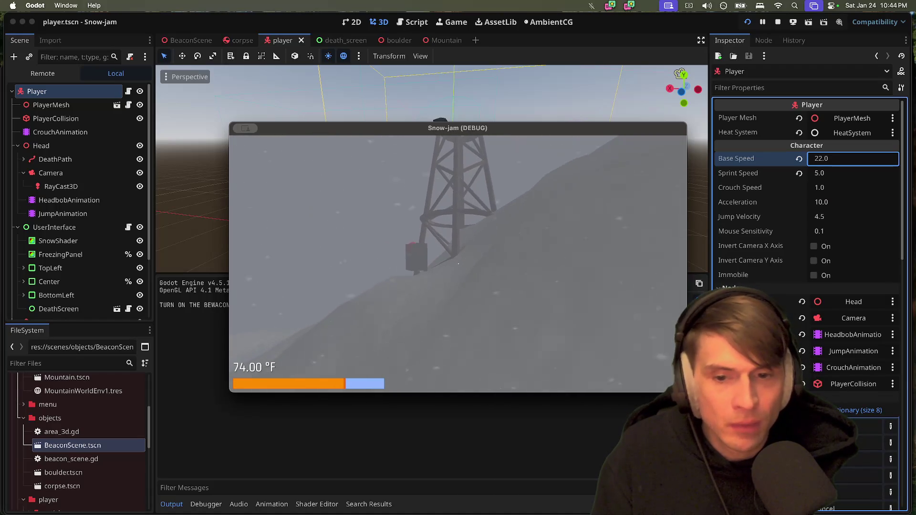
key(w)
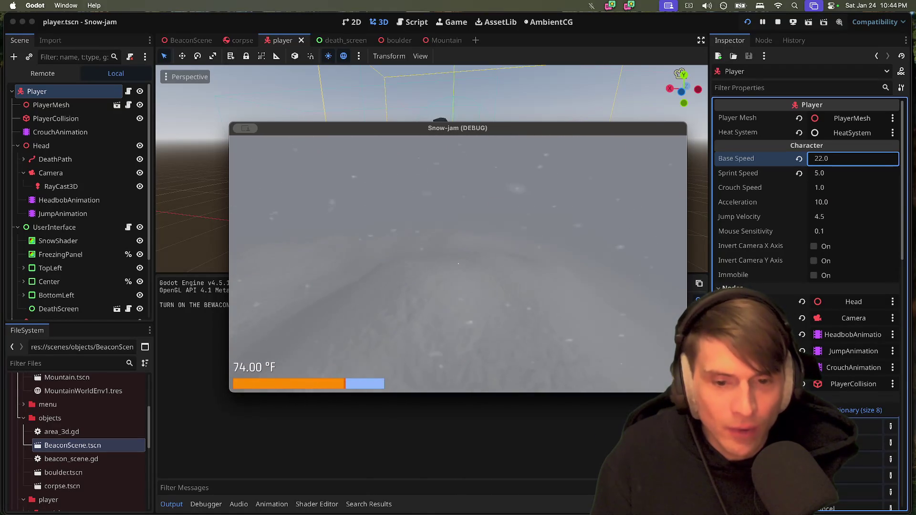
key(super+q)
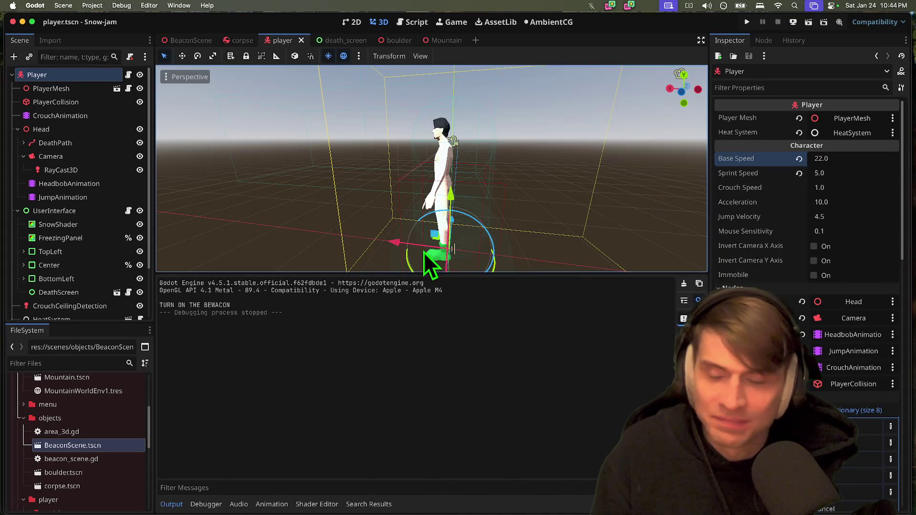
Undo the speed change and set the Player's Base Speed to 2.5, saving the scene
scroll(834, 320, down, 5)
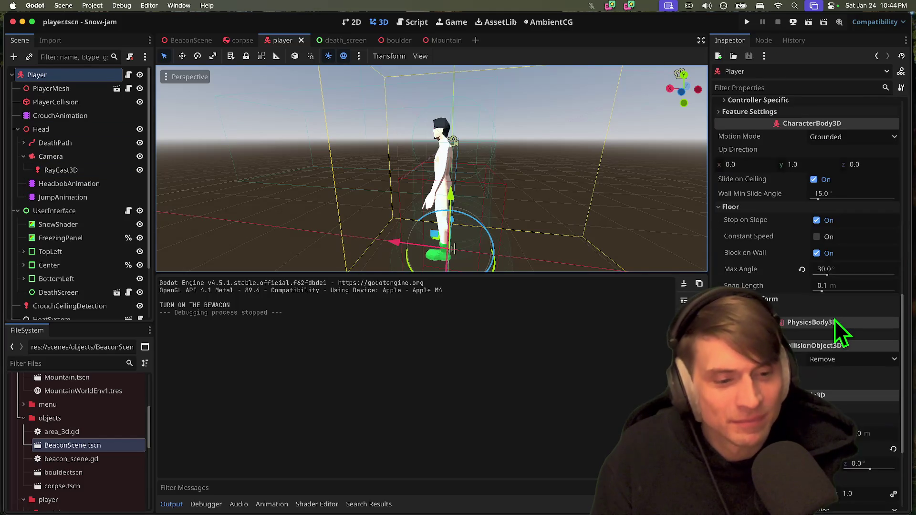
key(super+z)
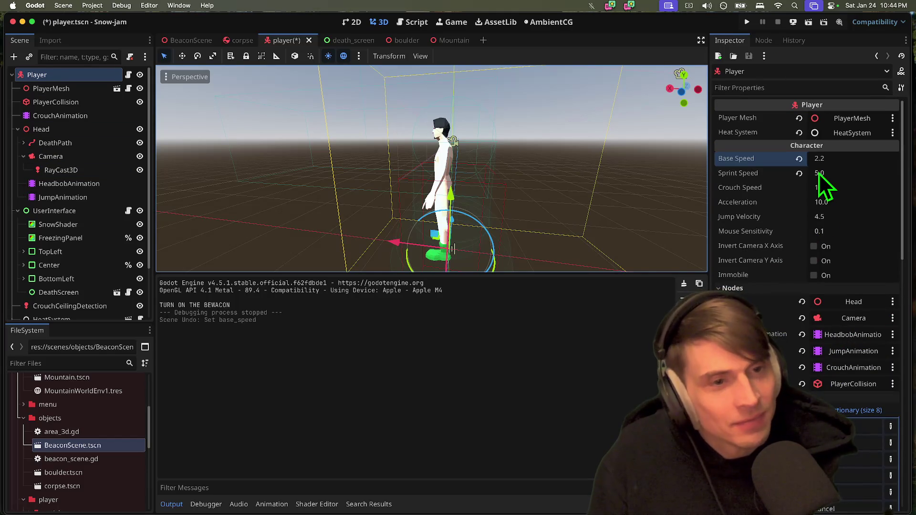
key(super+s)
click(819, 160)
key(super+s)
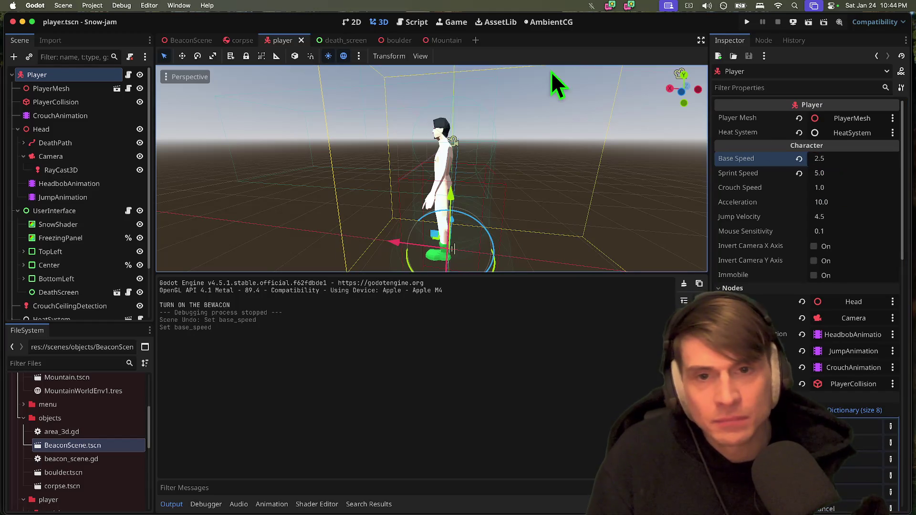
Open player.gd in the Script editor at the death tween and add_corpse() code
scroll(835, 218, down, 15)
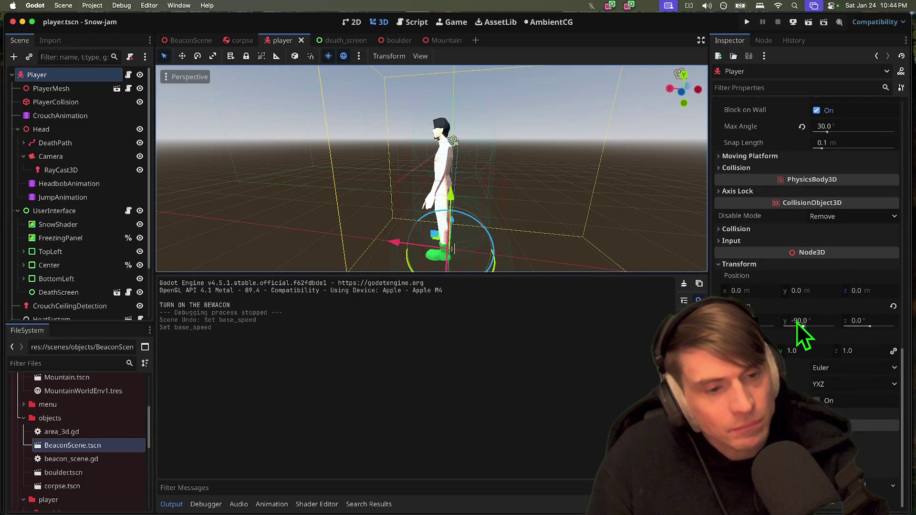
click(405, 22)
click(91, 74)
scroll(635, 213, down, 4)
drag(555, 222, 168, 195)
click(574, 182)
scroll(532, 160, up, 3)
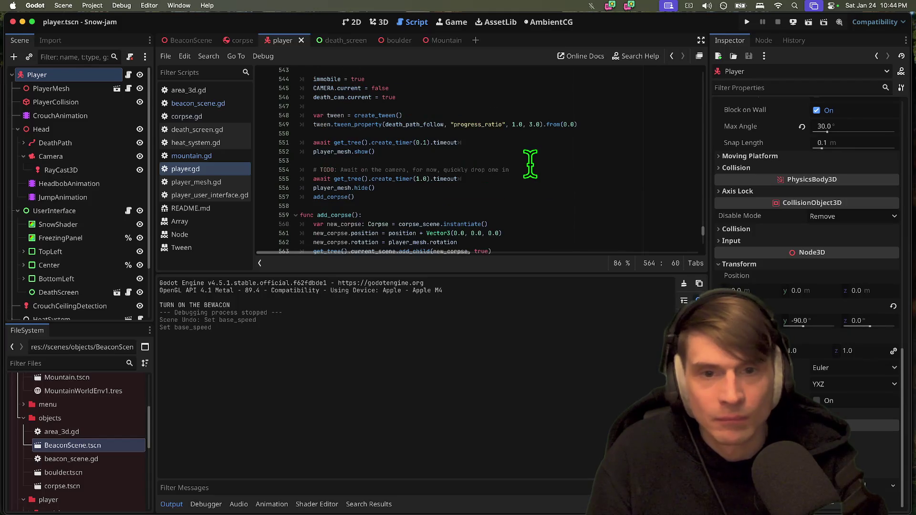
Change the corpse-drop create_timer delay on line 555 from 1.0 to 0.7
click(425, 142)
double_click(420, 179)
text(0.)
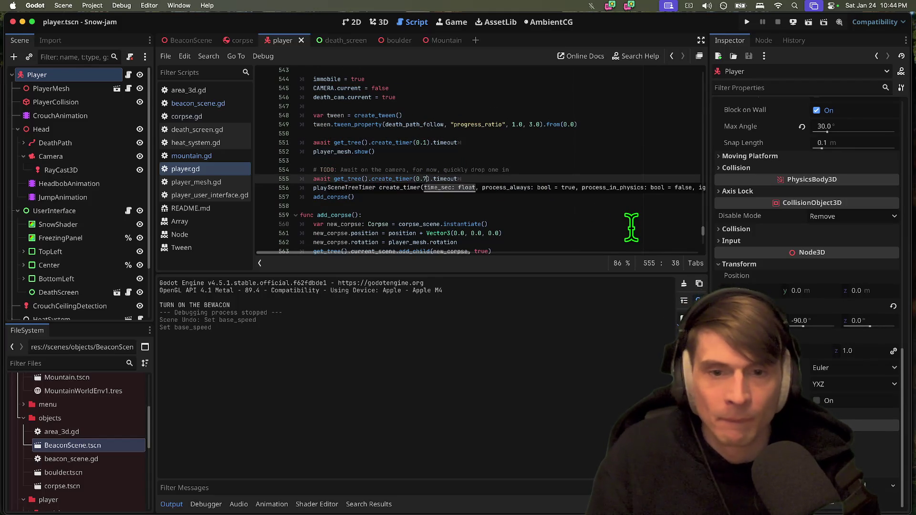
text(7)
click(547, 170)
Enlarge the script editor and edit the death tween's 3.0 duration on line 549 toward 2.3
scroll(548, 170, down, 1)
scroll(544, 177, down, 1)
scroll(543, 176, down, 1)
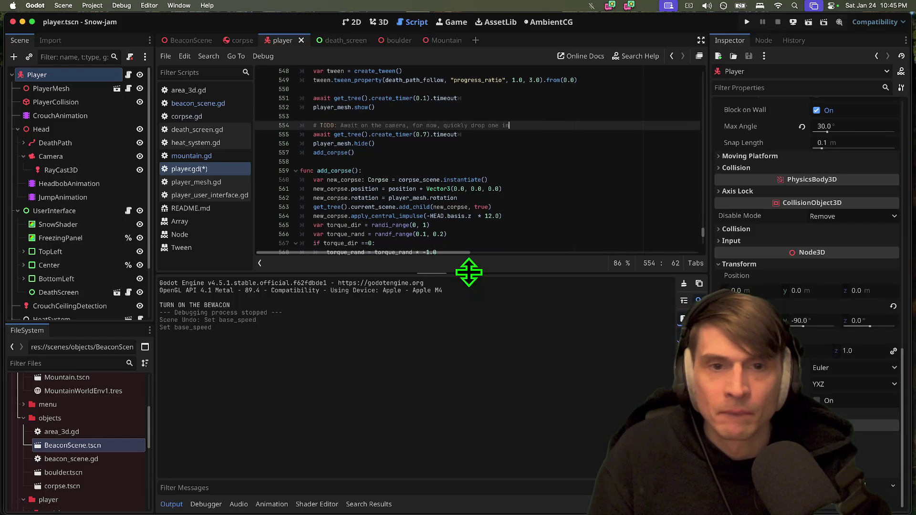
drag(469, 273, 469, 310)
click(536, 88)
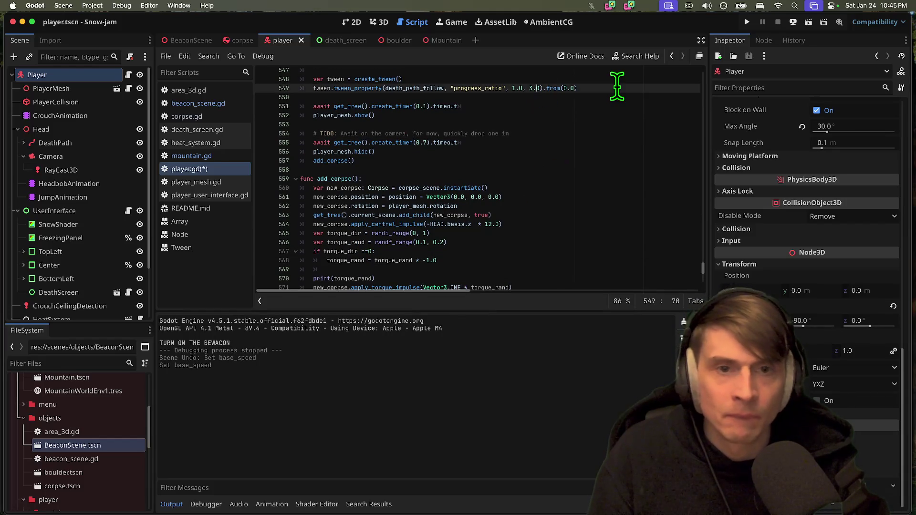
text(2.)
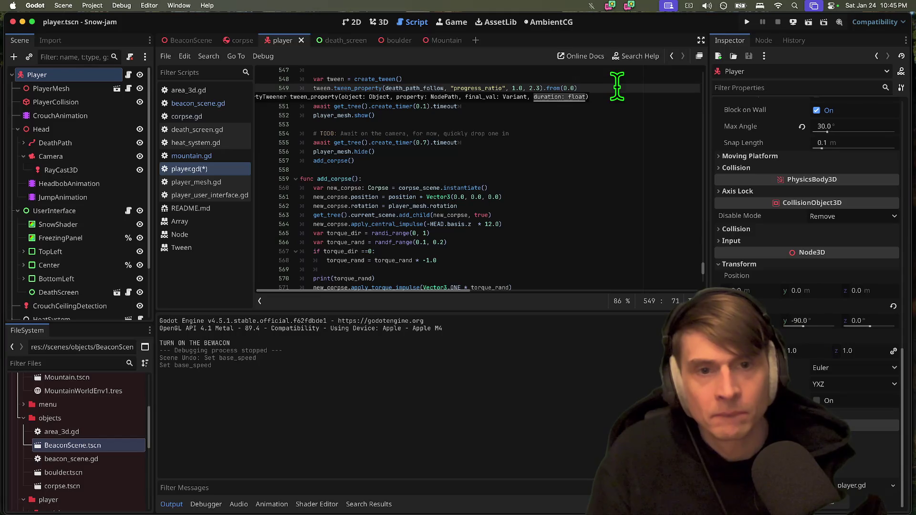
key(Down)
key(Down)
key(Down)
double_click(436, 89)
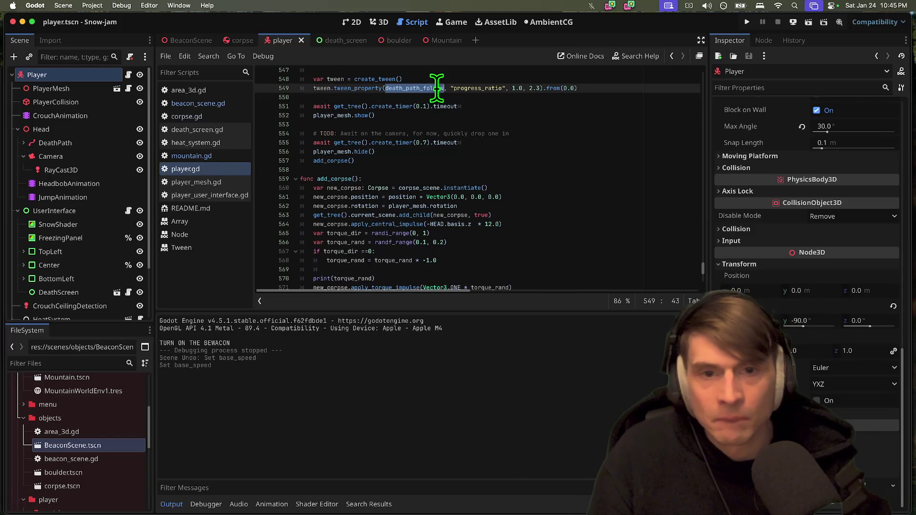
scroll(530, 116, up, 1)
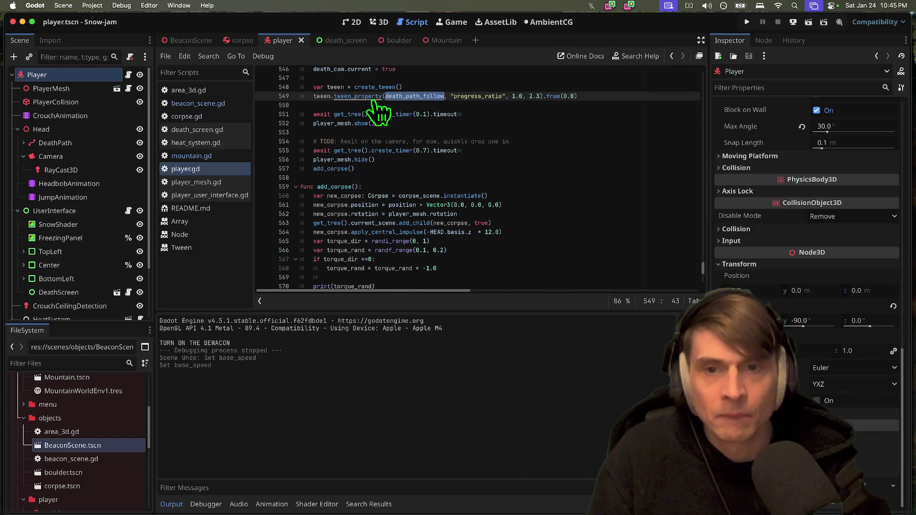
Add tween.set_ease(Tween.EASE_IN_OUT) on a new line above the tween_property call
key(Up)
key(End)
key(Return)
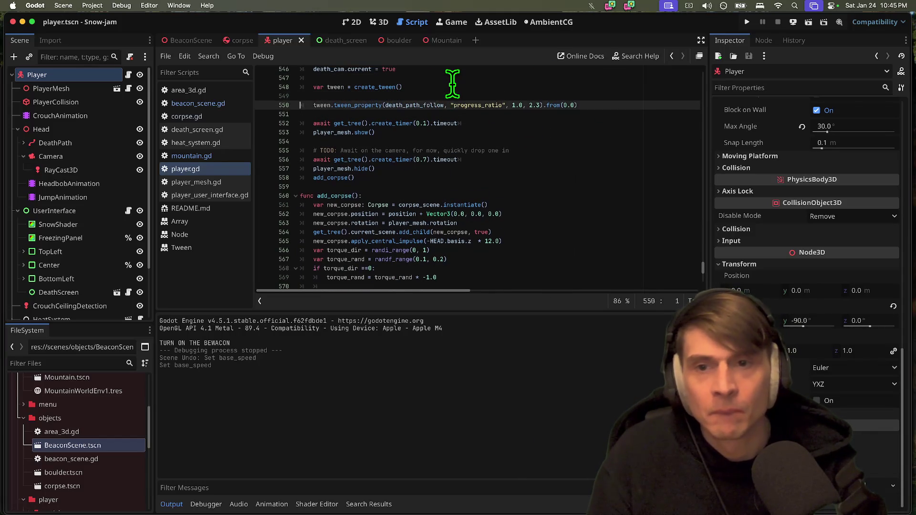
text(tween.ea)
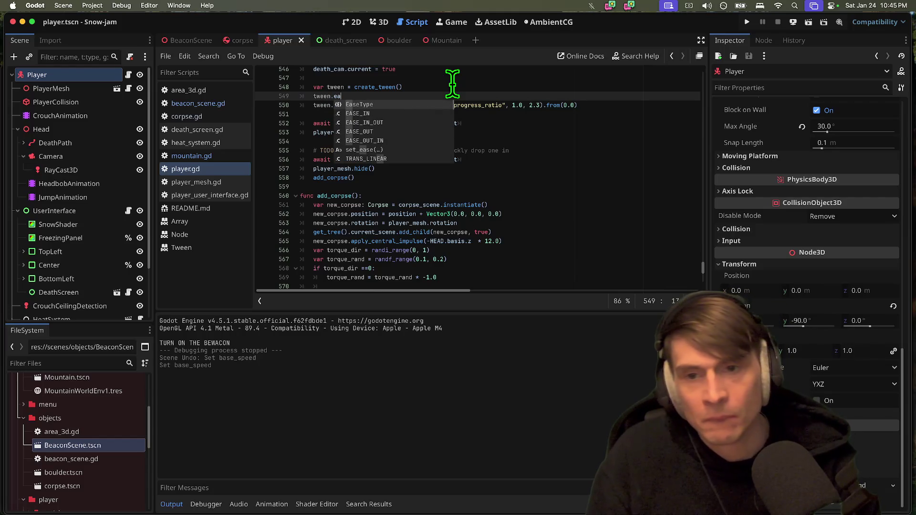
key(Down)
key(Return)
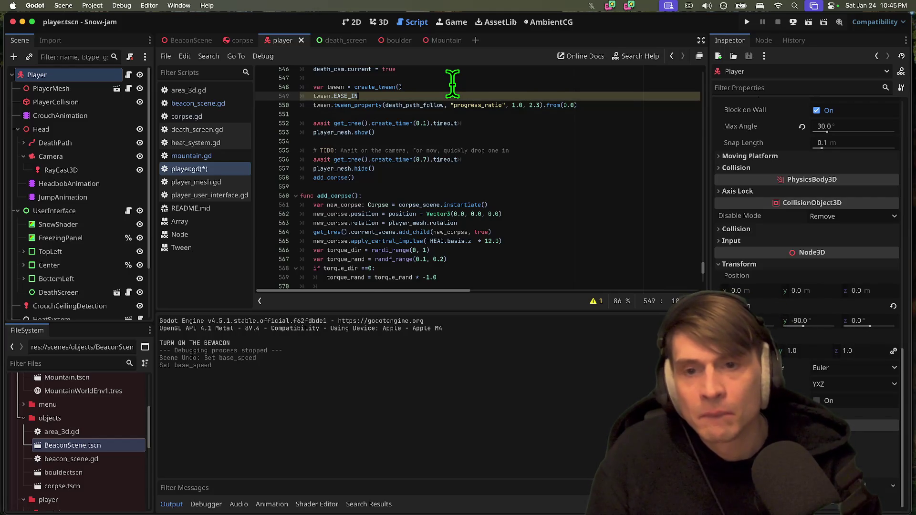
text(ea)
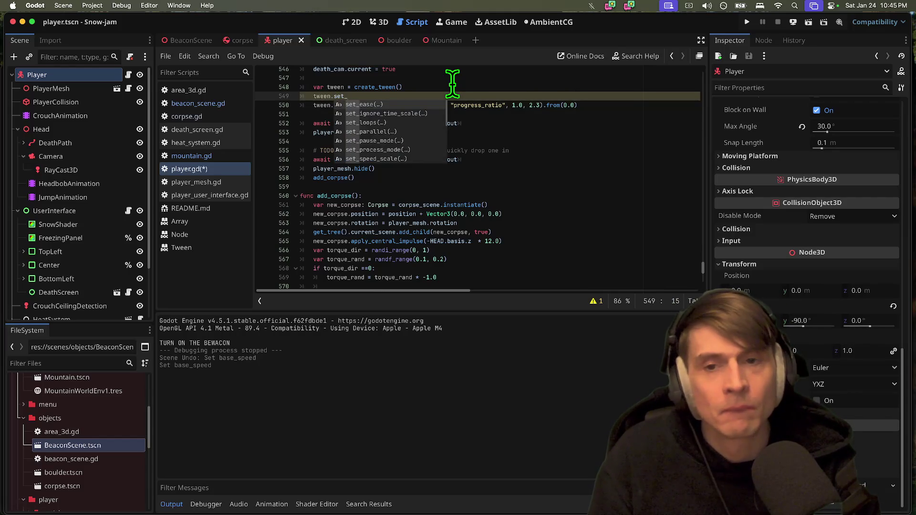
key(Return)
key(Return)
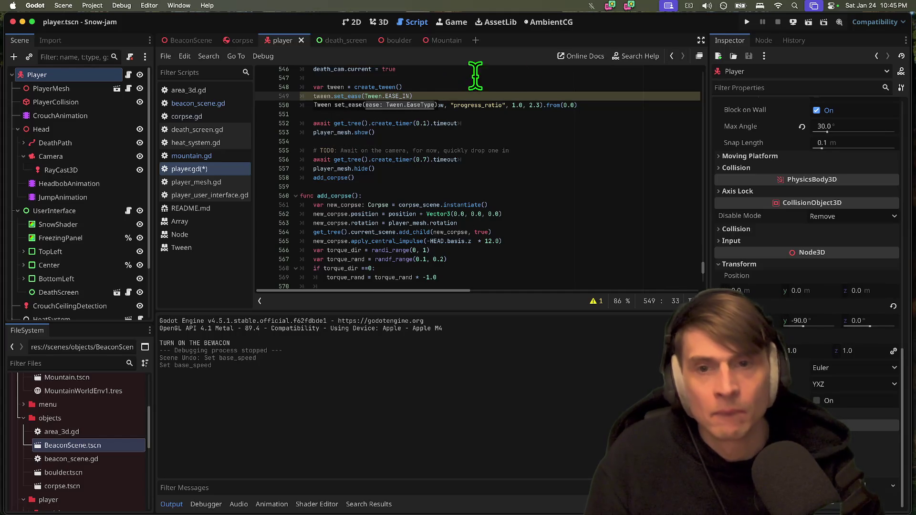
key(BackSpace)
key(BackSpace)
key(BackSpace)
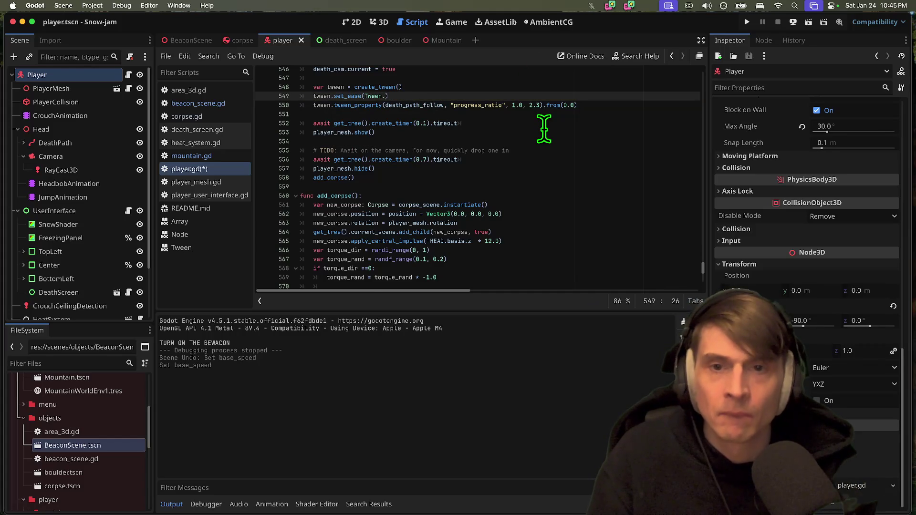
text(e)
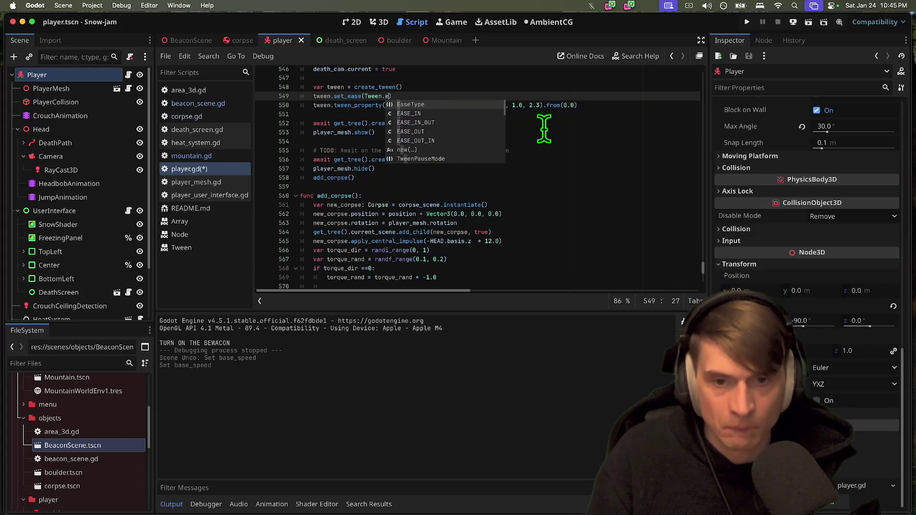
key(Down)
key(Down)
key(Return)
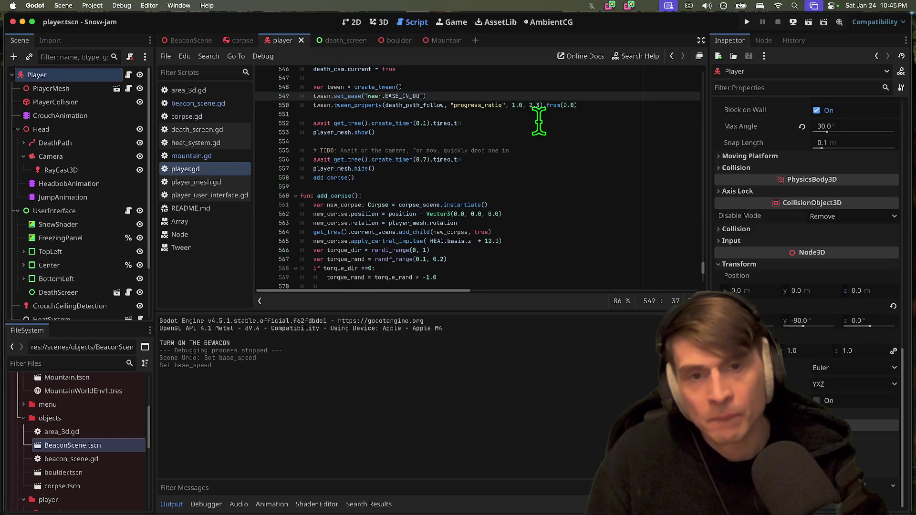
key(Down)
key(Down)
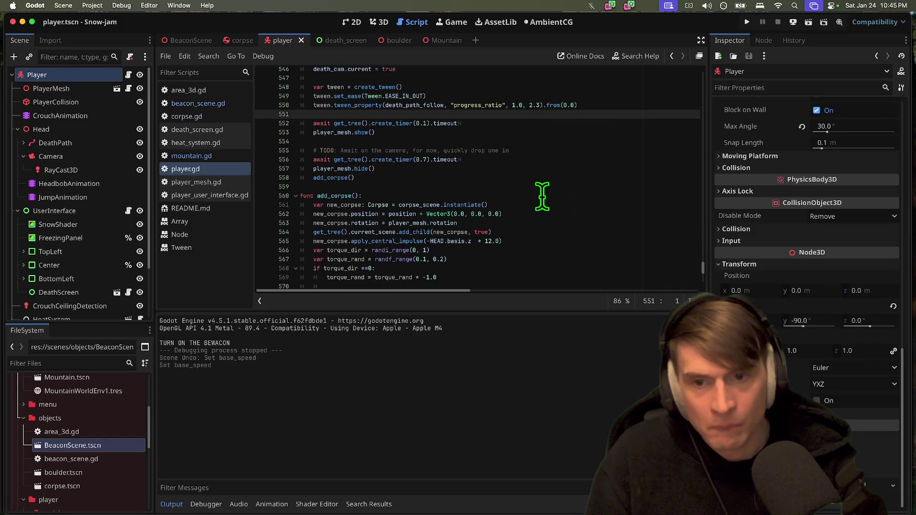
Retype the 7 in the 0.7 drop timer and filter the file list for 'glo'
click(427, 159)
key(BackSpace)
text(7)
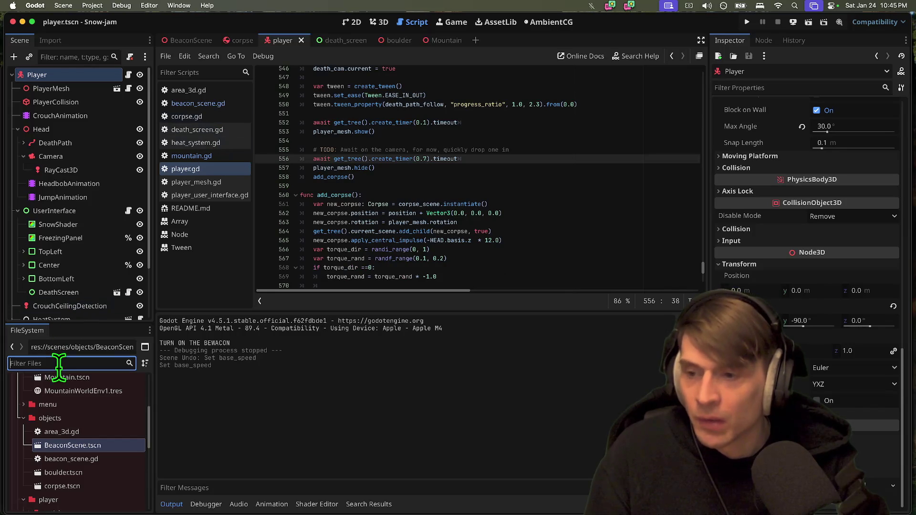
text(glo)
Search the project for signal_respawn from global.gd and open its emit in player.gd
double_click(115, 465)
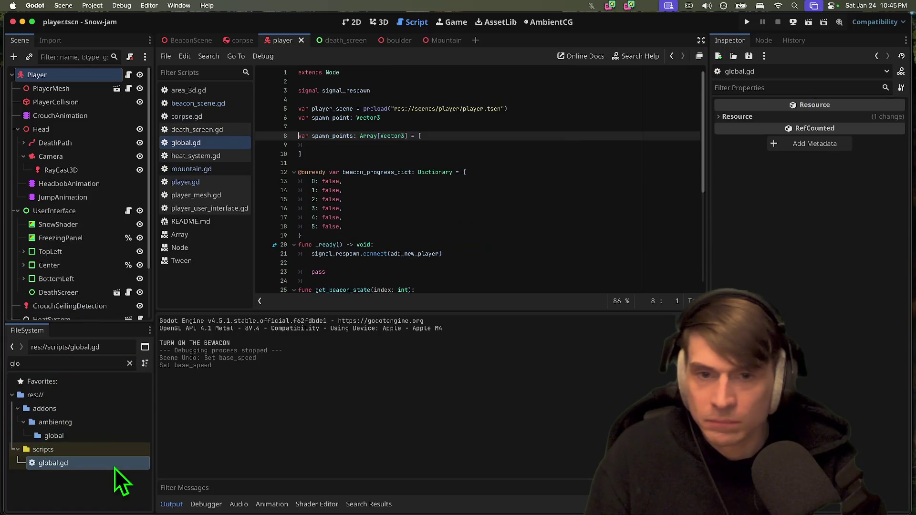
double_click(327, 117)
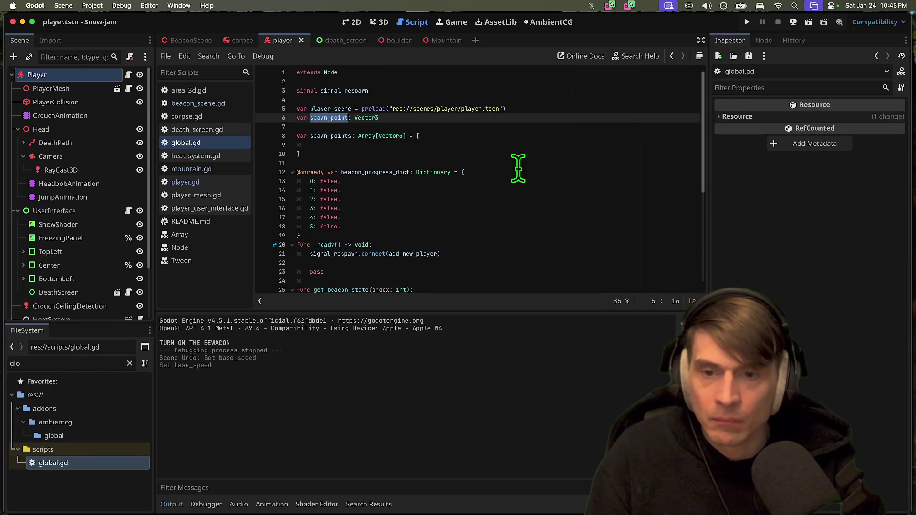
scroll(517, 174, down, 3)
double_click(332, 171)
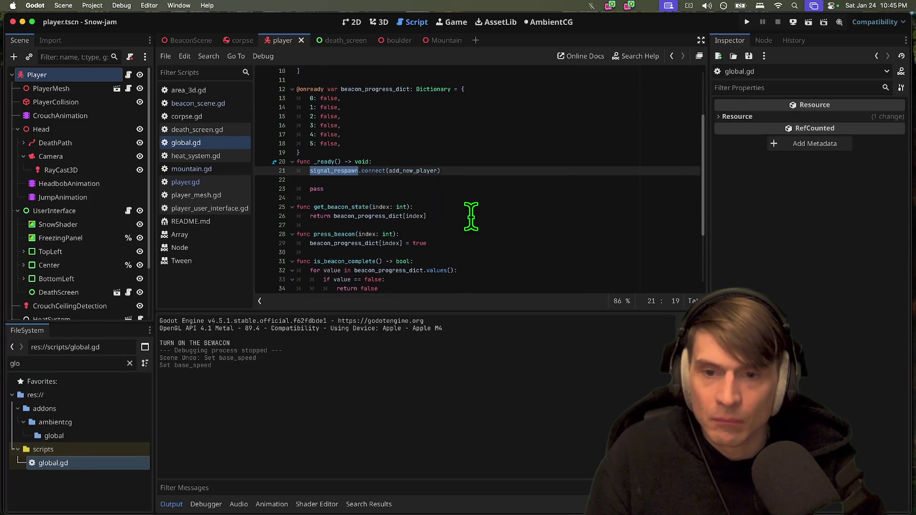
key(super+shift+f)
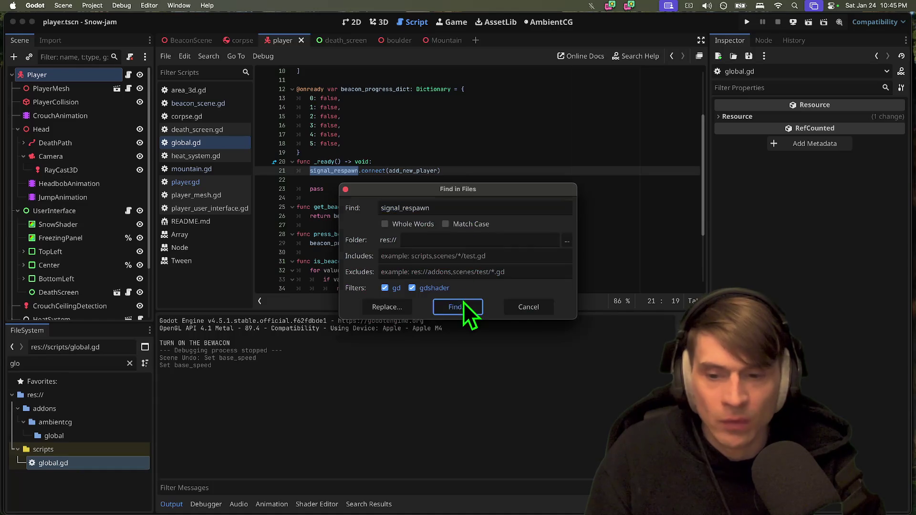
click(462, 303)
click(313, 355)
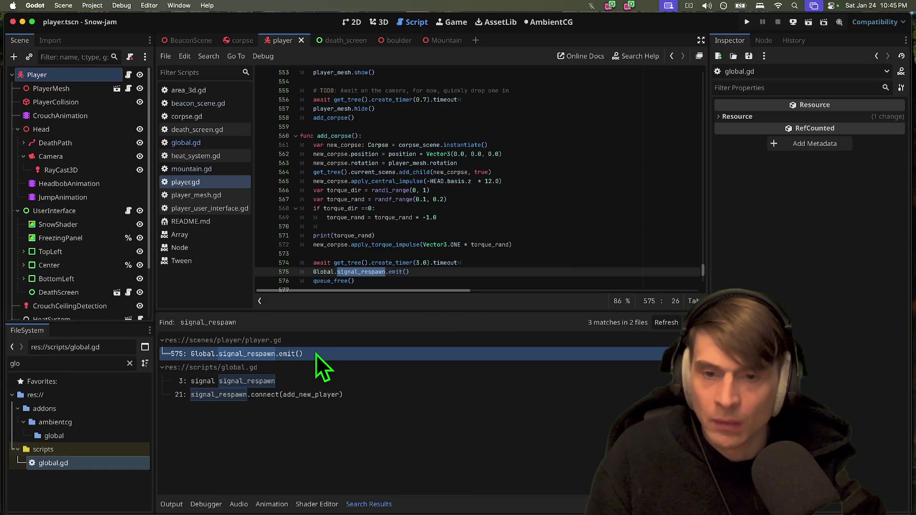
Lower the add_corpse respawn create_timer from 3.0 to 1.2 and launch a playtest
click(415, 262)
scroll(482, 267, down, 1)
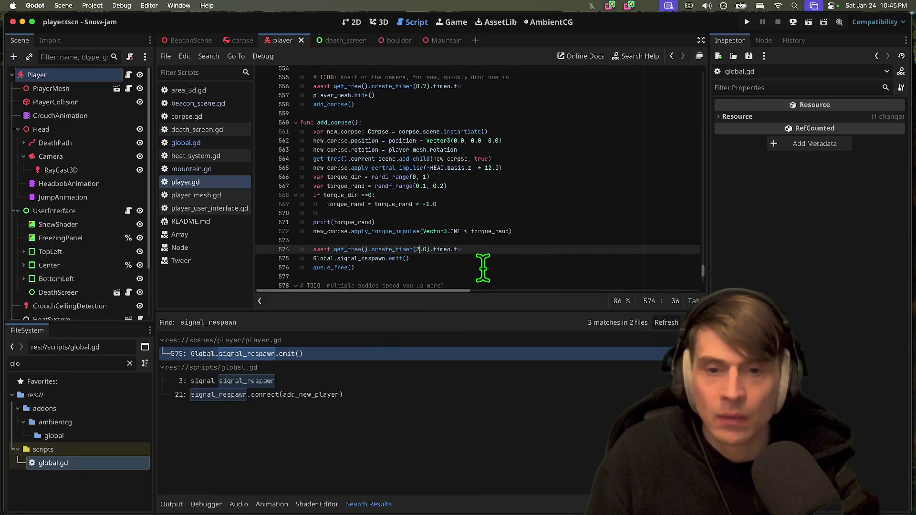
key(BackSpace)
text(1)
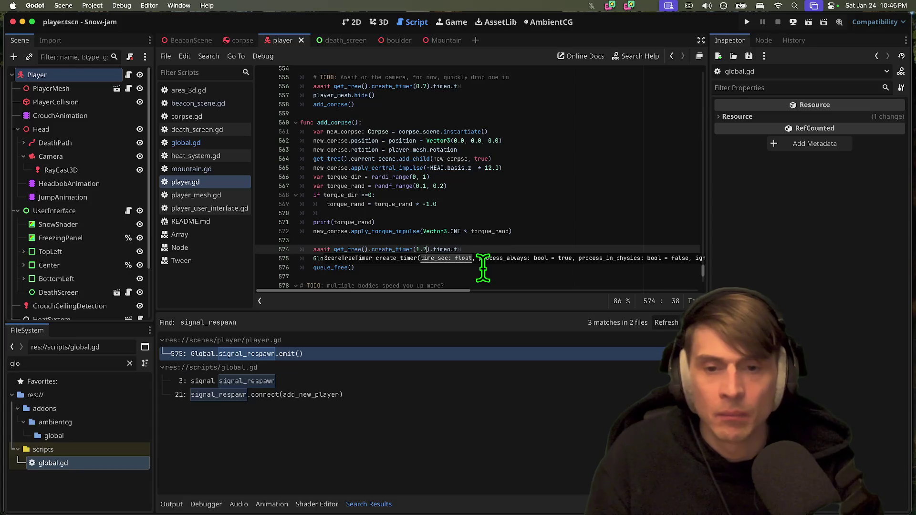
key(super+b)
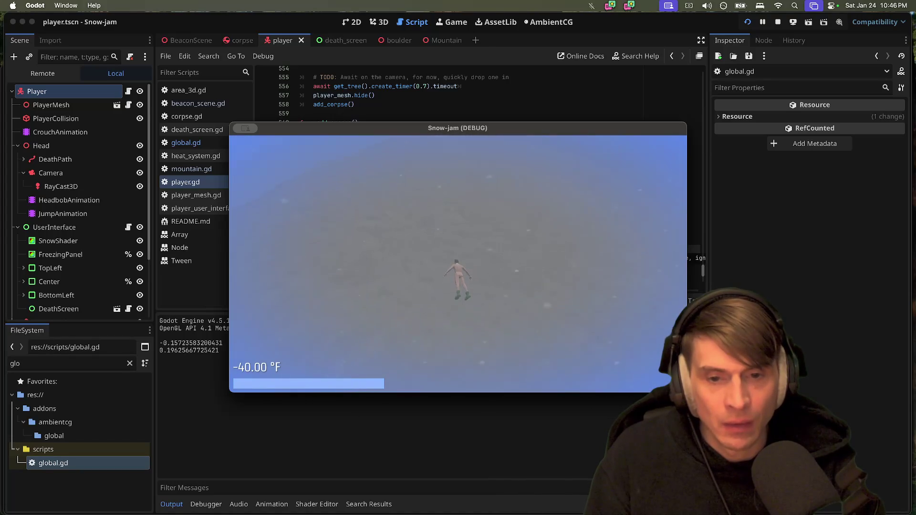
Stop the running Snow-jam game and relaunch it to playtest the 2.0-second respawn
key(Escape)
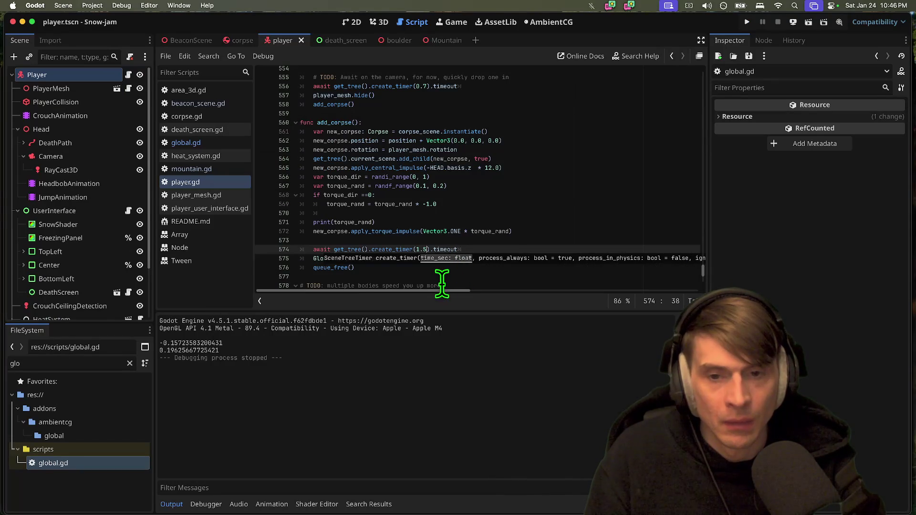
key(super+b)
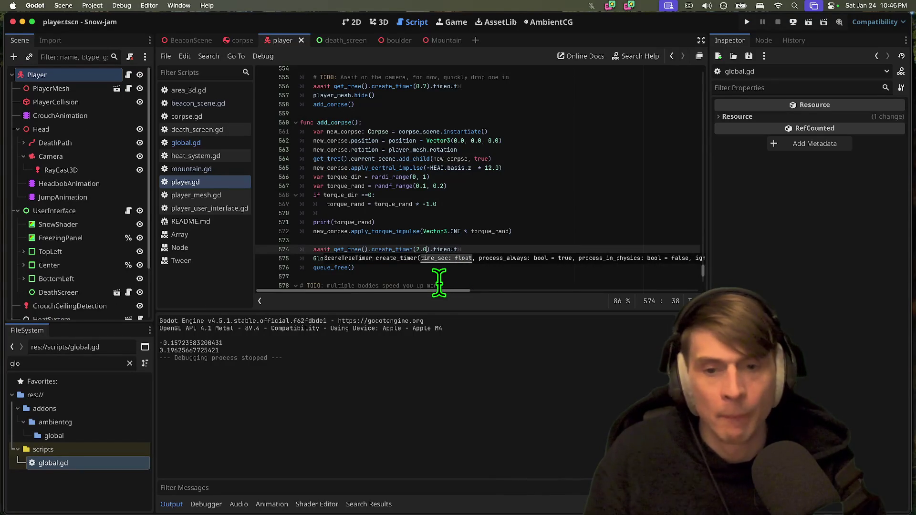
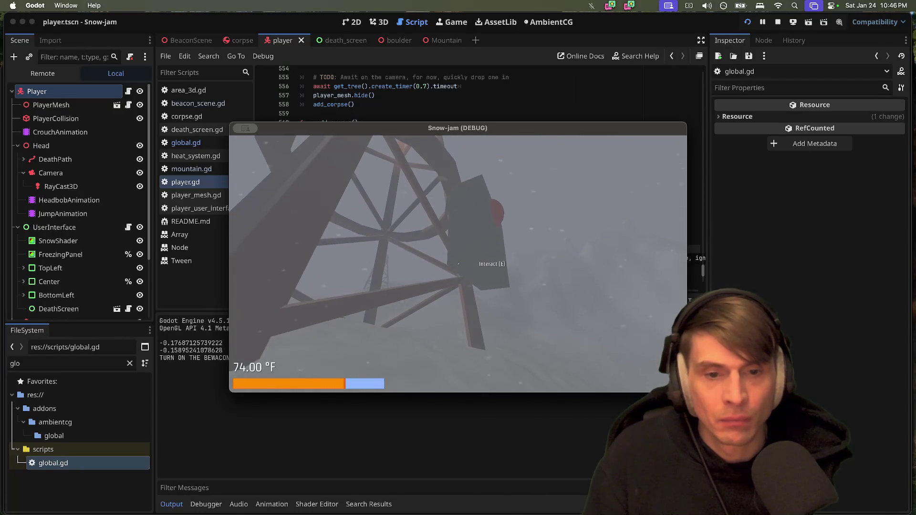
Interact with the beacon tower twice in the running game, then stop the debug run
key(e)
key(e)
key(e)
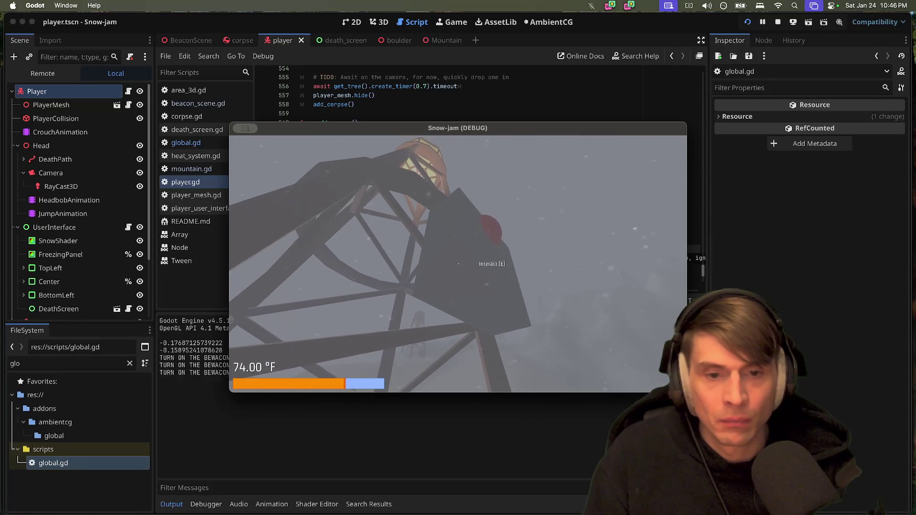
key(e)
key(e)
key(e)
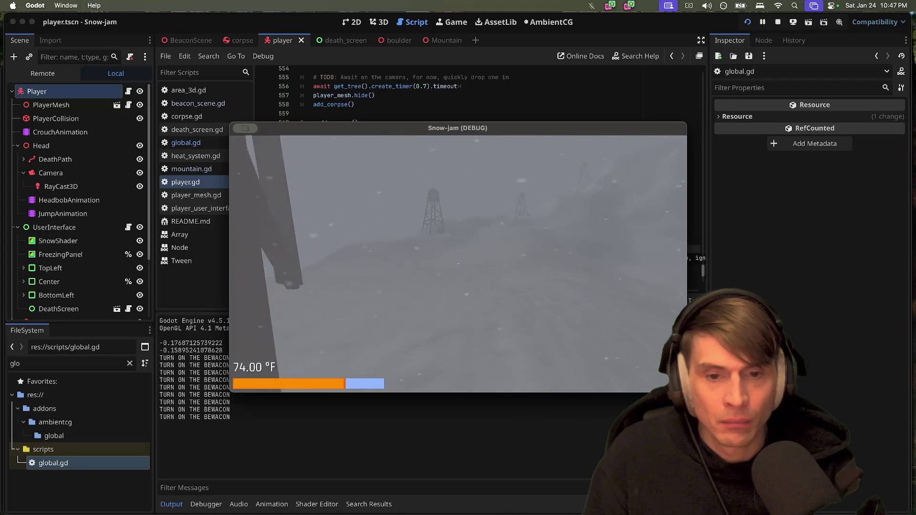
key(Escape)
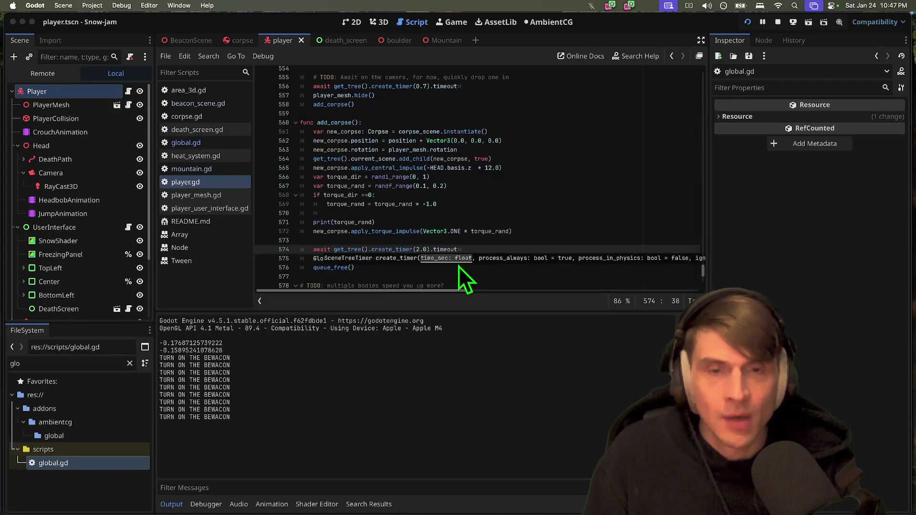
In BeaconScene, set the Area3D's CollisionShape3D sphere radius to 0.15
click(382, 18)
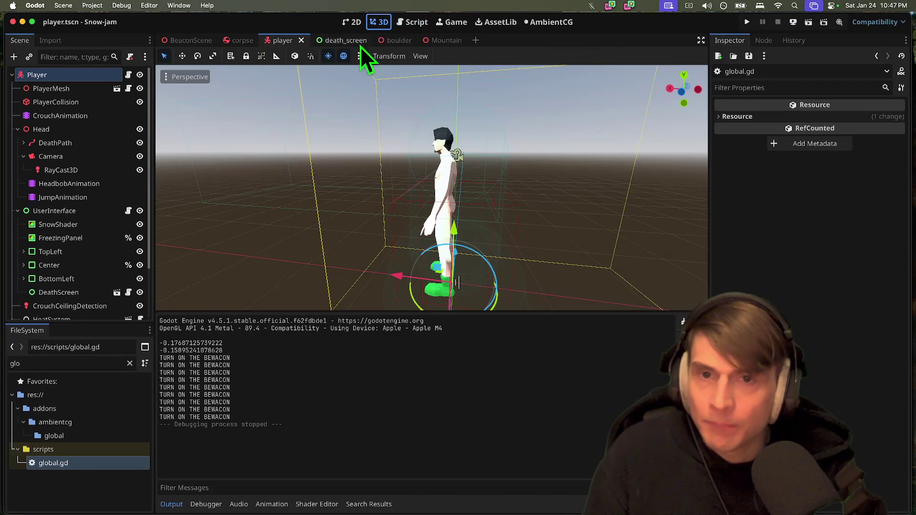
click(185, 40)
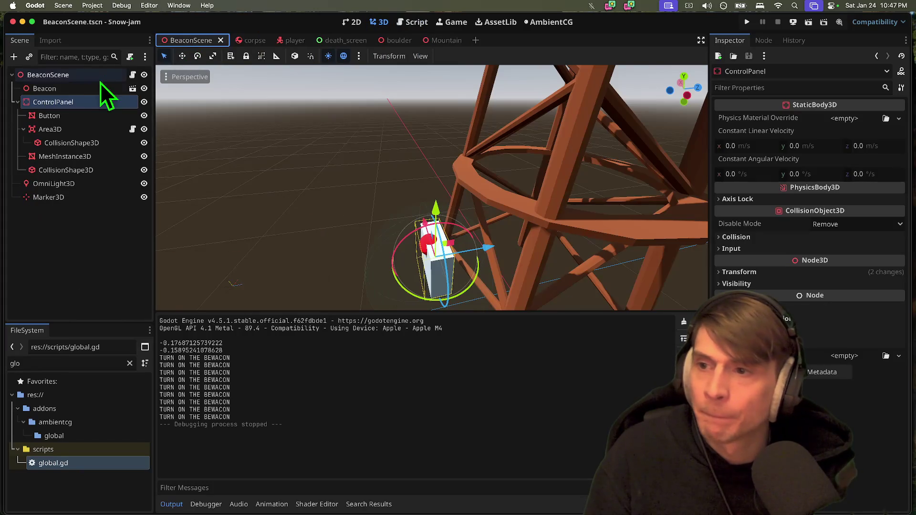
click(65, 129)
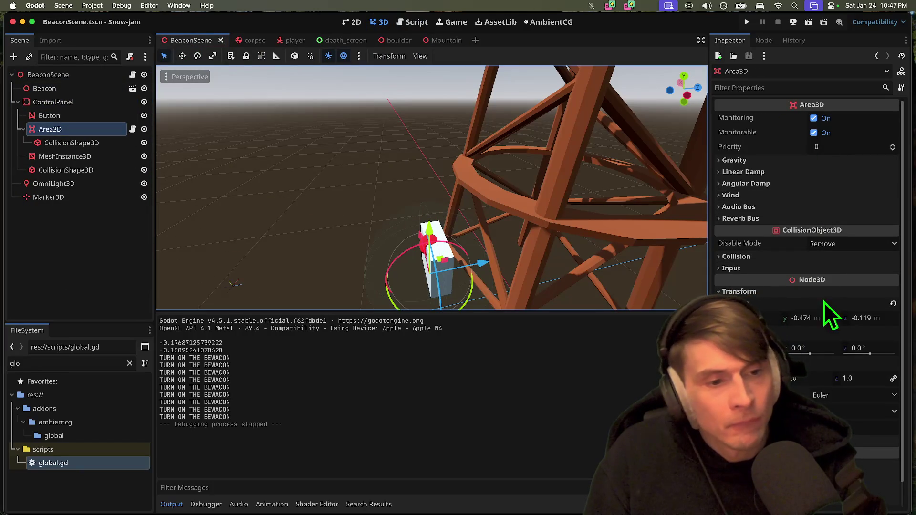
click(71, 143)
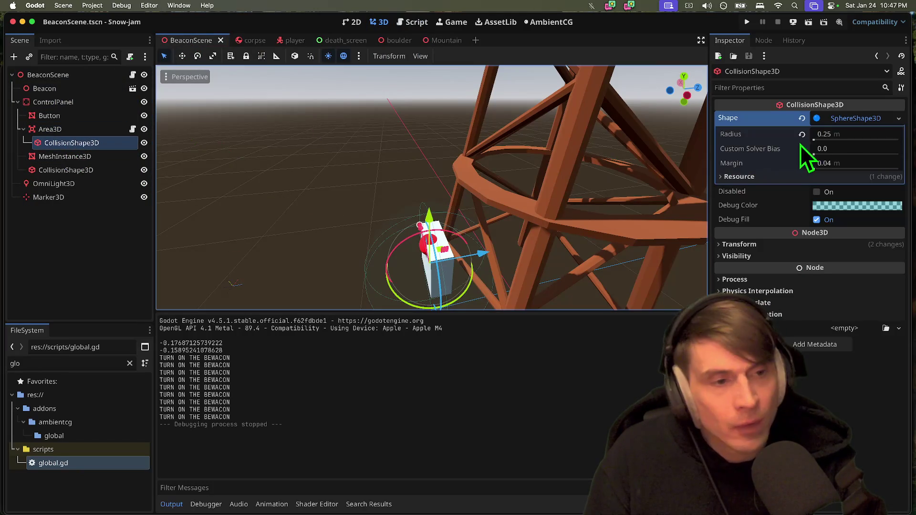
click(853, 135)
text(5)
key(Return)
Raise the collision sphere up onto the button and save BeaconScene
drag(431, 216, 439, 193)
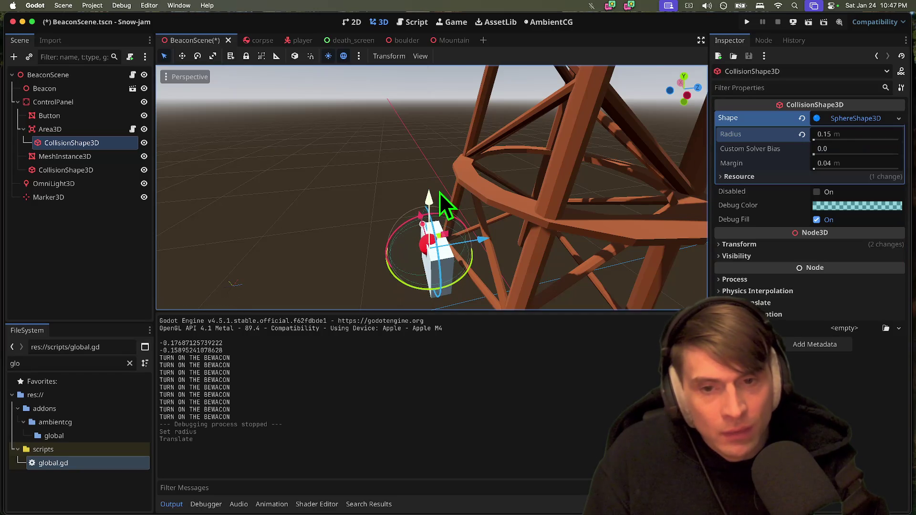
scroll(440, 192, left, 10)
click(540, 254)
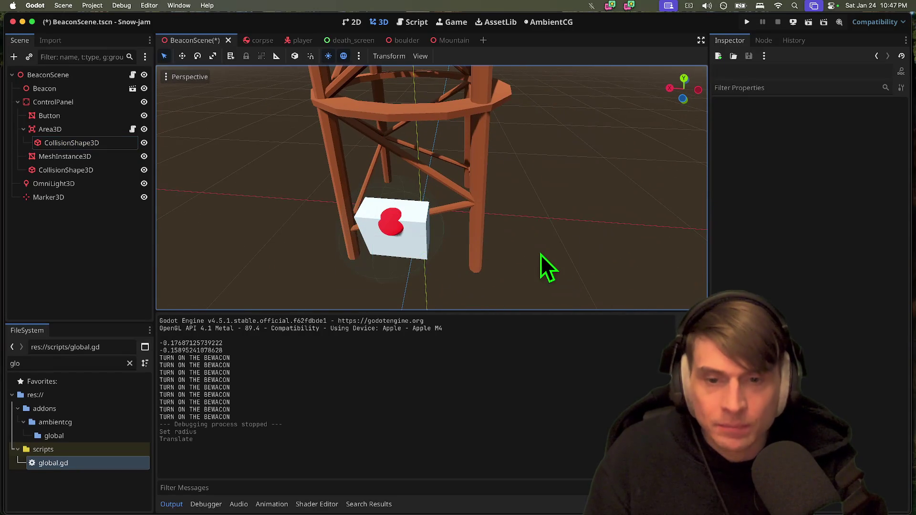
key(super+s)
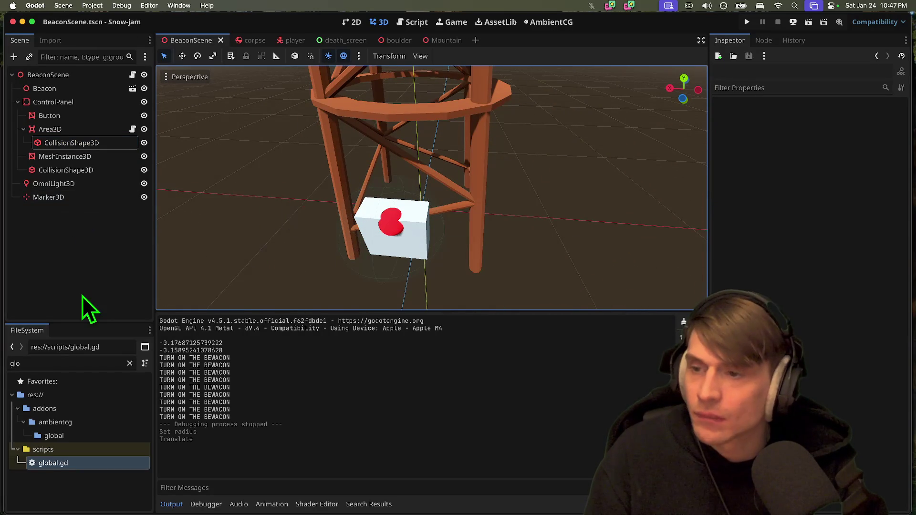
Search scenes for 'be', cancel the search, and switch over to Discord
key(super+Tab)
mouse_move(322, 509)
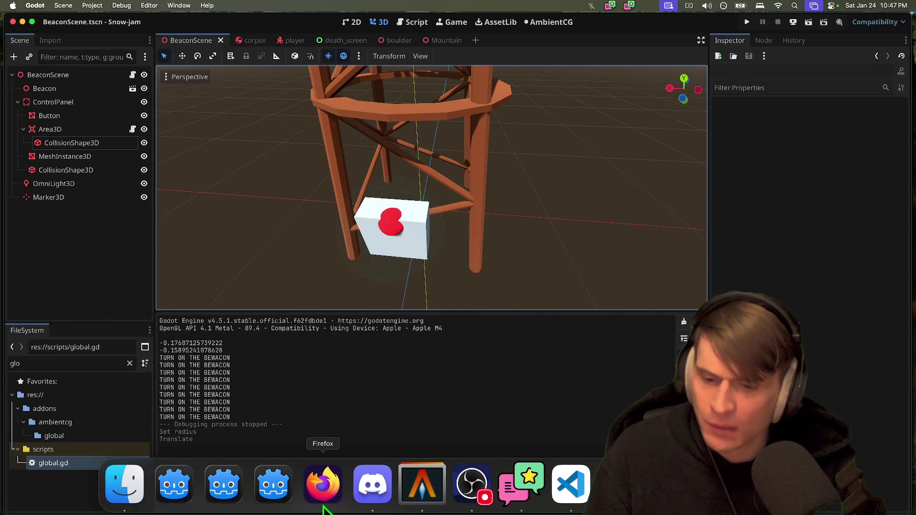
key(super+shift+o)
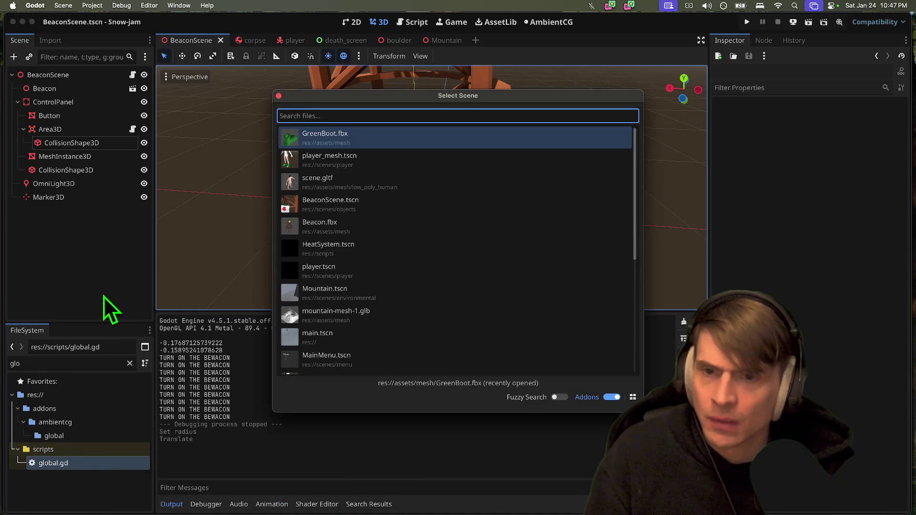
text(beaco)
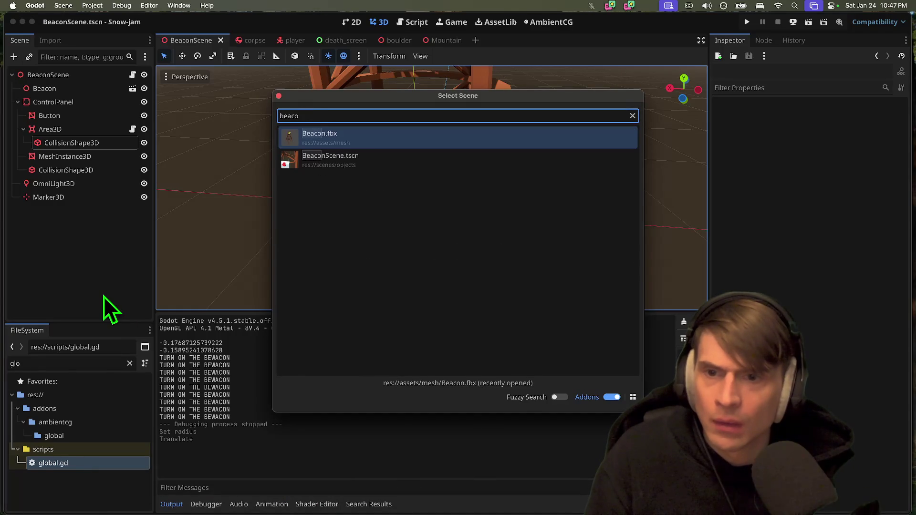
key(Escape)
key(super+Tab)
key(super+Tab)
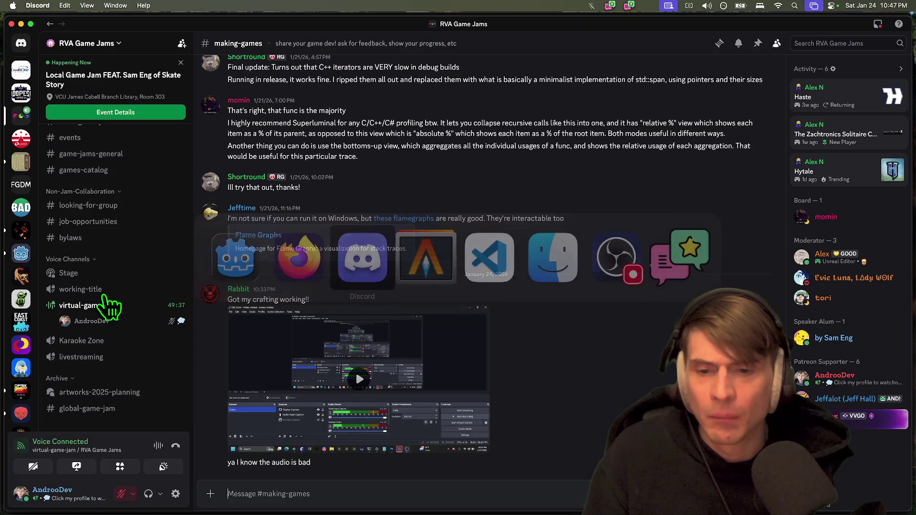
Open the RVA Local Jam 2026 Textural group chat in Discord's direct messages
key(super+Tab)
key(super+Tab)
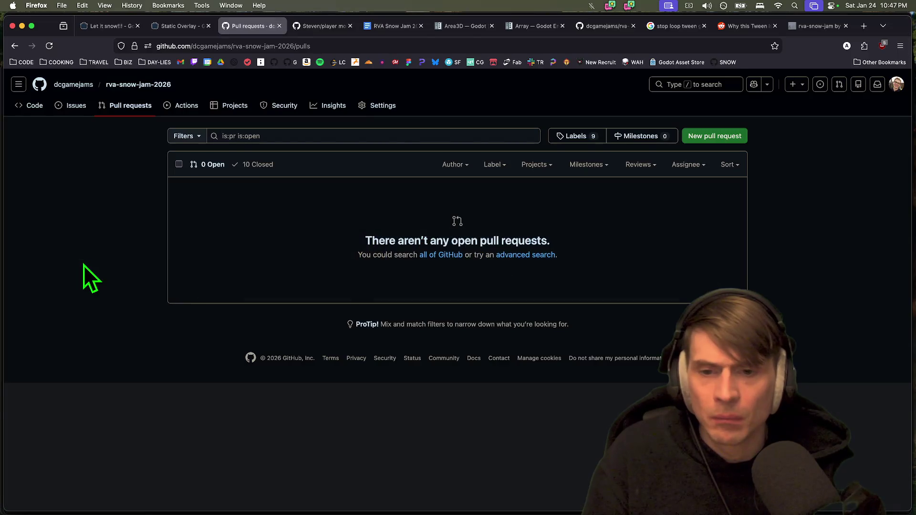
key(super+Tab)
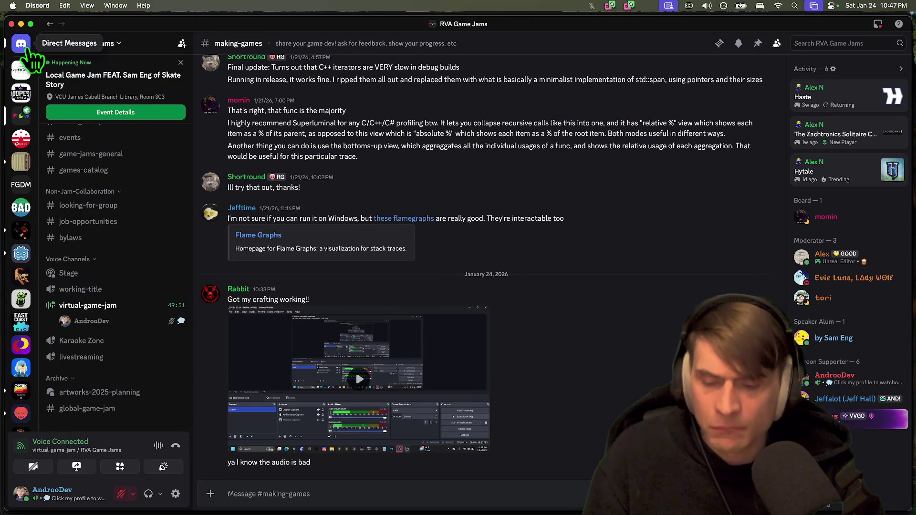
click(27, 49)
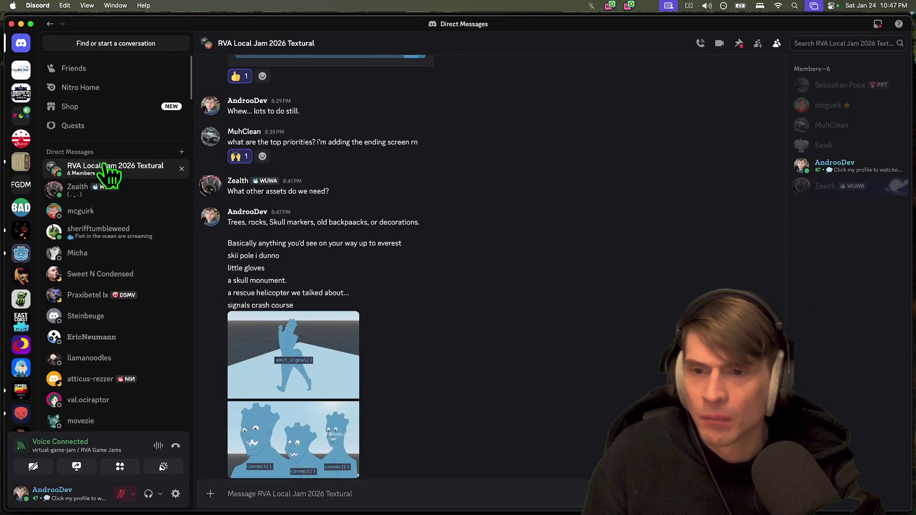
Scroll back through the group chat's earlier messages, then return to Godot
scroll(456, 225, up, 15)
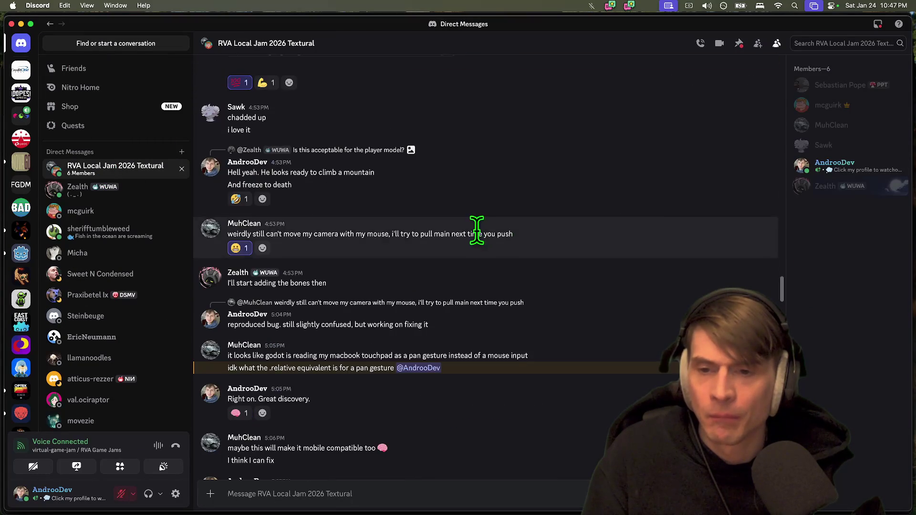
scroll(478, 232, up, 20)
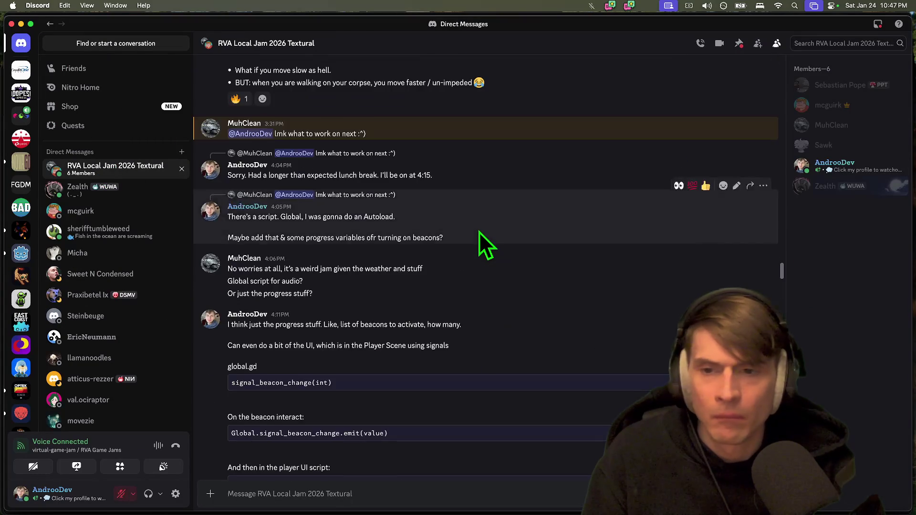
scroll(478, 232, up, 20)
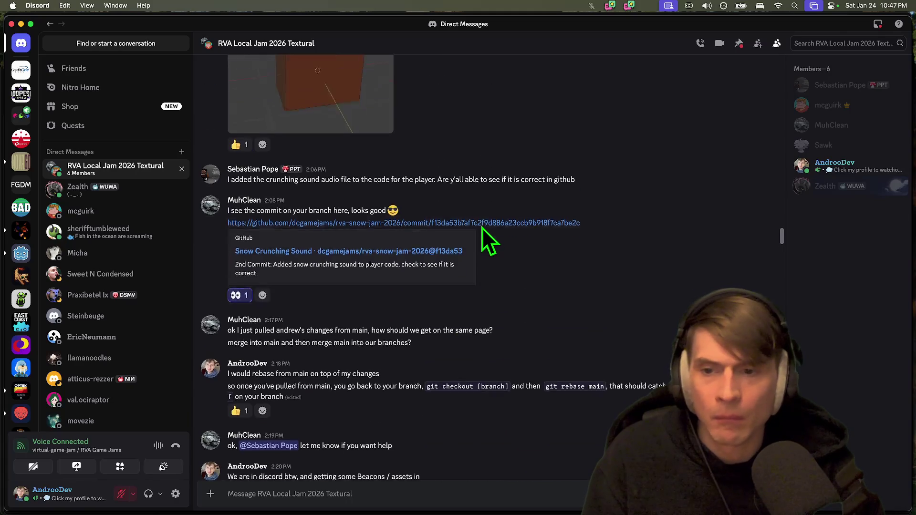
scroll(482, 228, up, 5)
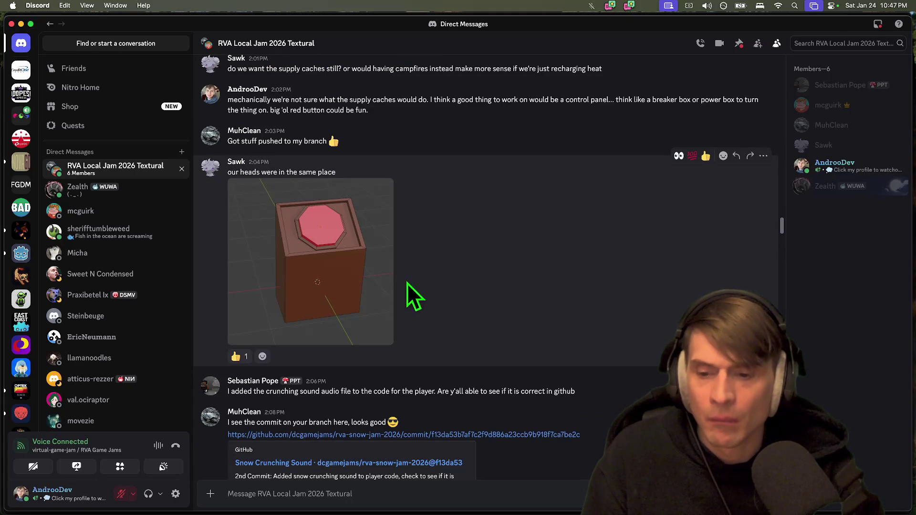
scroll(407, 283, down, 20)
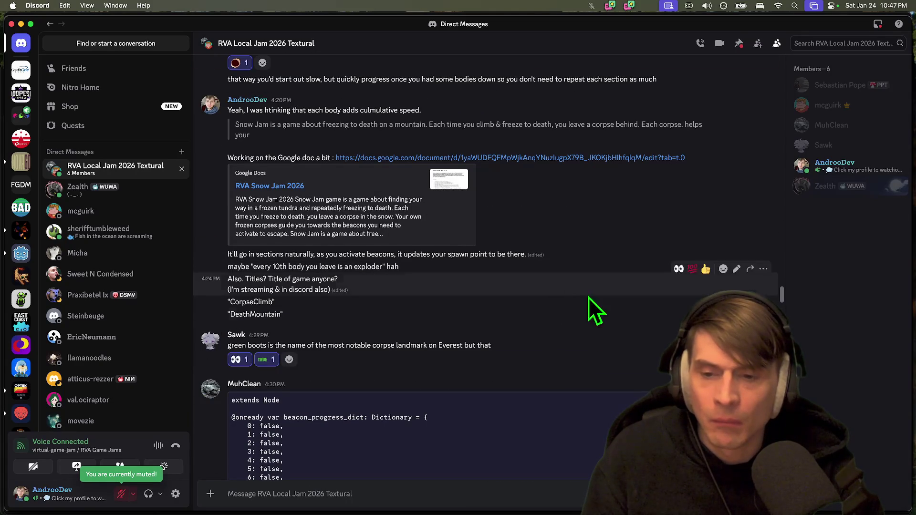
scroll(577, 351, down, 15)
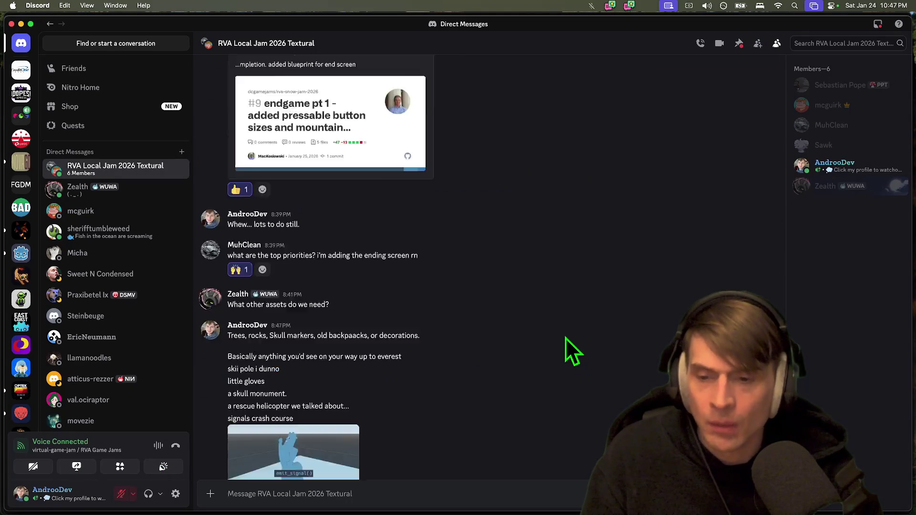
scroll(567, 342, down, 10)
key(super+Tab)
key(super+Tab)
key(super+Tab)
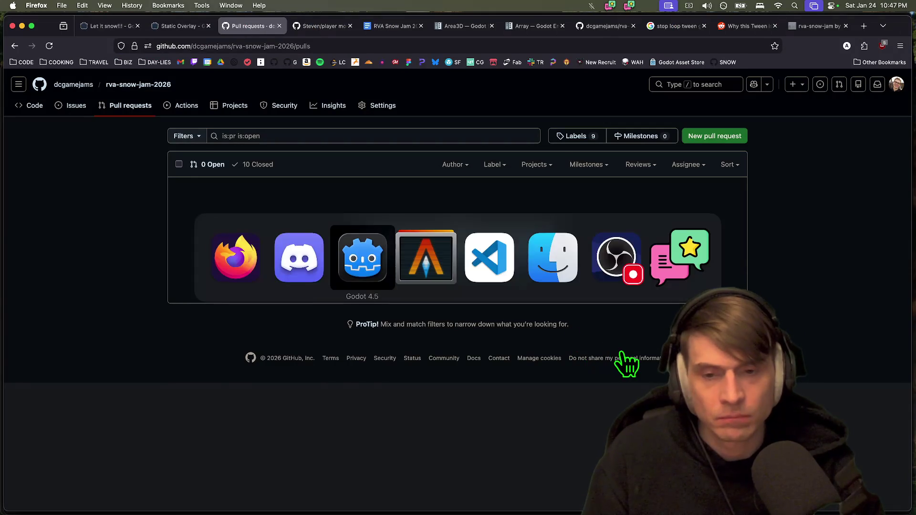
scroll(432, 187, down, 5)
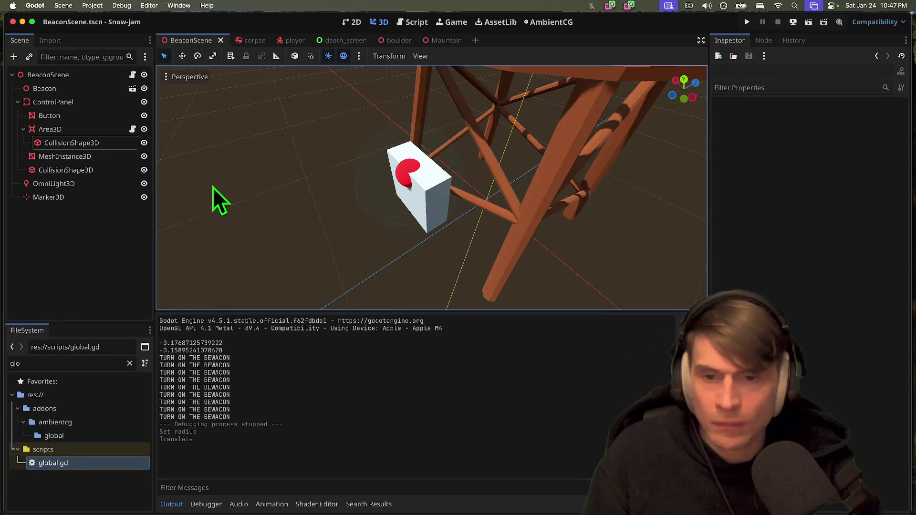
Clear the Output log and open the player_mesh scene
key(super+Tab)
key(super+Tab)
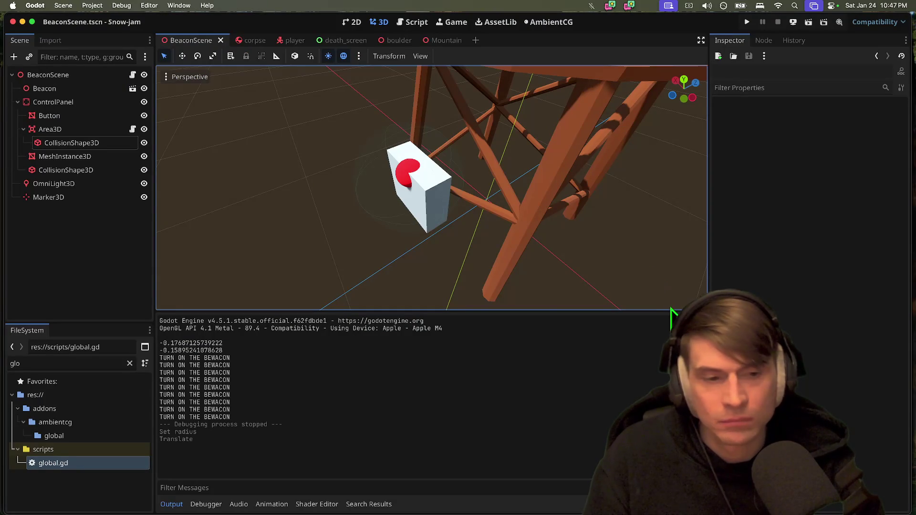
click(672, 319)
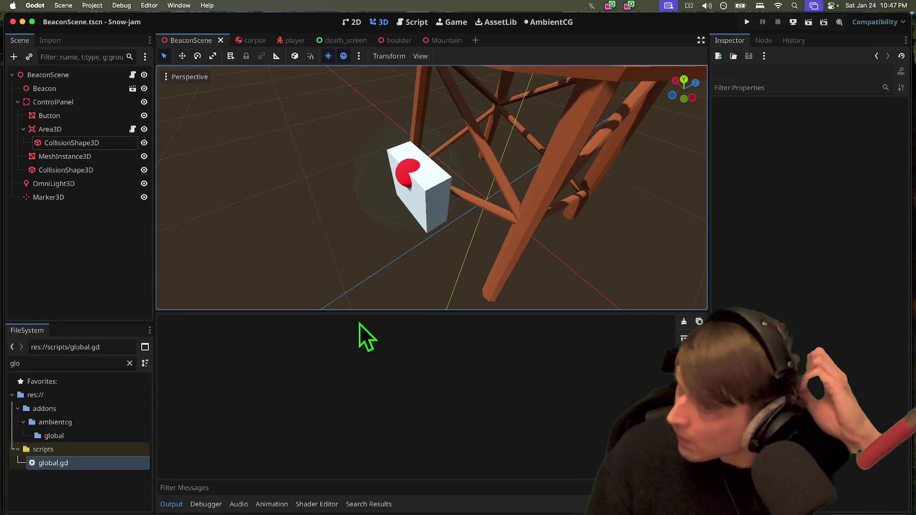
click(295, 40)
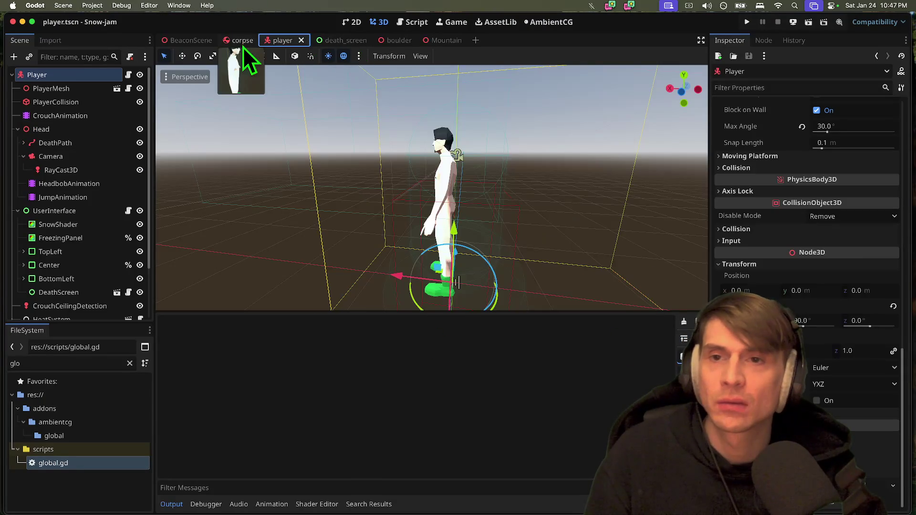
click(243, 42)
click(121, 102)
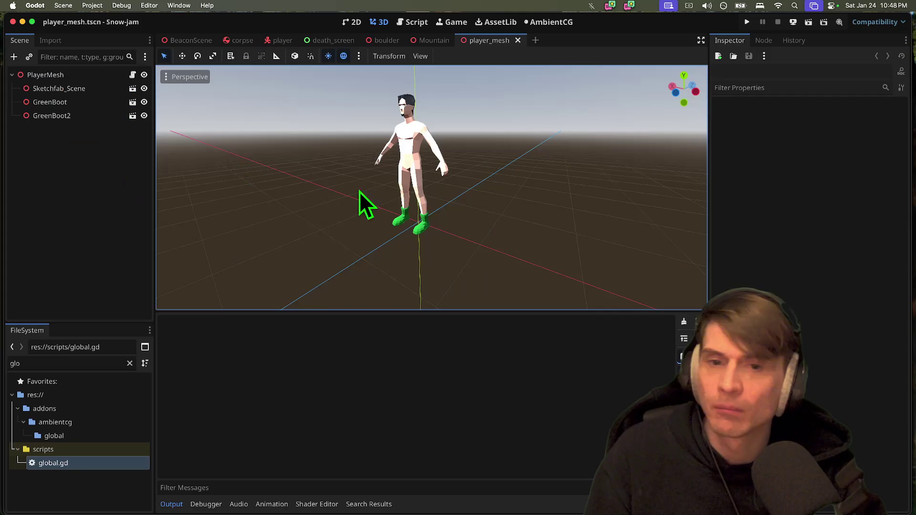
Clear the file filter, expand assets > mesh > player_model, and open player.glb's import settings
click(94, 363)
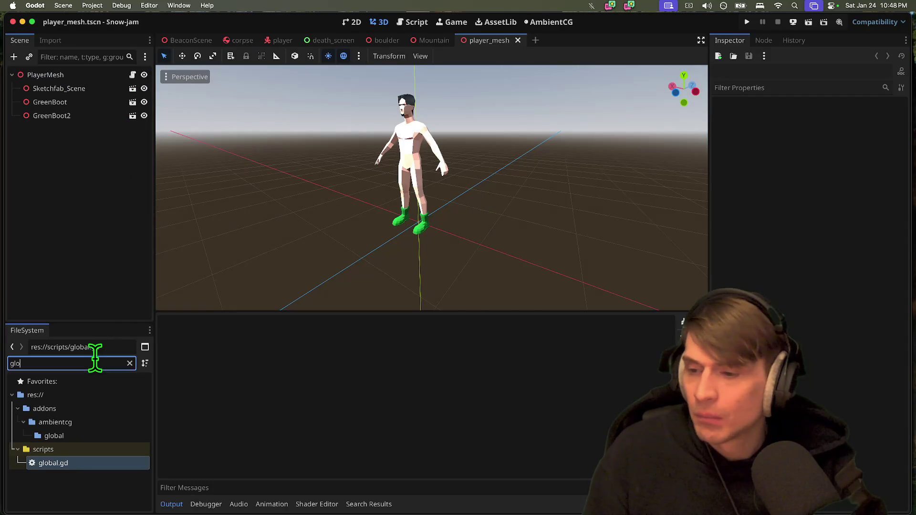
key(BackSpace)
key(BackSpace)
key(BackSpace)
scroll(90, 394, up, 10)
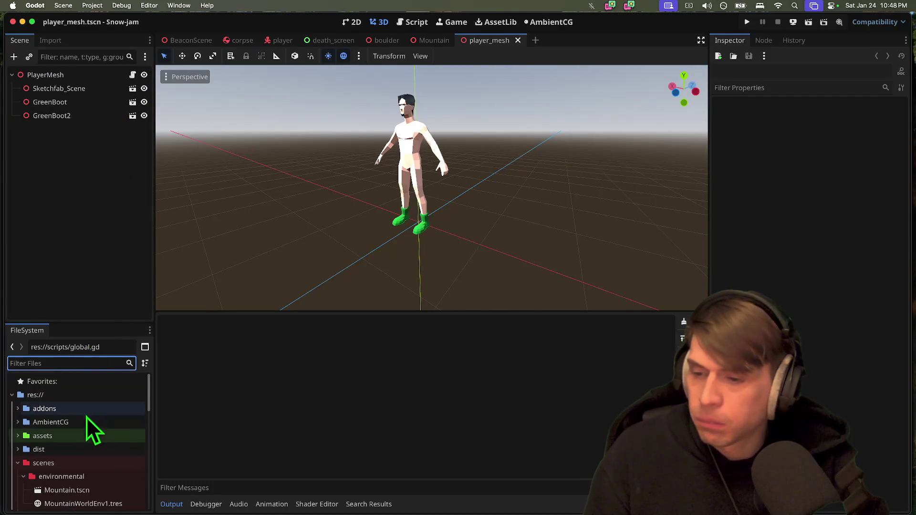
double_click(85, 436)
scroll(84, 435, down, 1)
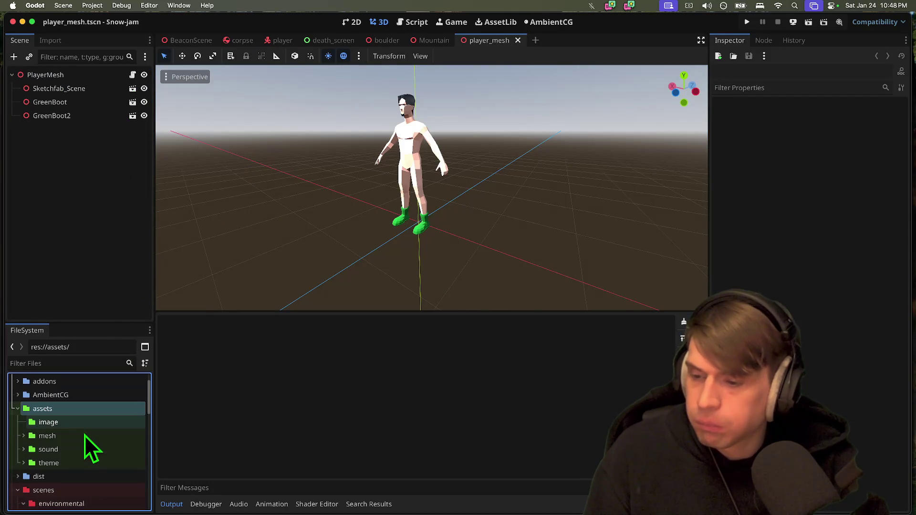
double_click(84, 435)
scroll(84, 441, down, 1)
double_click(98, 439)
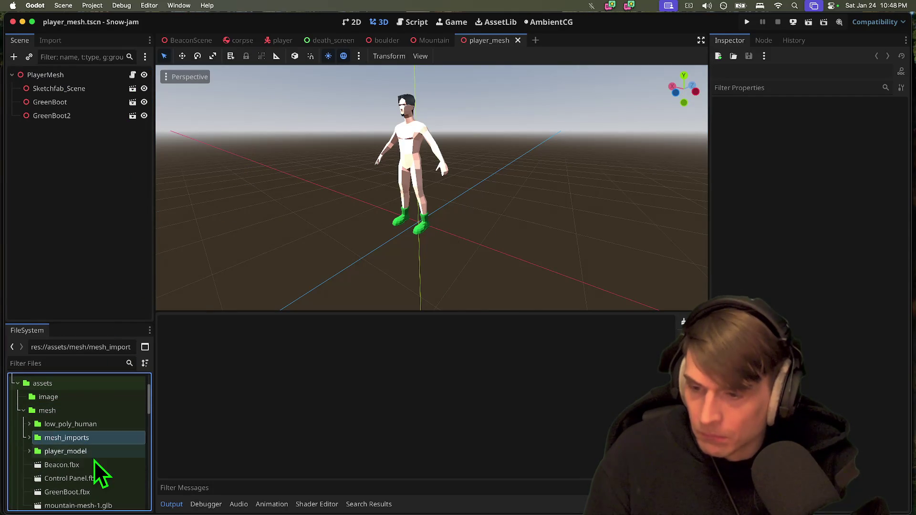
click(99, 452)
double_click(99, 454)
double_click(100, 462)
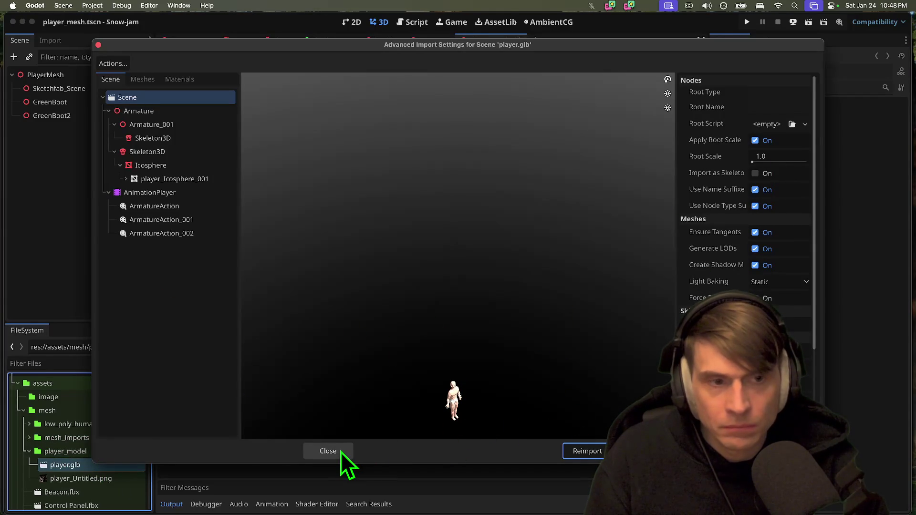
Review player.glb's AnimationPlayer, Skeleton3D, Armature and Icosphere mesh preview, then close the import settings
click(164, 196)
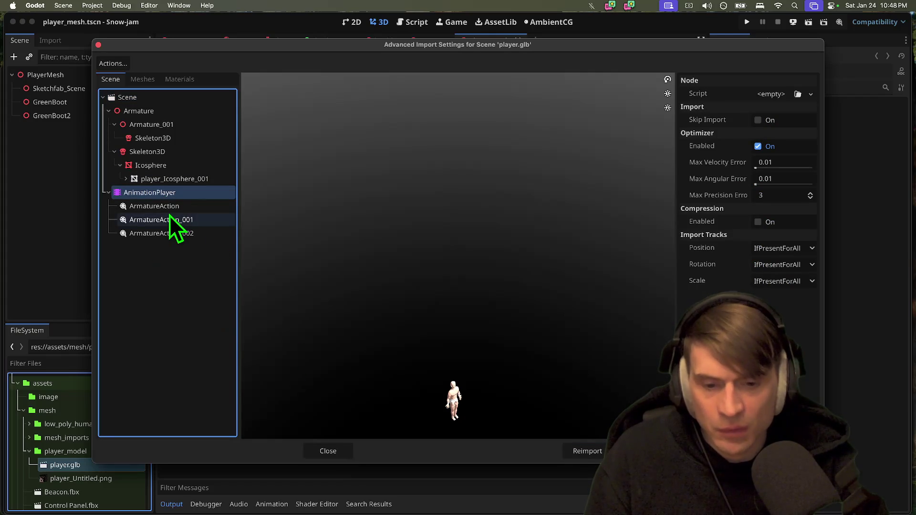
click(165, 142)
click(165, 175)
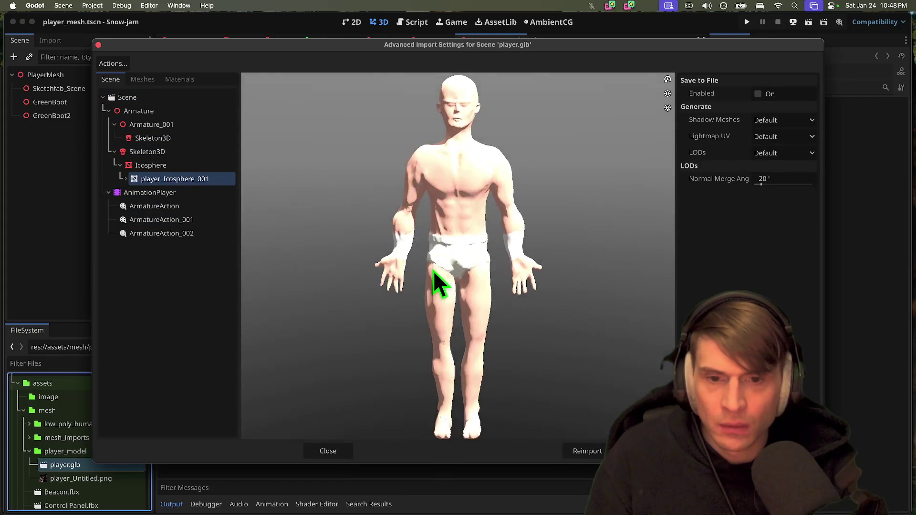
mouse_move(433, 271)
mouse_down()
mouse_move(390, 259)
mouse_move(402, 258)
mouse_move(436, 294)
mouse_move(433, 279)
mouse_move(446, 280)
mouse_up()
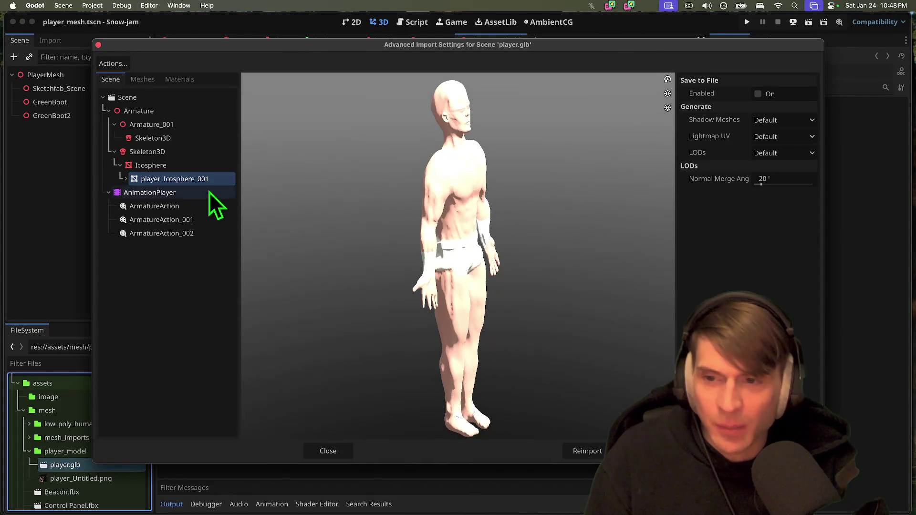
click(198, 156)
click(198, 111)
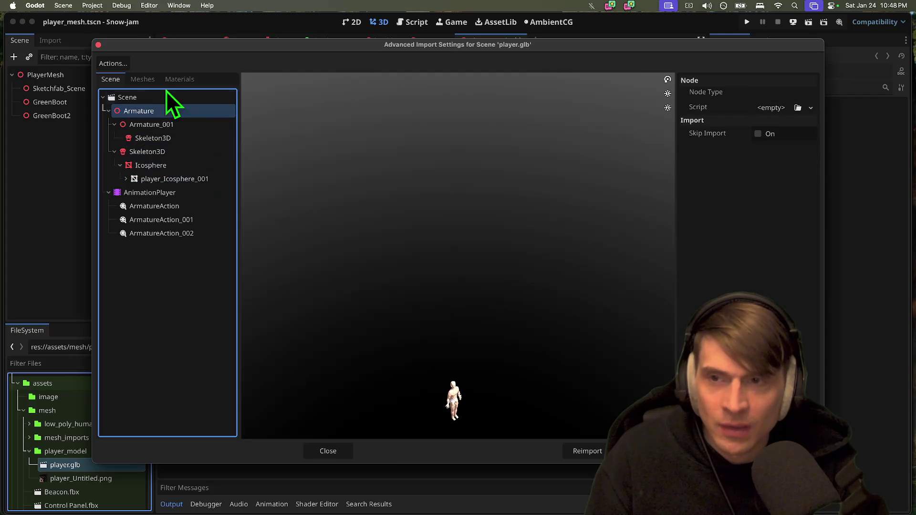
key(Escape)
Instance player.glb as a child in the player_mesh scene
click(91, 478)
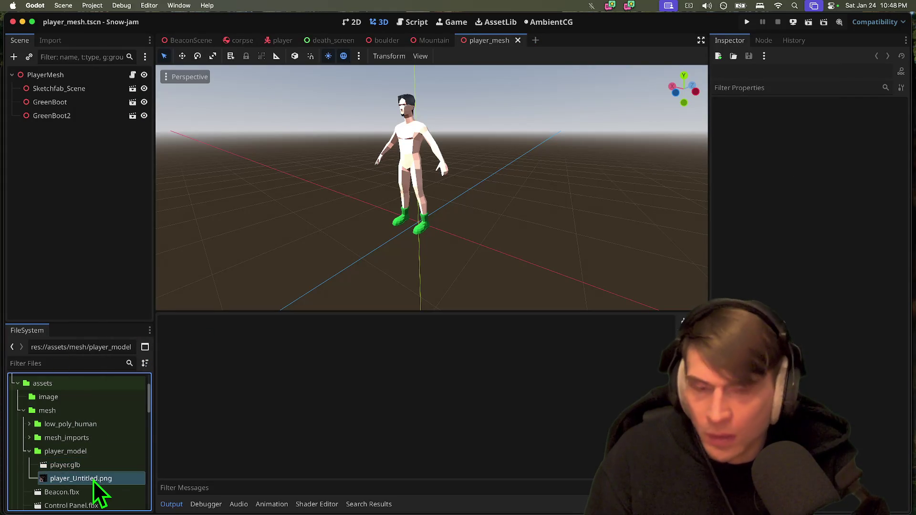
click(91, 255)
key(super+shift+a)
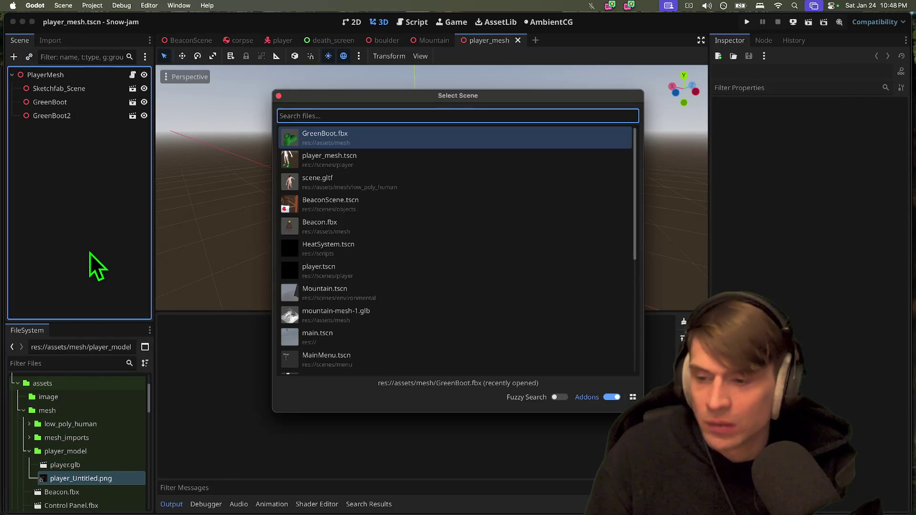
text(player)
key(Down)
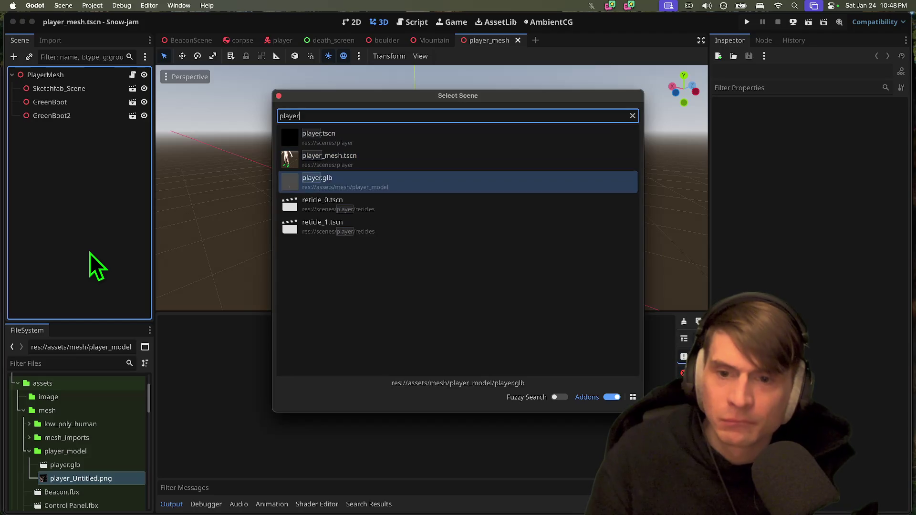
key(Return)
drag(544, 150, 542, 86)
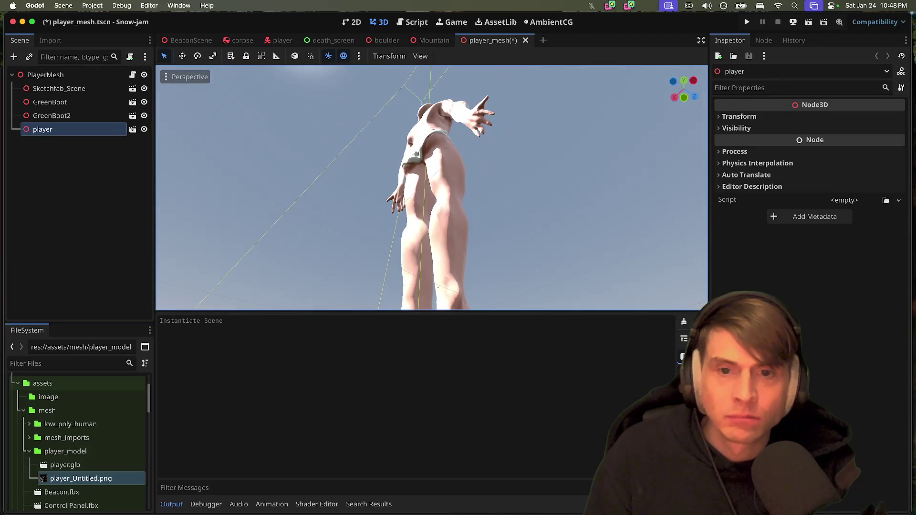
Reimport player.glb with Root Scale 0.1
double_click(81, 466)
click(789, 157)
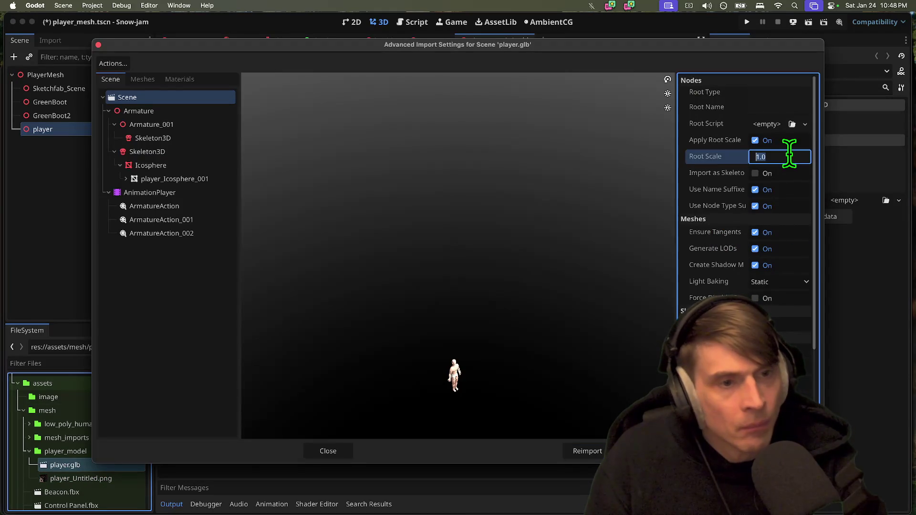
text(0.1)
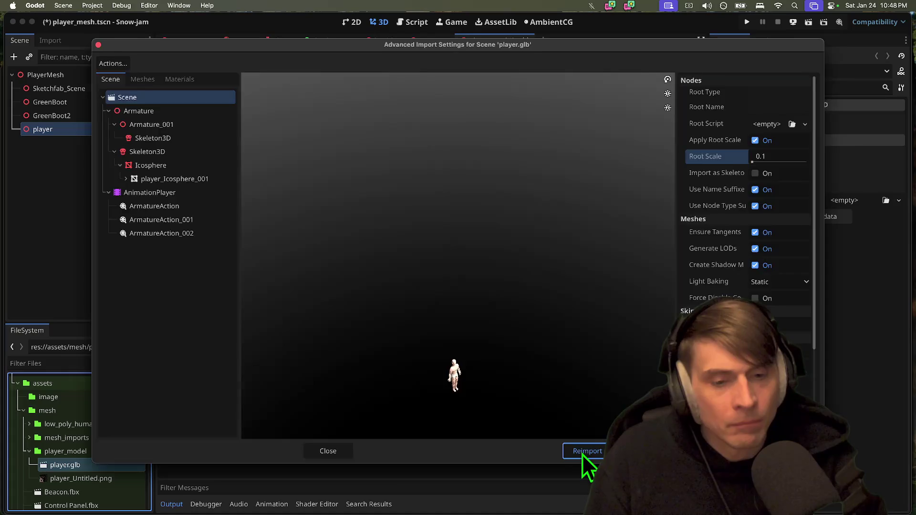
click(585, 452)
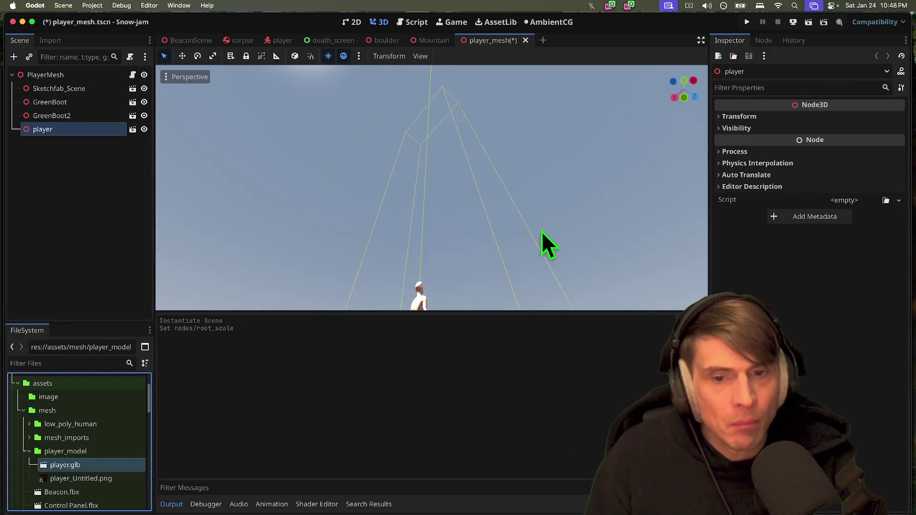
scroll(532, 227, up, 3)
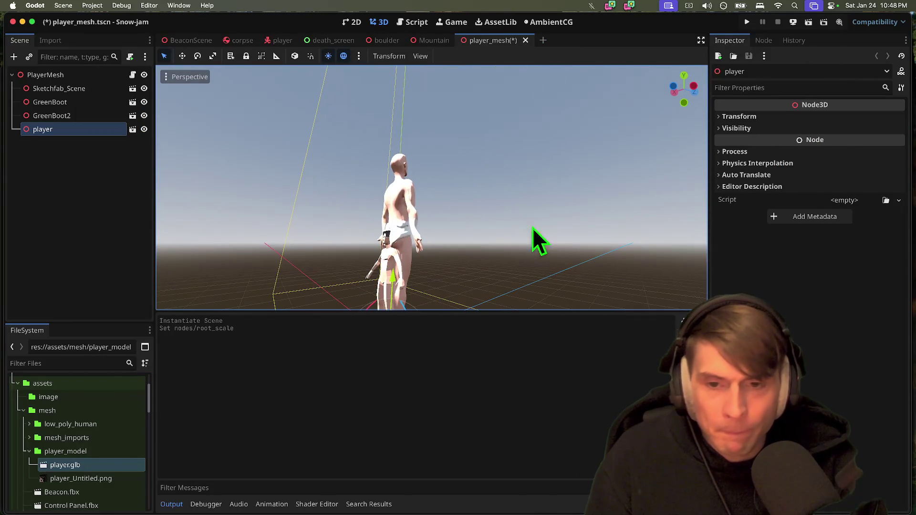
Reimport player.glb again with Root Scale 0.05 and check its size against the boots
double_click(93, 466)
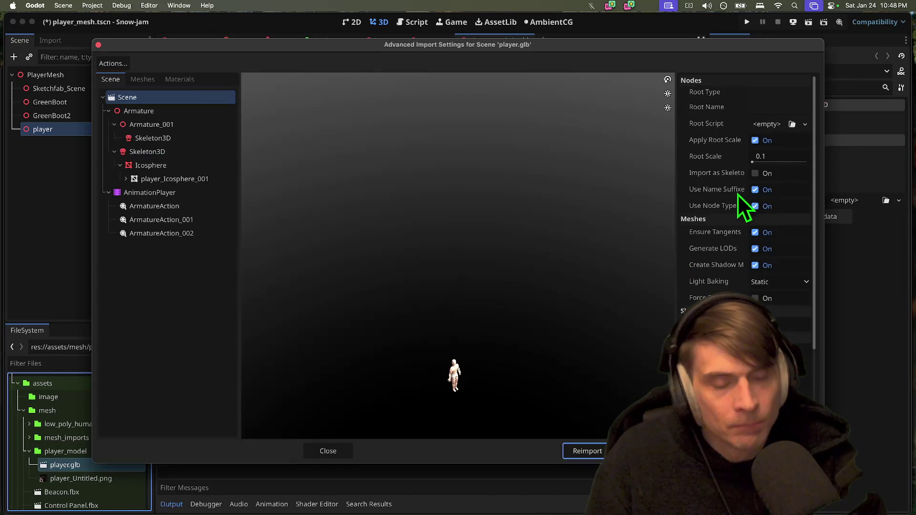
click(775, 155)
text(0.05)
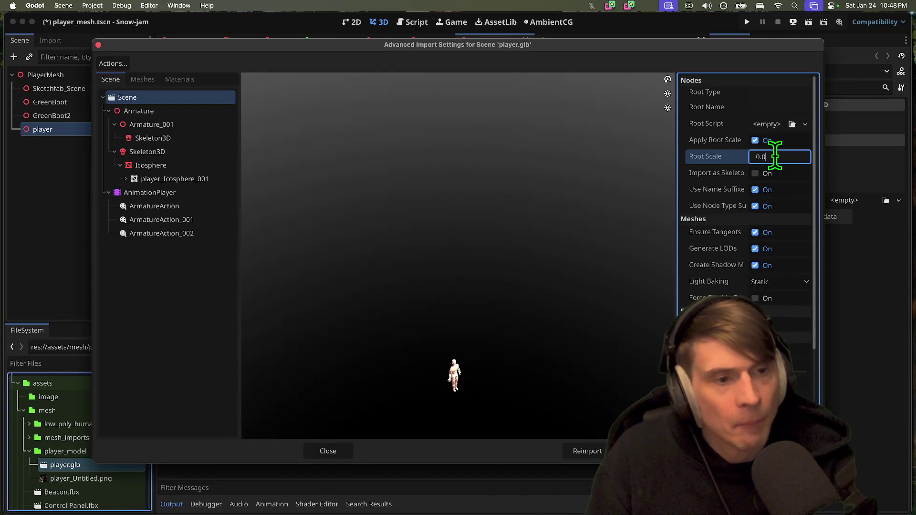
click(598, 451)
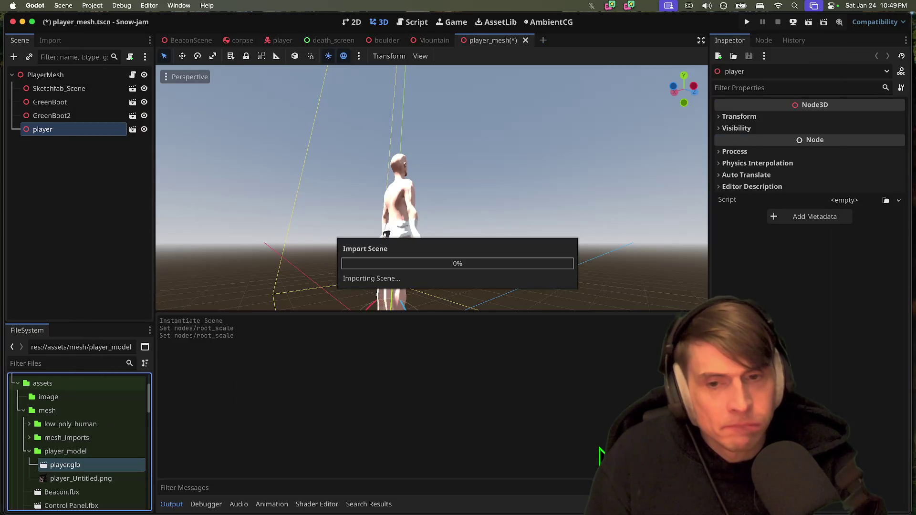
scroll(544, 119, left, 5)
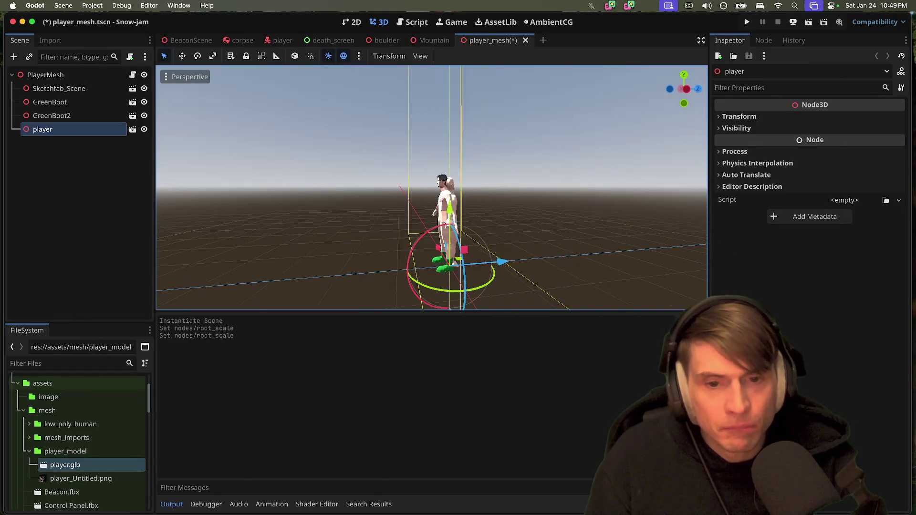
scroll(432, 187, down, 10)
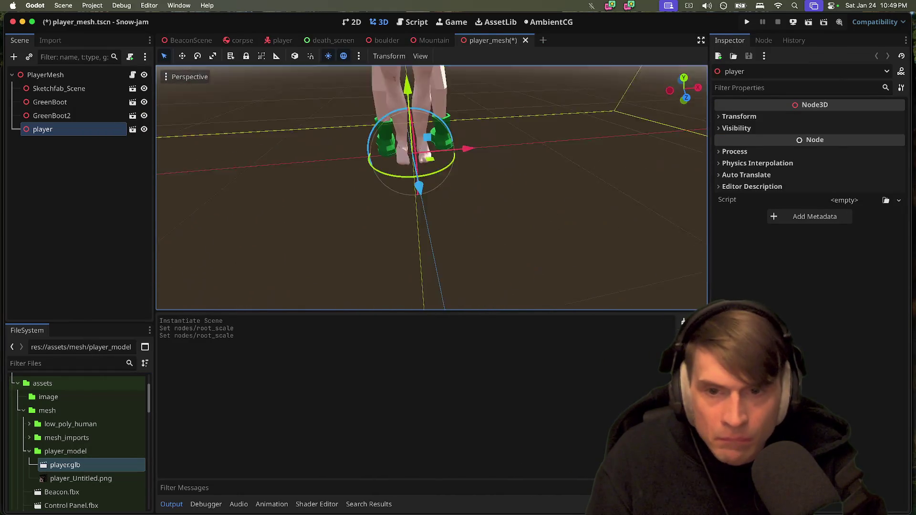
scroll(431, 187, left, 10)
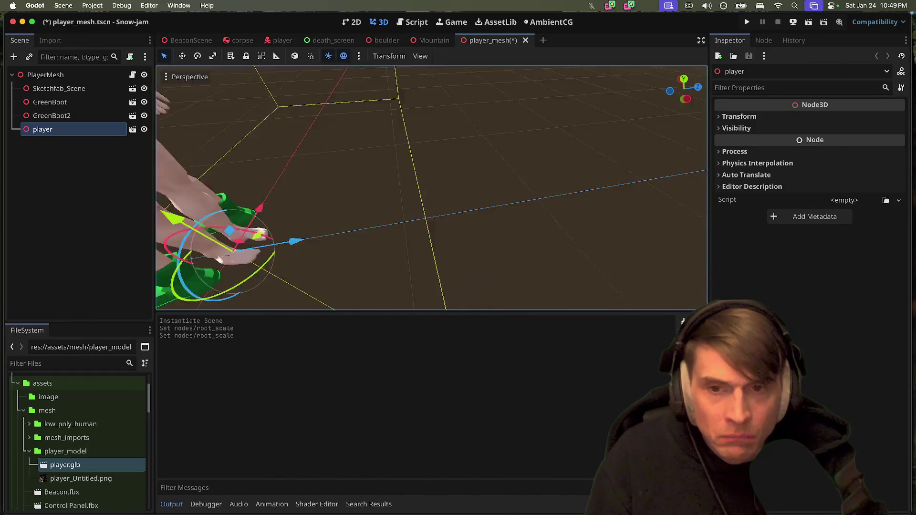
scroll(431, 187, left, 10)
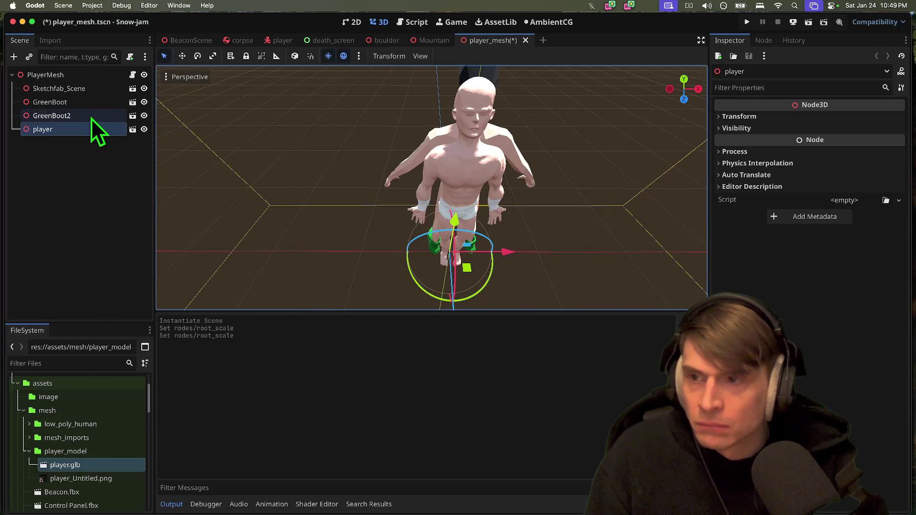
Set the player node's Y rotation to -180
click(91, 80)
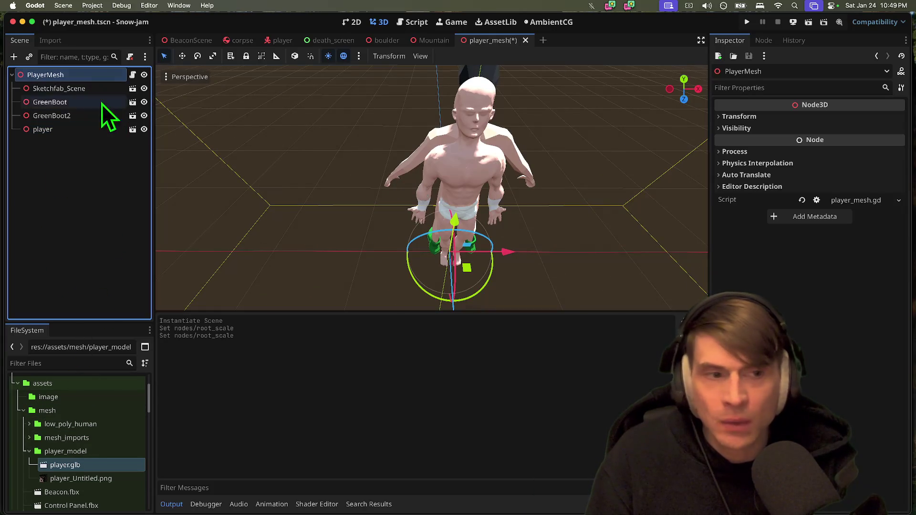
click(85, 87)
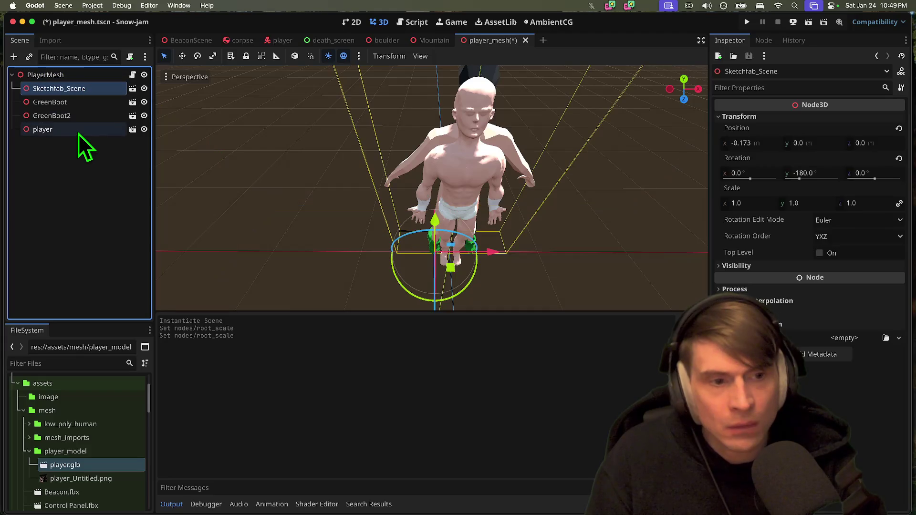
click(78, 132)
click(826, 118)
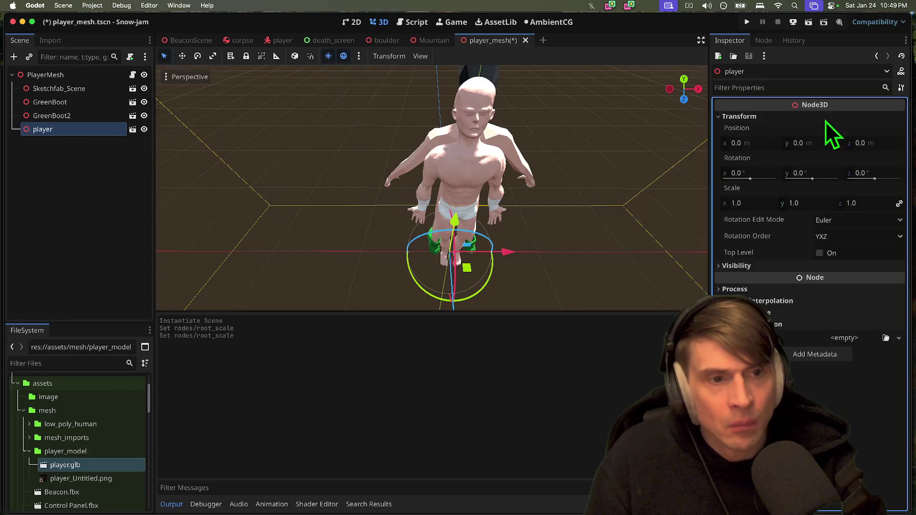
click(818, 169)
text(-180)
key(Return)
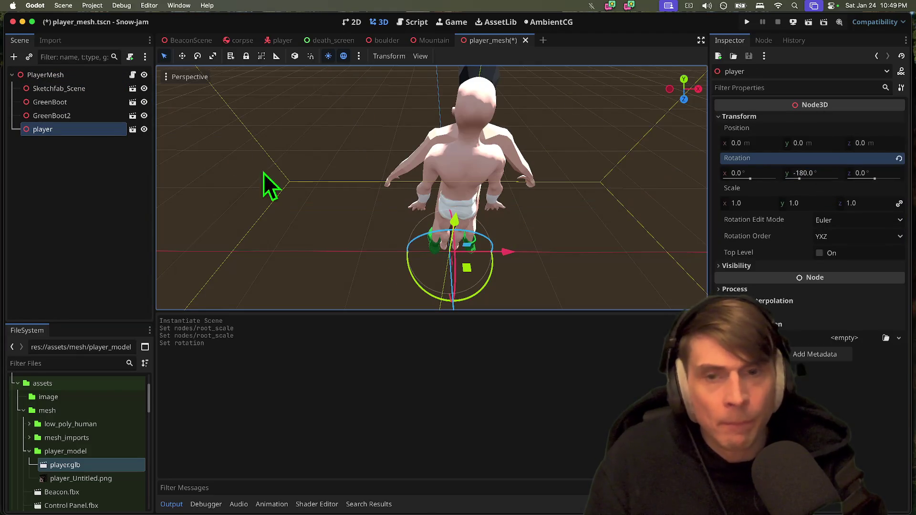
Hide Sketchfab_Scene, GreenBoot and GreenBoot2, saving the scene
click(125, 93)
click(144, 88)
key(super+s)
click(144, 102)
click(144, 117)
Run the project to test the turned model, then stop it
key(super+b)
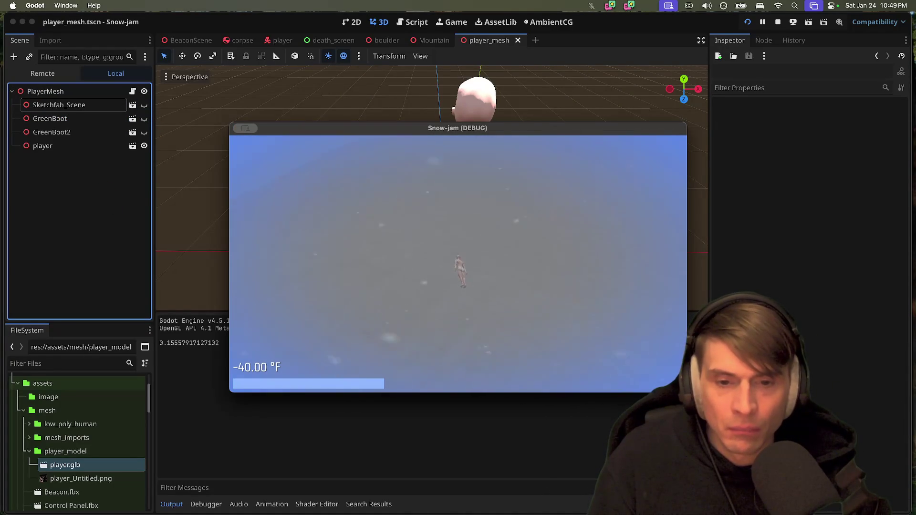
key(super+q)
click(75, 117)
click(82, 142)
drag(92, 327, 98, 264)
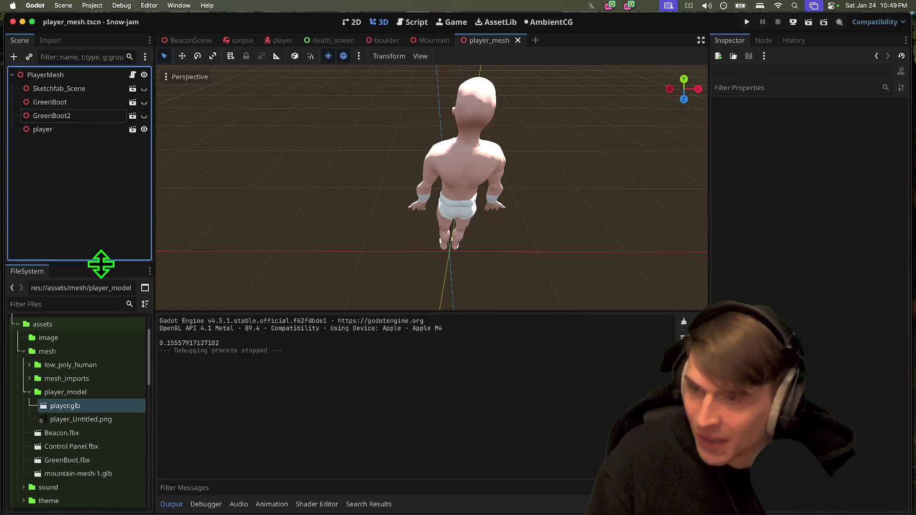
Open player.glb's import settings and inspect its Armature and two Skeleton3D nodes
double_click(97, 406)
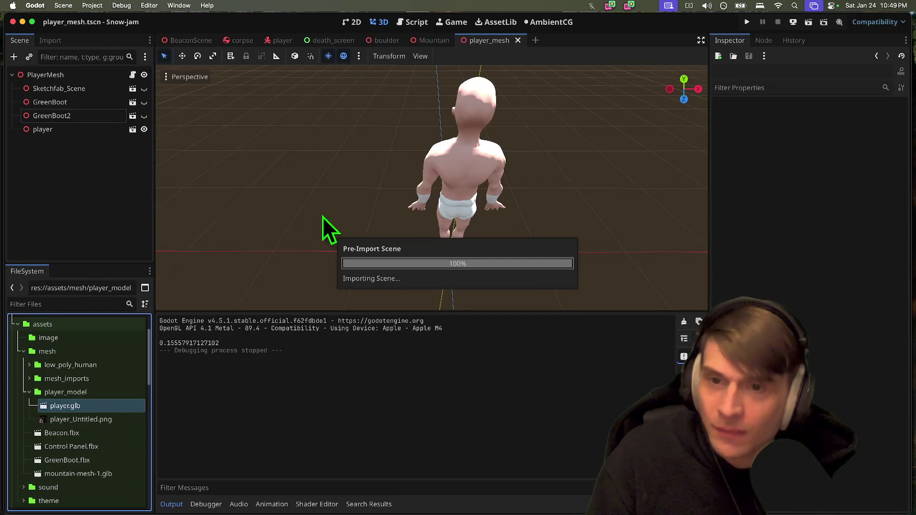
click(182, 138)
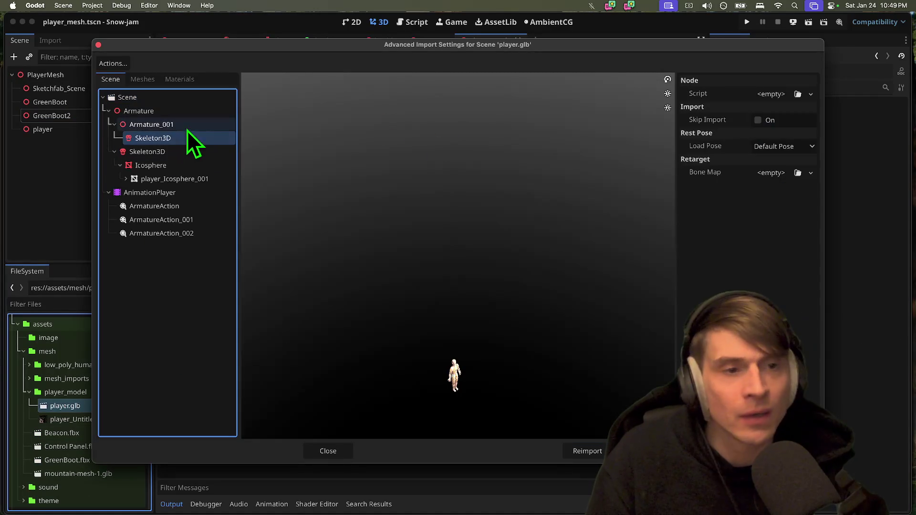
click(186, 126)
click(191, 141)
click(190, 151)
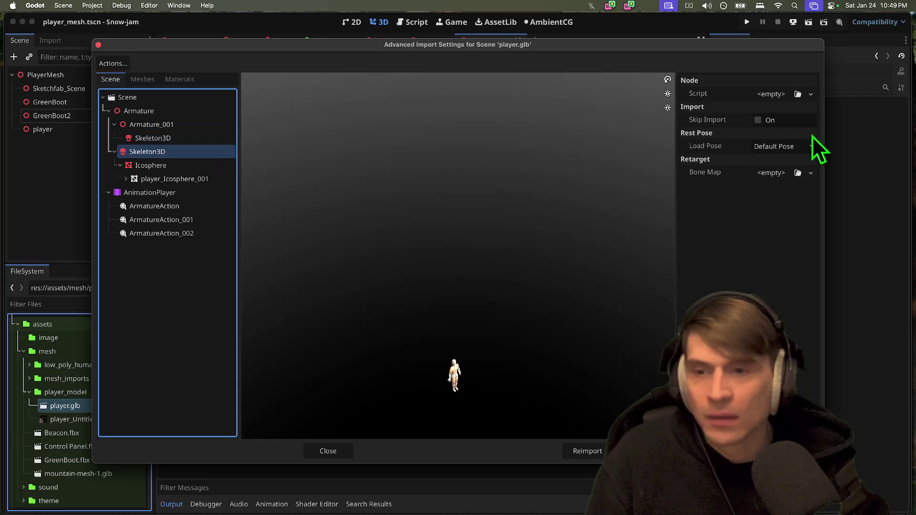
click(788, 99)
click(154, 111)
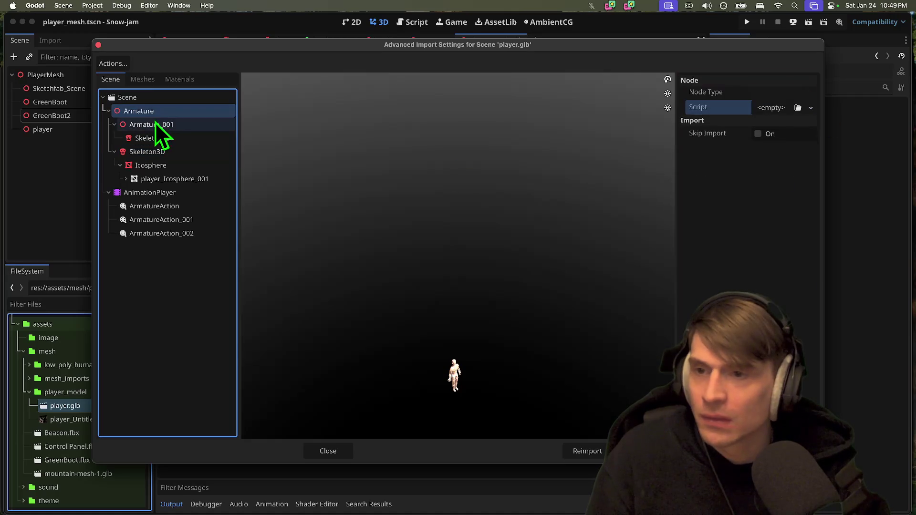
click(174, 139)
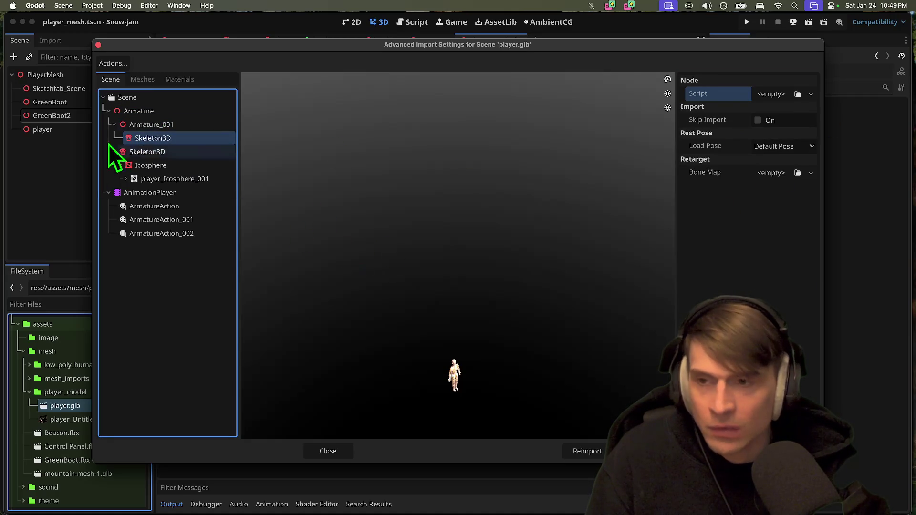
click(172, 154)
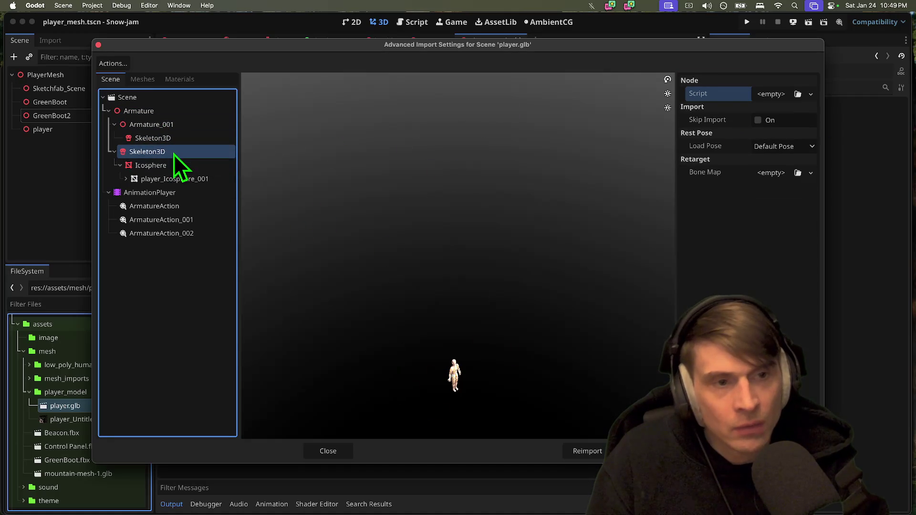
Give the second Skeleton3D a new BoneMap with the SkeletonProfileHumanoid profile
click(771, 173)
click(784, 201)
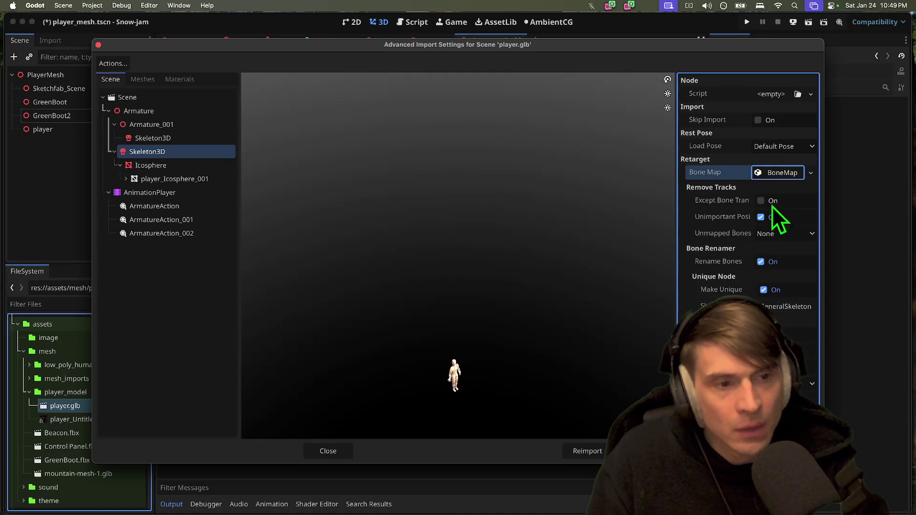
click(786, 172)
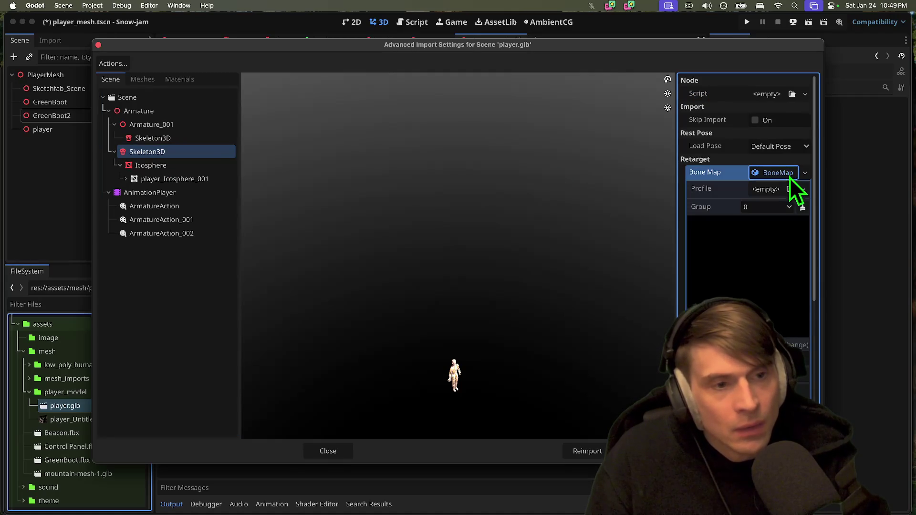
click(766, 190)
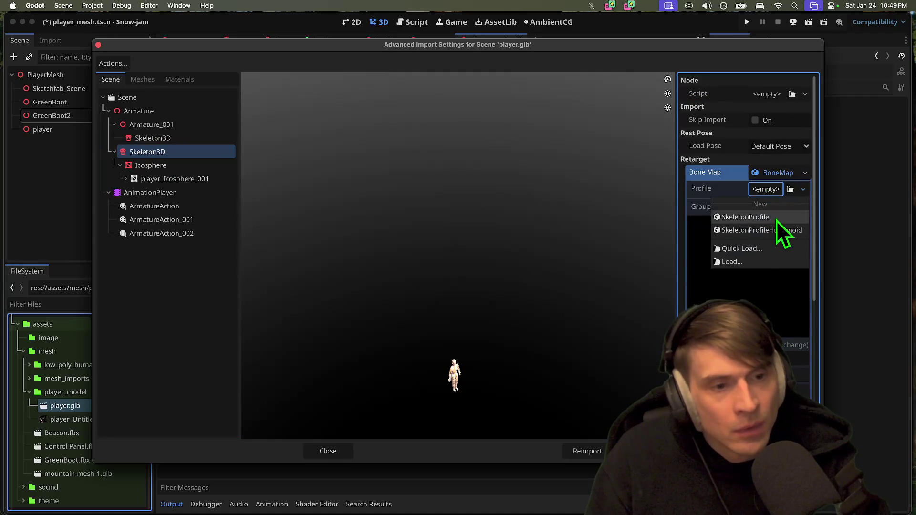
click(792, 230)
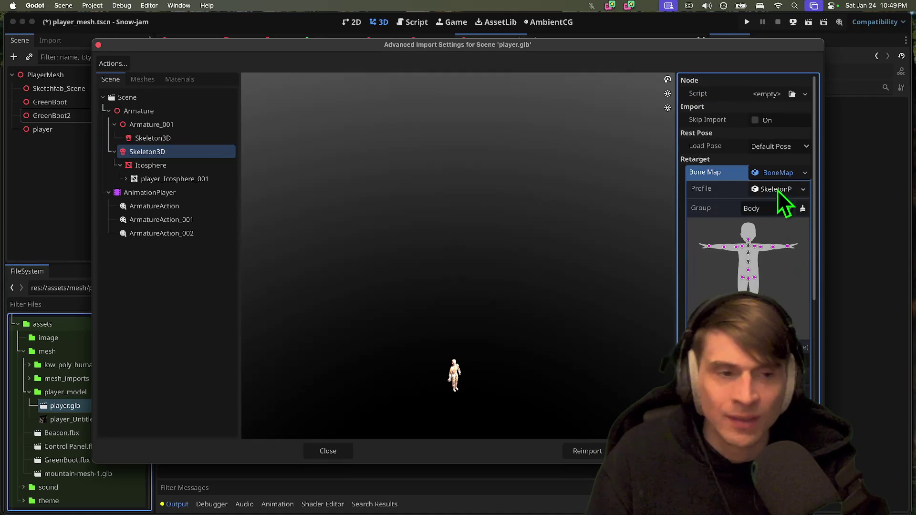
Give the Armature_001 skeleton a new SkeletonProfileHumanoid BoneMap, then close the import settings
click(150, 138)
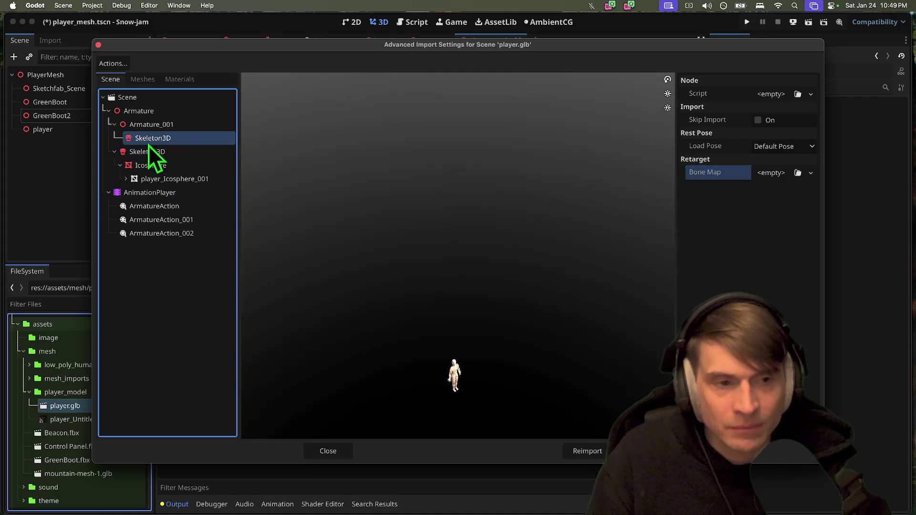
click(768, 173)
click(771, 200)
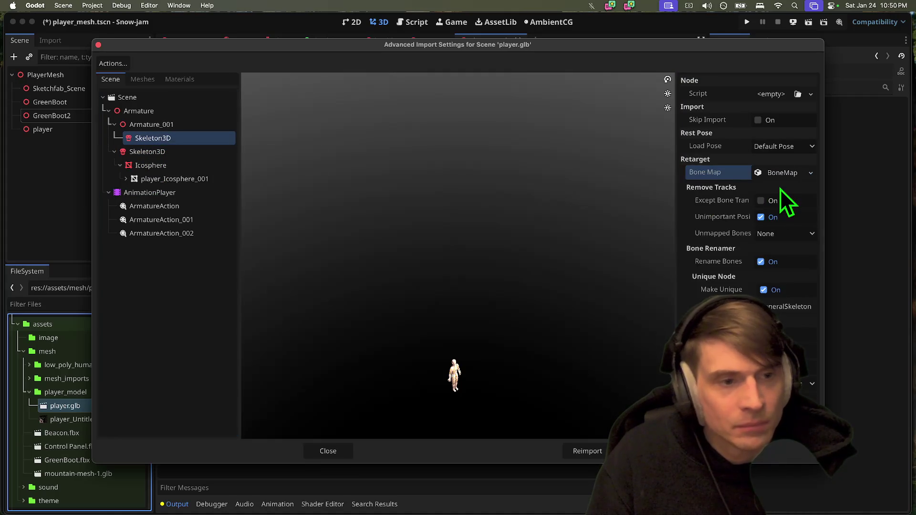
click(784, 174)
click(765, 189)
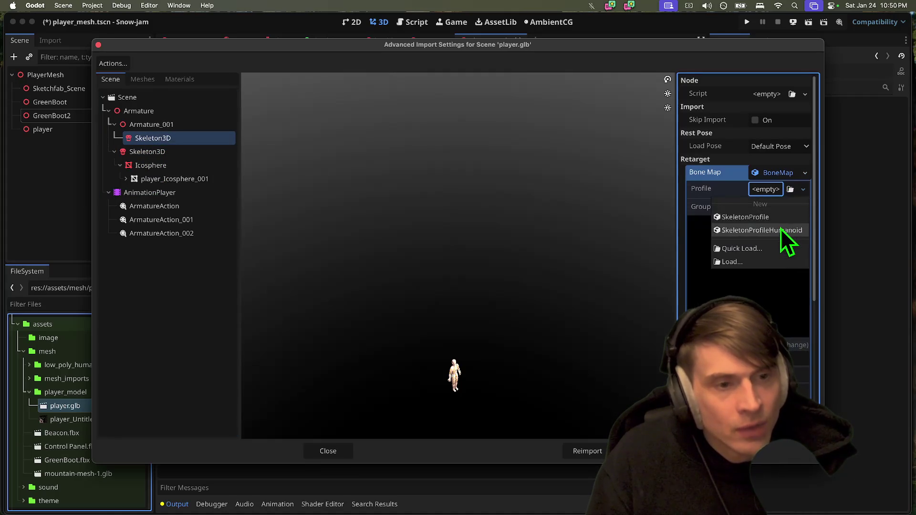
click(780, 230)
drag(585, 345, 495, 378)
key(Escape)
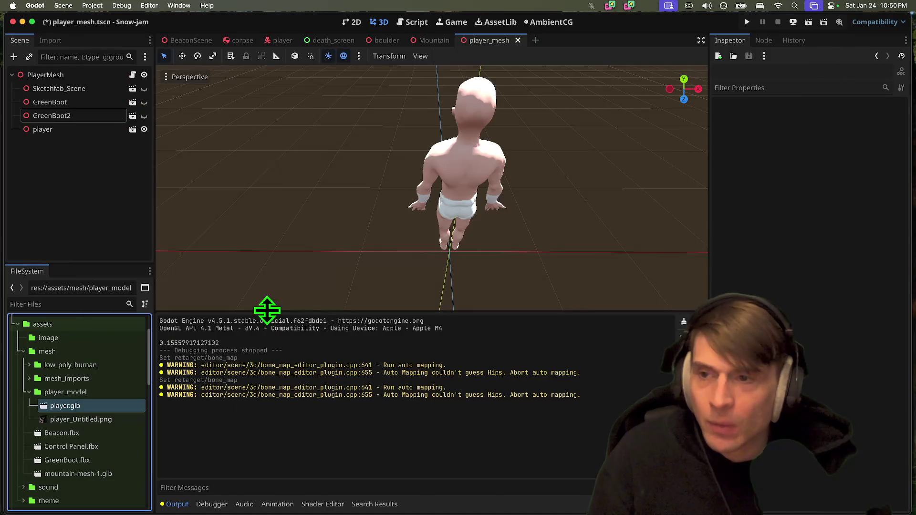
click(98, 119)
click(95, 90)
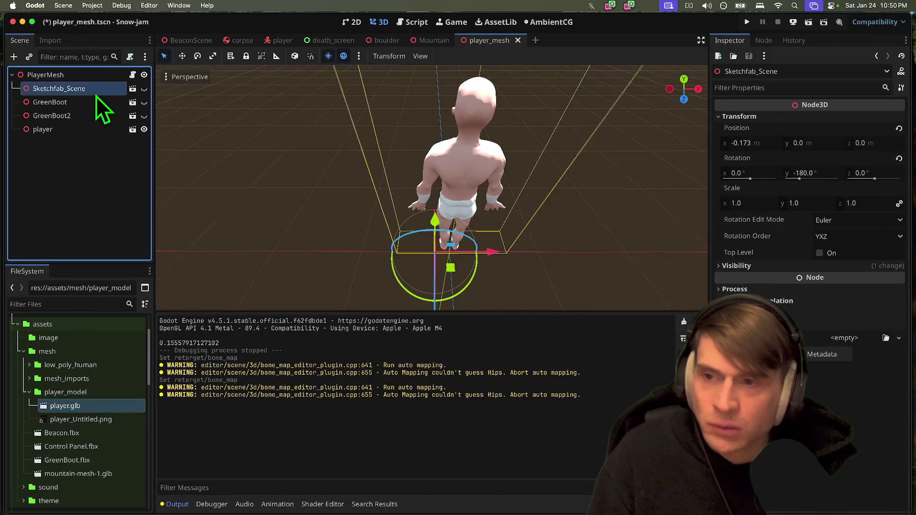
double_click(103, 405)
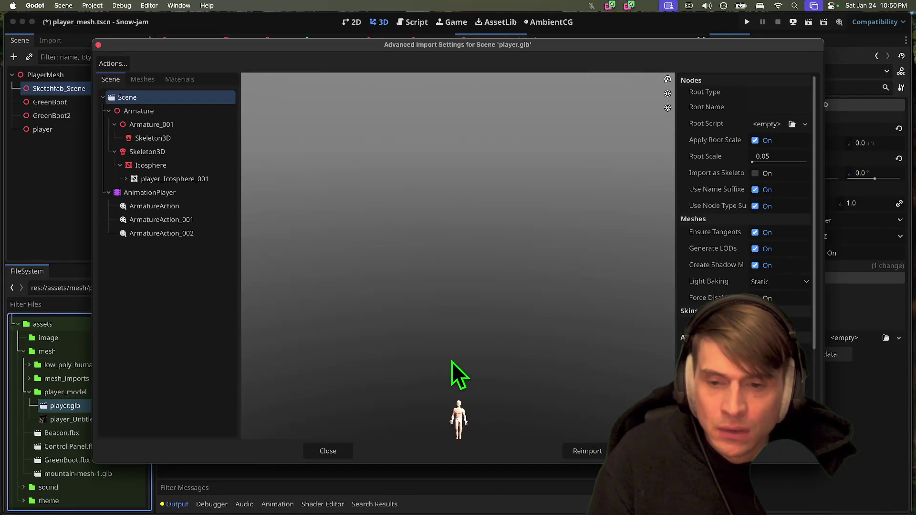
key(Escape)
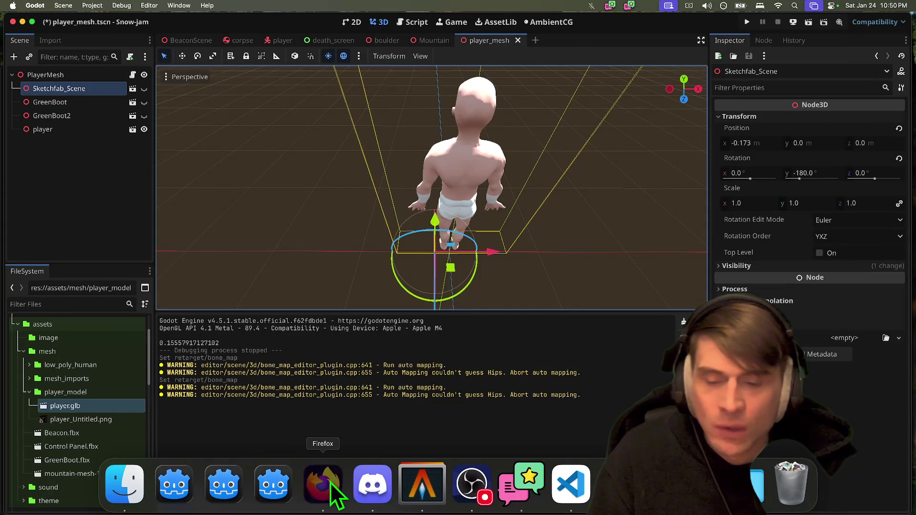
Open app.mesh2motion.org in the browser and choose Use Your Model
click(330, 482)
text(mesh)
key(Down)
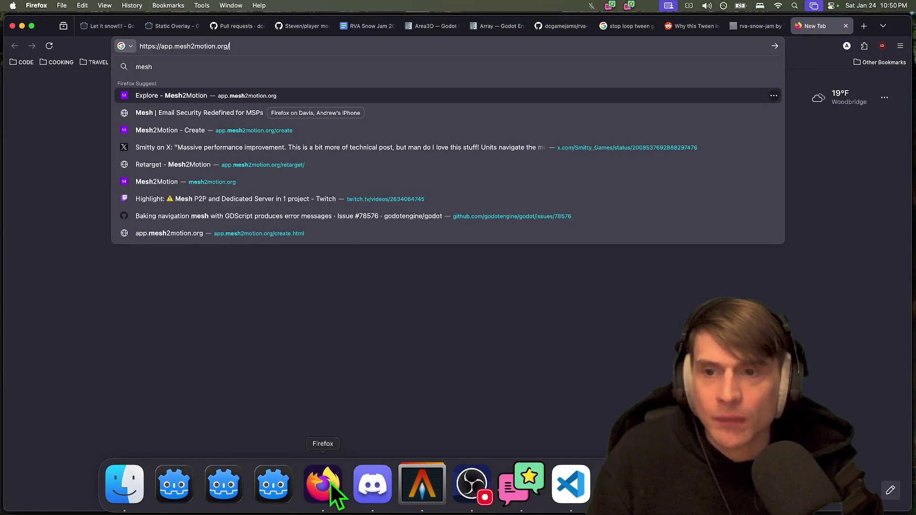
key(Return)
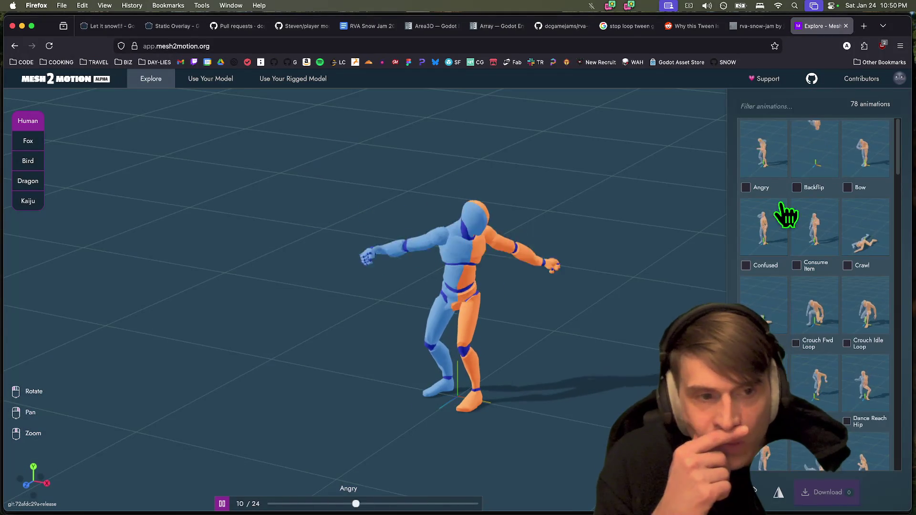
click(225, 86)
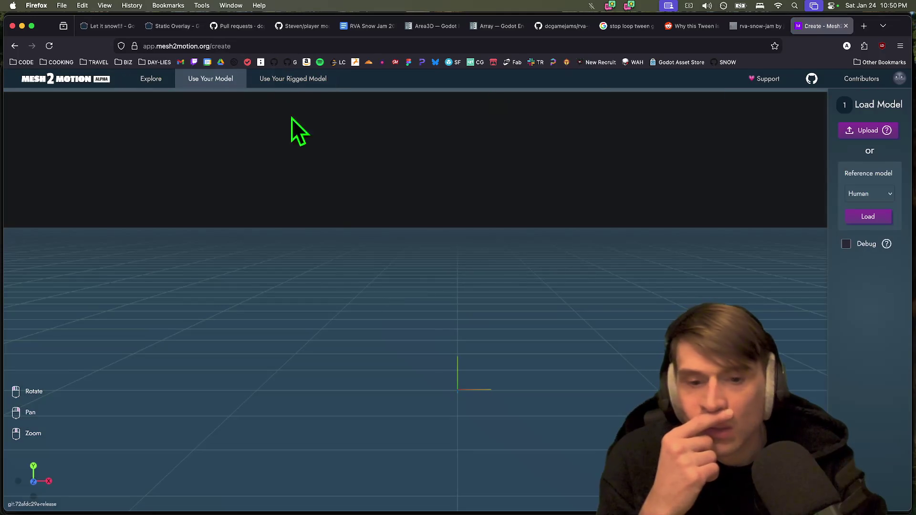
Start an upload and browse to the snow-jam project's assets folder
click(851, 131)
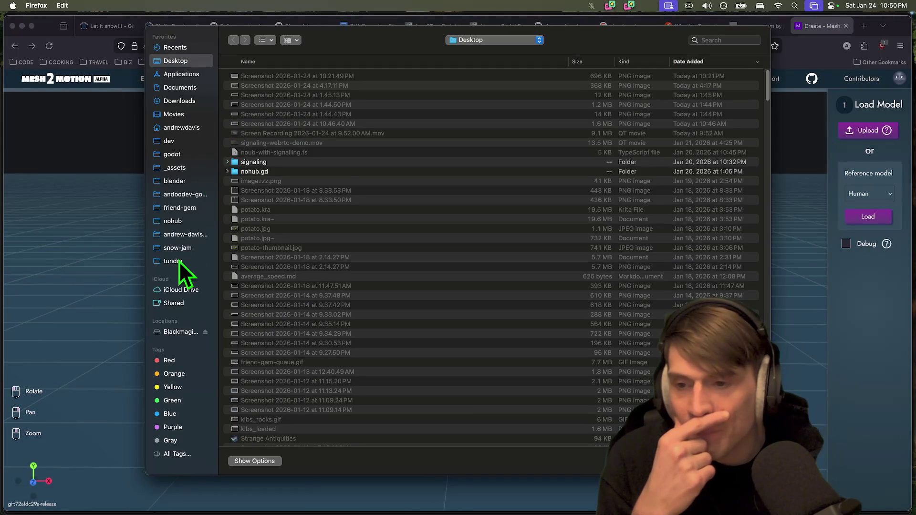
click(176, 223)
click(185, 248)
click(337, 200)
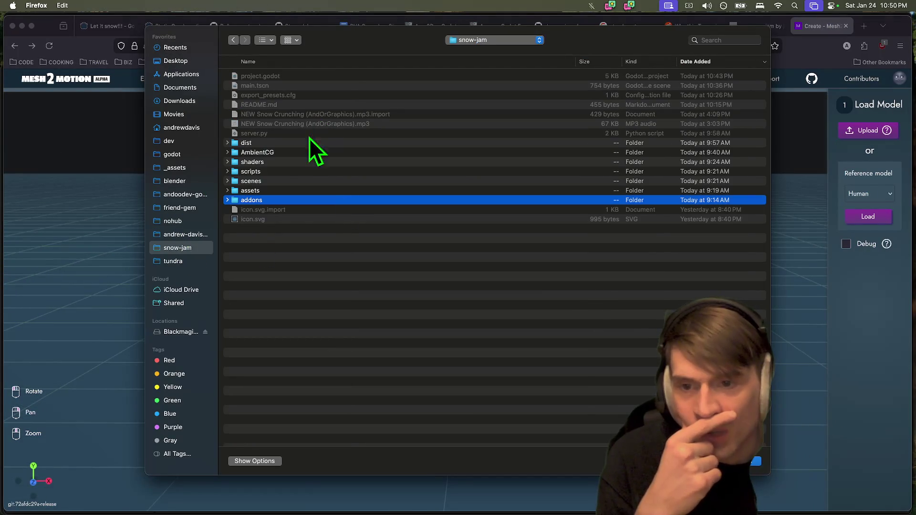
click(299, 162)
click(304, 172)
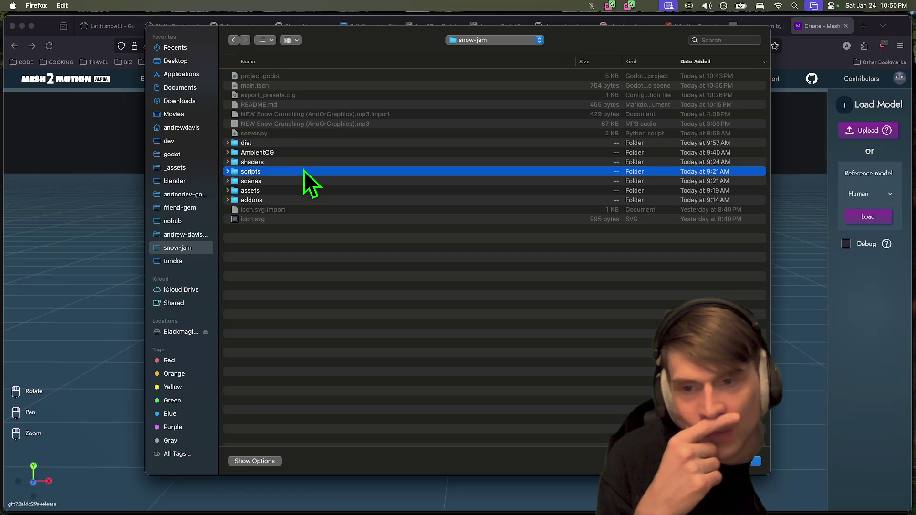
click(298, 181)
double_click(293, 186)
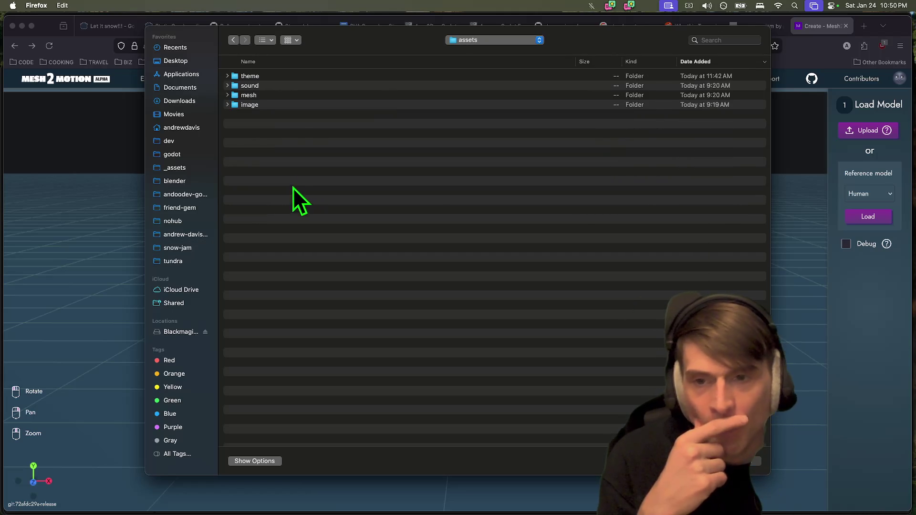
Upload mesh/player_model/player.glb and orbit around the loaded character
double_click(288, 98)
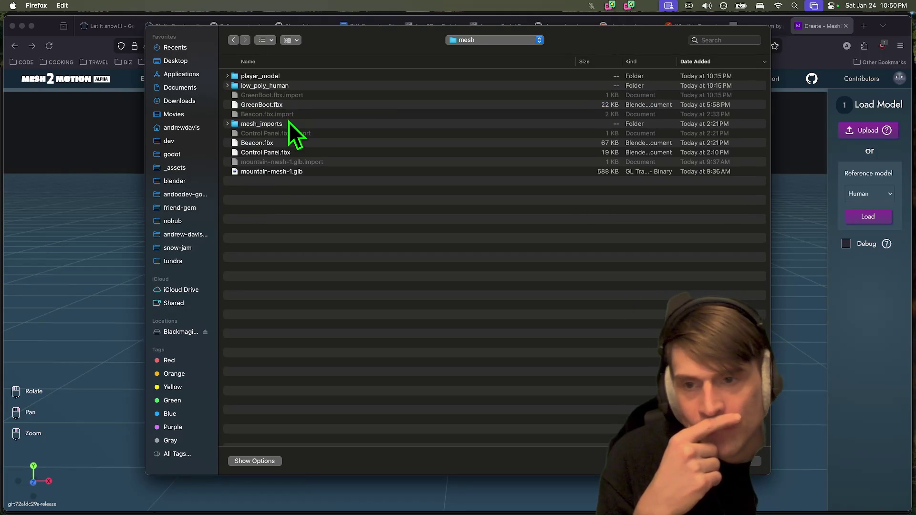
click(289, 123)
click(291, 87)
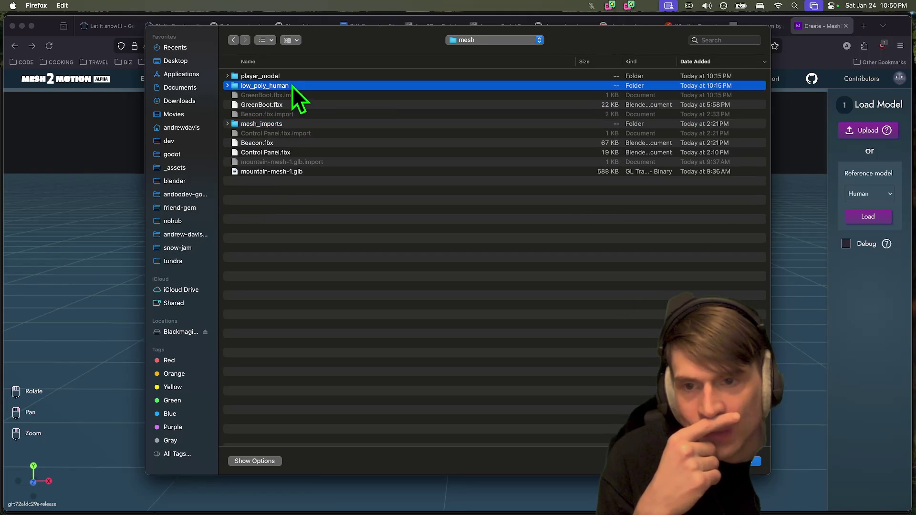
click(288, 77)
double_click(288, 78)
click(288, 105)
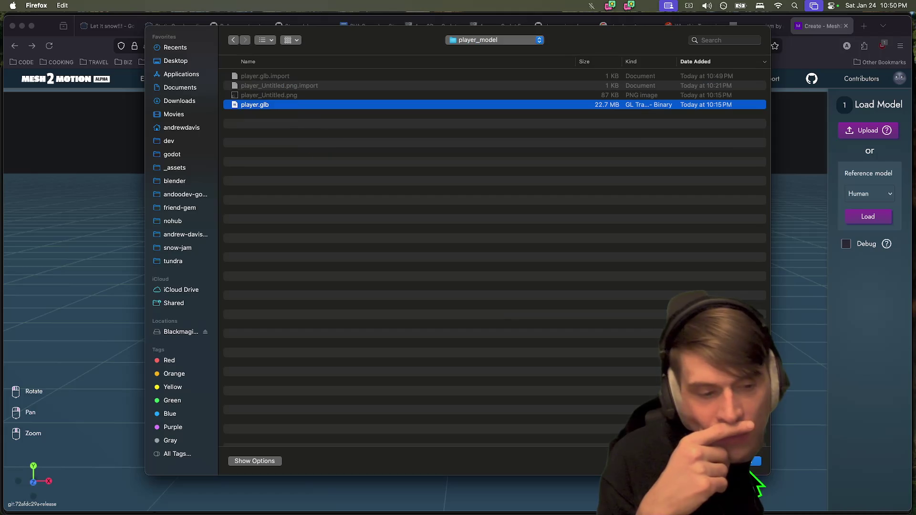
click(754, 462)
mouse_move(514, 367)
mouse_down()
mouse_move(477, 373)
mouse_move(346, 325)
mouse_move(541, 388)
mouse_move(528, 370)
mouse_move(488, 359)
mouse_up()
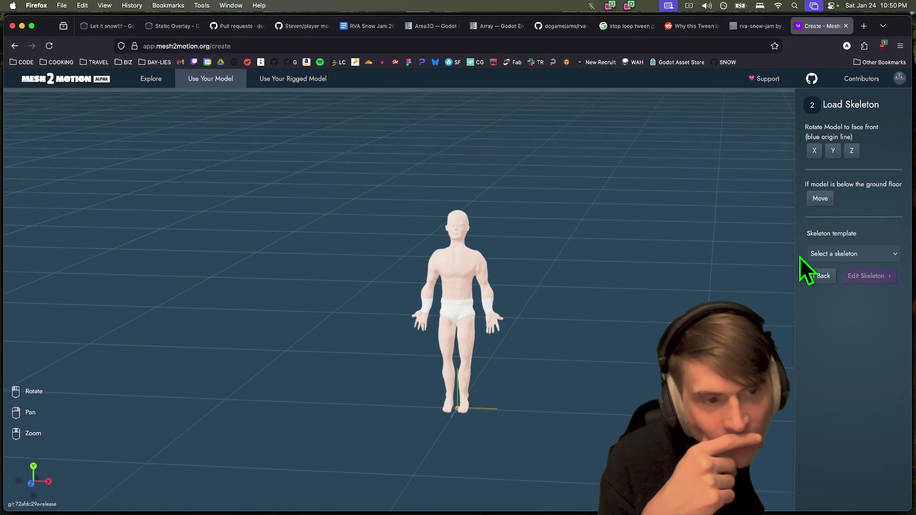
Apply the Human skeleton template to player.glb and orbit to inspect the fit
click(839, 254)
click(859, 261)
mouse_move(498, 279)
mouse_down()
mouse_move(462, 300)
mouse_move(311, 303)
mouse_move(486, 334)
mouse_move(510, 267)
mouse_move(513, 311)
mouse_move(534, 328)
mouse_up()
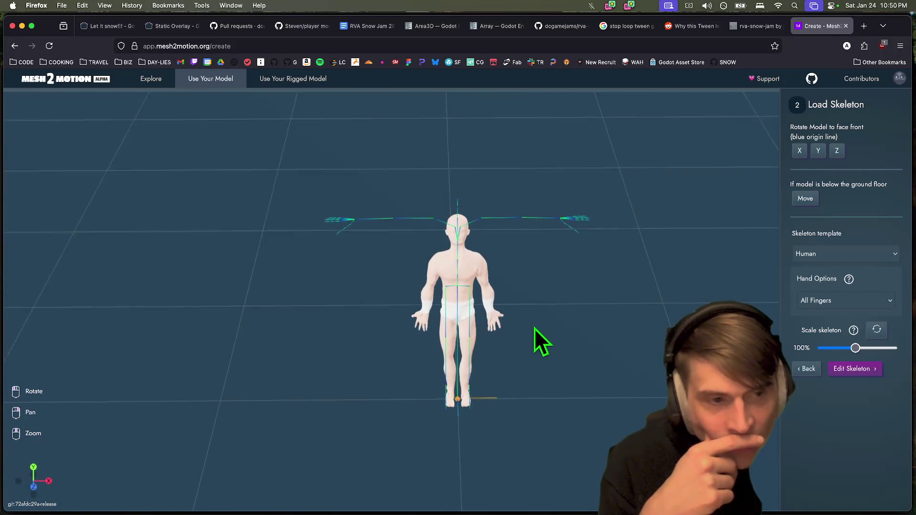
mouse_move(609, 337)
mouse_down()
mouse_move(531, 327)
mouse_move(496, 333)
mouse_move(475, 320)
mouse_move(485, 323)
mouse_up()
mouse_move(516, 351)
mouse_down()
mouse_move(517, 384)
mouse_move(538, 388)
mouse_up()
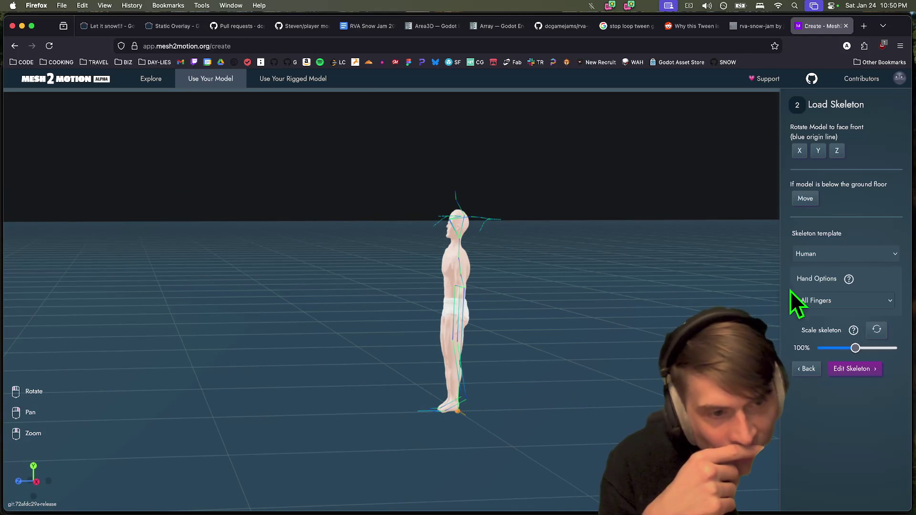
Compare the simplified all-fingers hand option with Single Hand Bone on the model
click(810, 300)
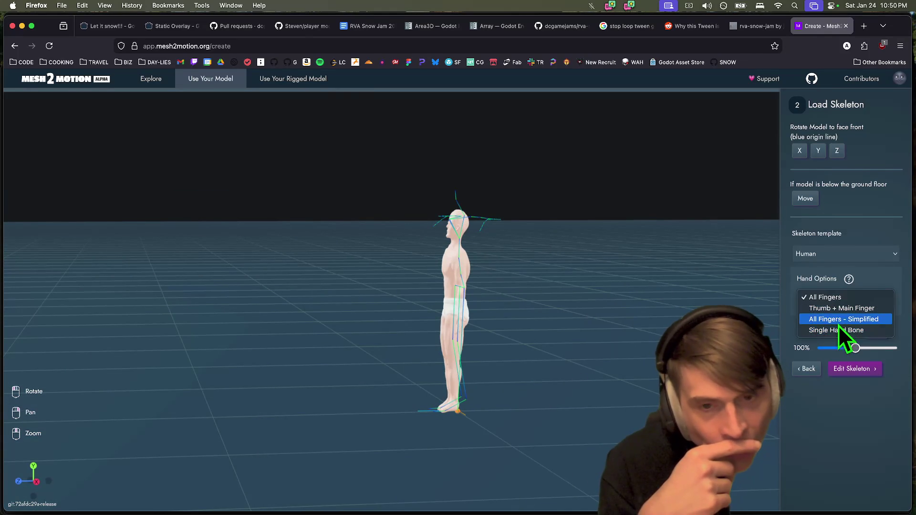
click(838, 320)
mouse_move(449, 312)
mouse_down()
mouse_move(491, 331)
mouse_move(657, 352)
mouse_up()
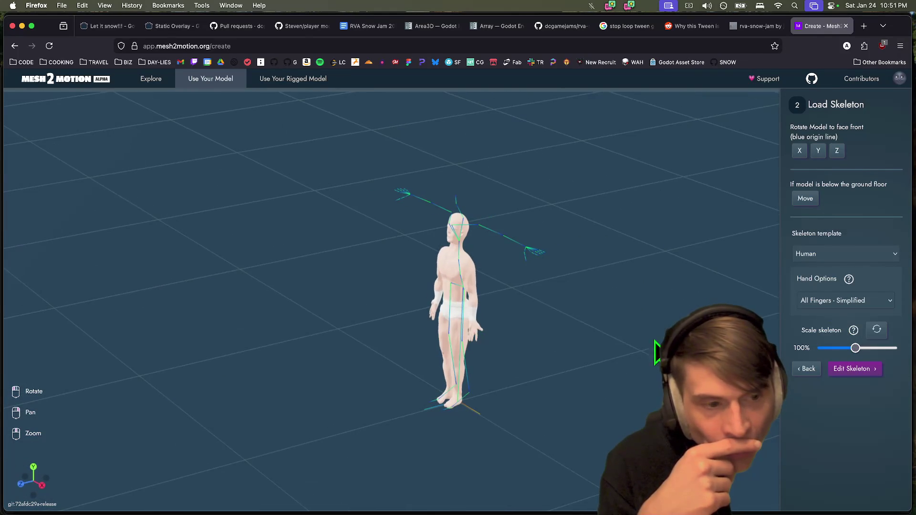
click(846, 299)
click(846, 313)
mouse_move(554, 328)
mouse_down()
mouse_move(527, 317)
mouse_move(405, 319)
mouse_up()
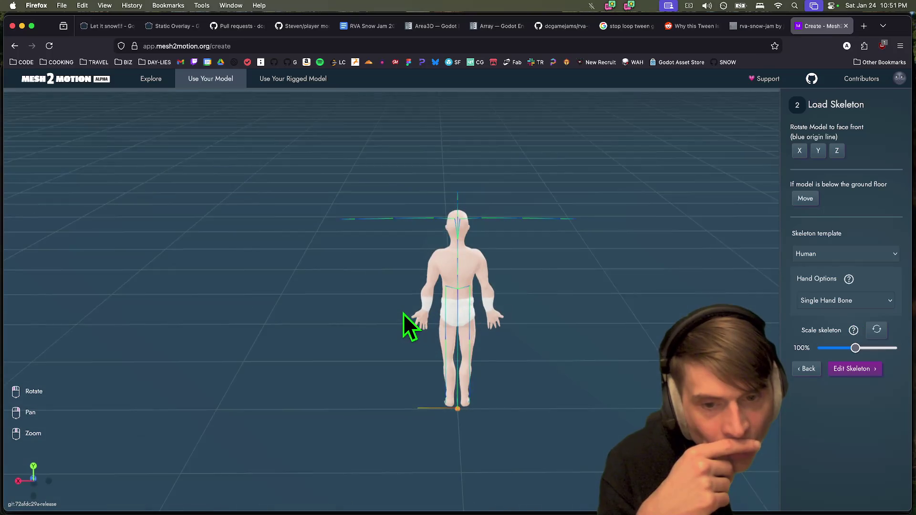
Try the all-fingers option once more, then settle on Single Hand Bone
click(890, 301)
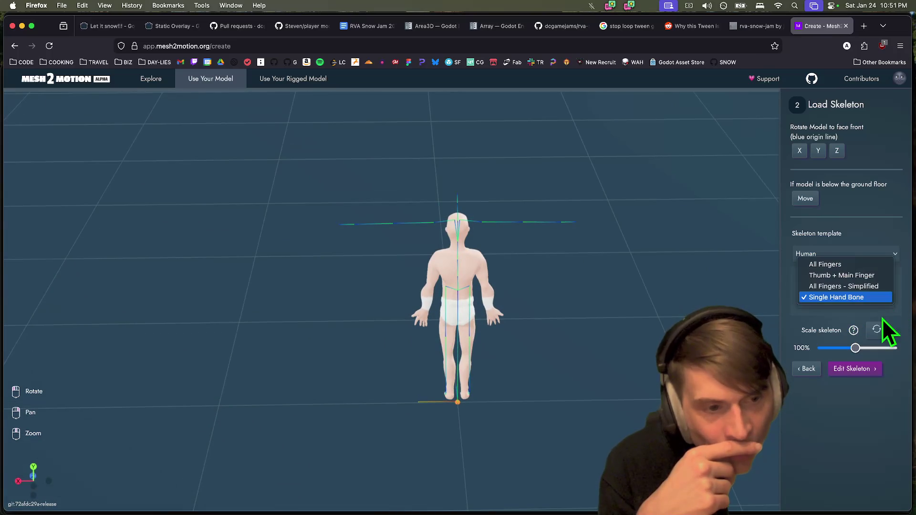
click(838, 288)
mouse_move(553, 303)
mouse_down()
mouse_move(603, 347)
mouse_move(633, 328)
mouse_up()
click(849, 300)
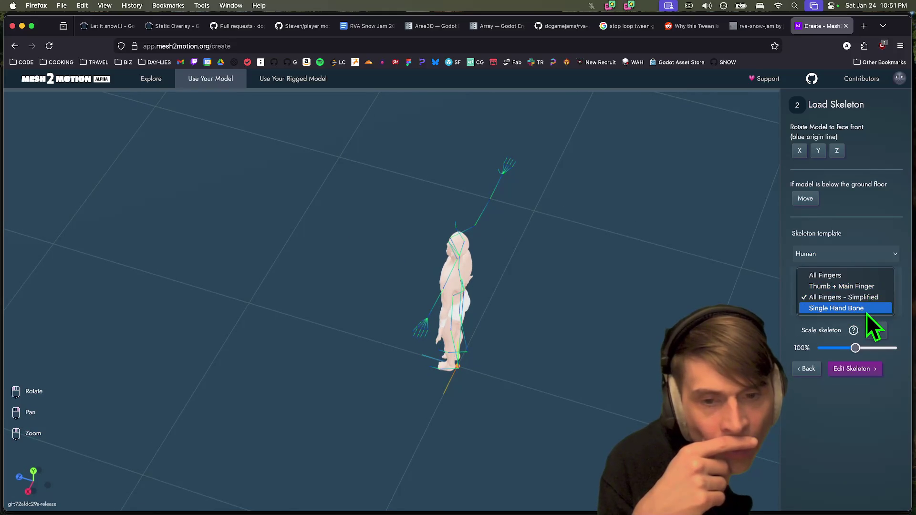
click(866, 313)
mouse_move(474, 275)
mouse_down()
mouse_move(436, 249)
mouse_move(462, 299)
mouse_move(574, 288)
mouse_move(548, 271)
mouse_move(569, 270)
mouse_up()
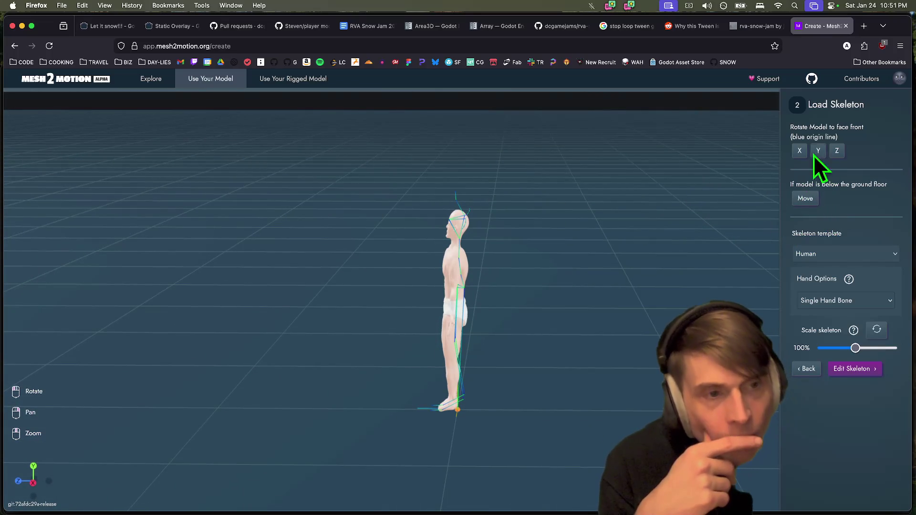
mouse_move(493, 373)
mouse_down()
mouse_move(552, 389)
mouse_move(525, 370)
mouse_move(489, 376)
mouse_move(490, 368)
mouse_up()
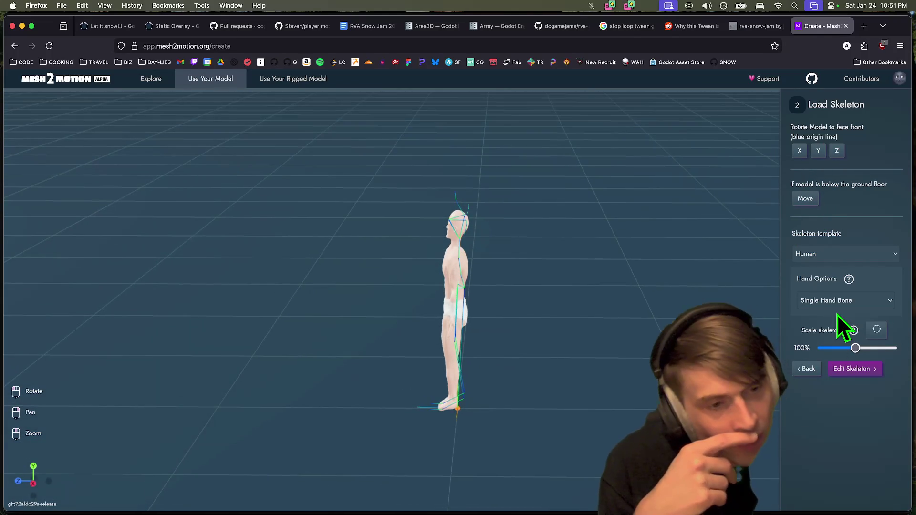
Settle the skeleton scale at 83%, then continue to the Position Joints step via Edit Skeleton
drag(857, 350, 848, 348)
mouse_move(701, 300)
mouse_down()
mouse_move(537, 293)
mouse_move(539, 304)
mouse_move(582, 289)
mouse_move(606, 302)
mouse_move(655, 302)
mouse_up()
click(851, 349)
drag(851, 348, 848, 347)
mouse_move(551, 338)
mouse_down()
mouse_move(505, 319)
mouse_move(300, 334)
mouse_move(257, 317)
mouse_move(236, 350)
mouse_move(180, 400)
mouse_move(250, 316)
mouse_move(202, 319)
mouse_up()
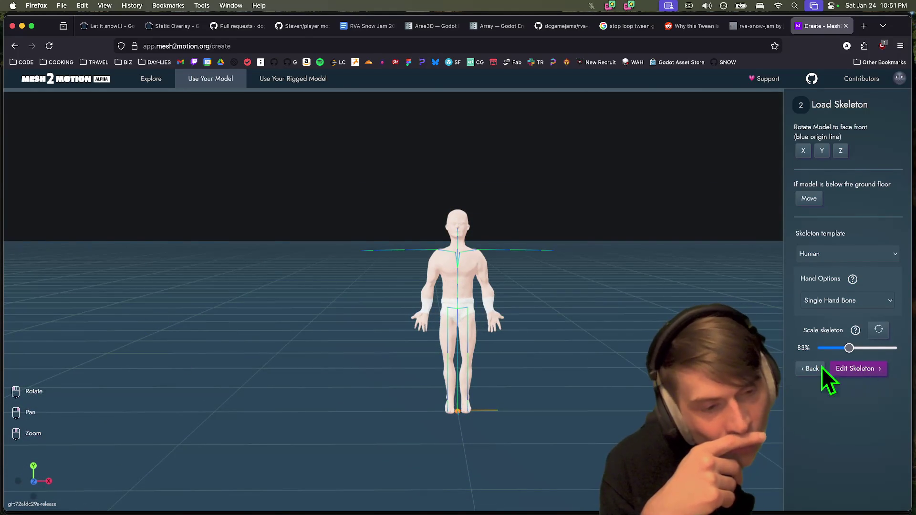
mouse_move(715, 353)
mouse_down()
mouse_move(451, 346)
mouse_move(444, 361)
mouse_up()
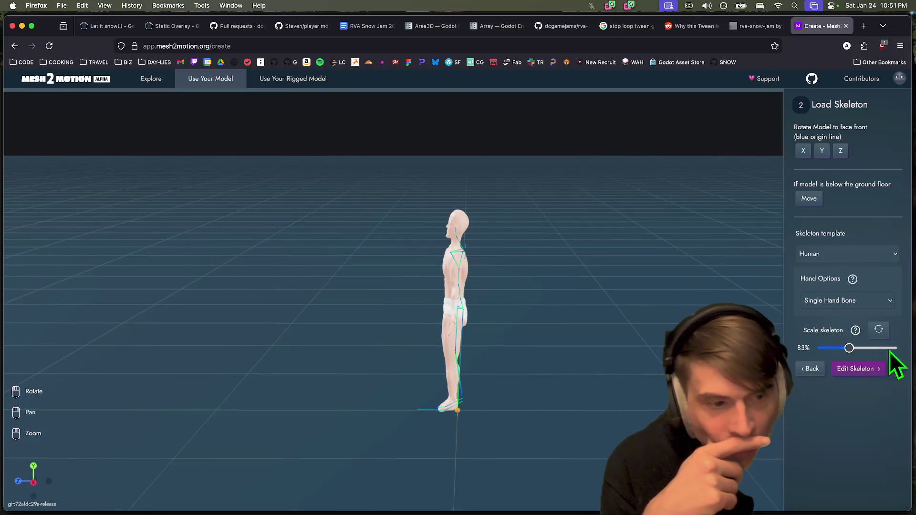
click(865, 367)
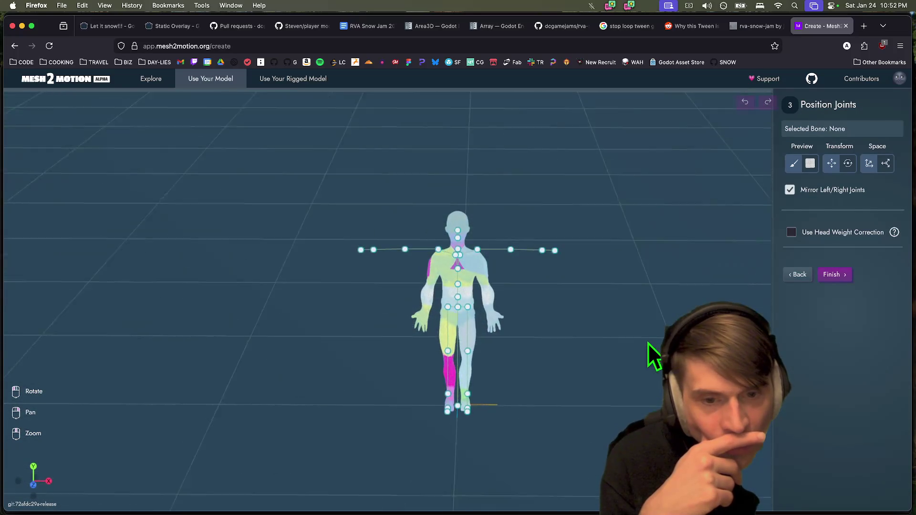
Lower the left shoulder joint slightly to fit the model's arm
mouse_move(647, 342)
mouse_down()
mouse_move(577, 394)
mouse_move(511, 404)
mouse_move(538, 376)
mouse_move(536, 336)
mouse_up()
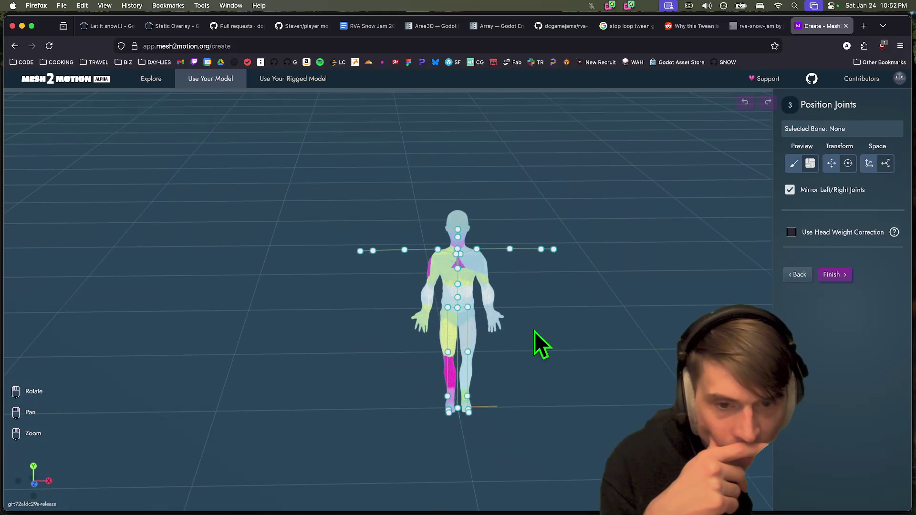
click(477, 248)
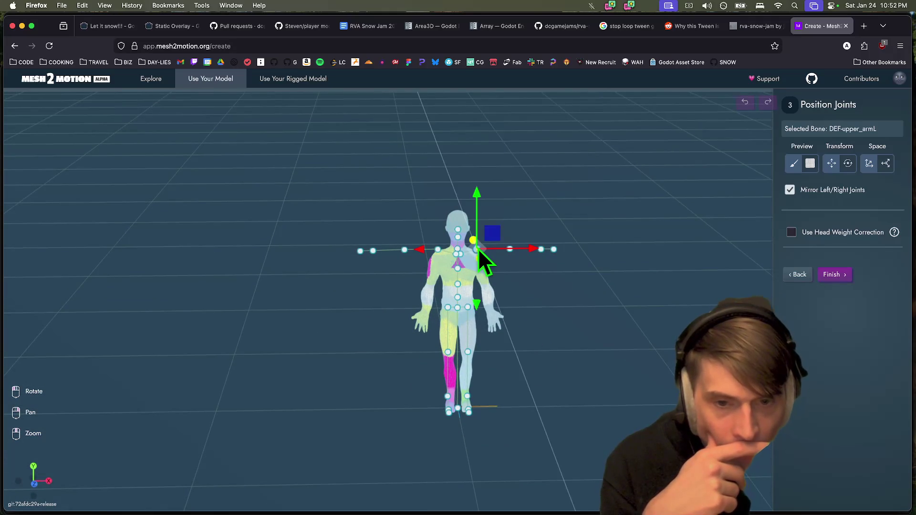
mouse_move(478, 250)
mouse_down()
mouse_move(536, 315)
mouse_move(502, 347)
mouse_move(397, 347)
mouse_up()
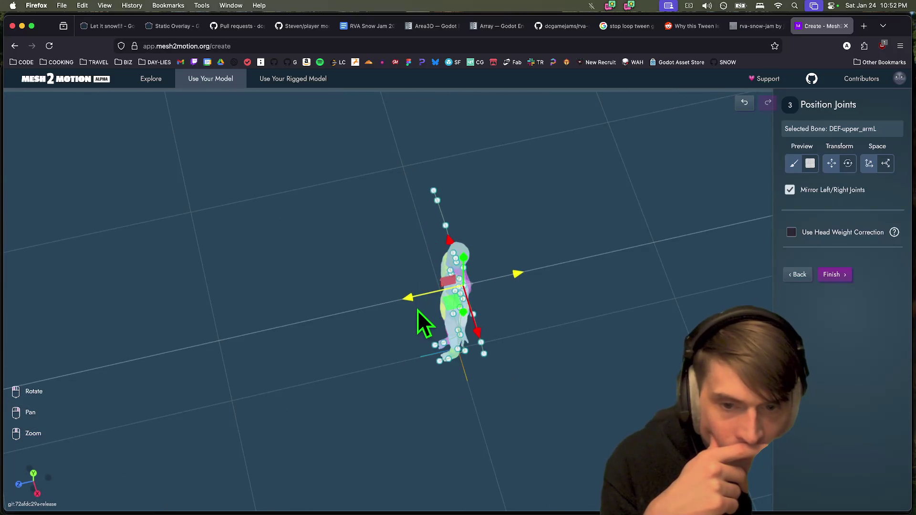
mouse_move(416, 311)
mouse_down()
mouse_move(448, 348)
mouse_move(508, 312)
mouse_move(545, 324)
mouse_move(531, 311)
mouse_move(436, 300)
mouse_move(418, 308)
mouse_up()
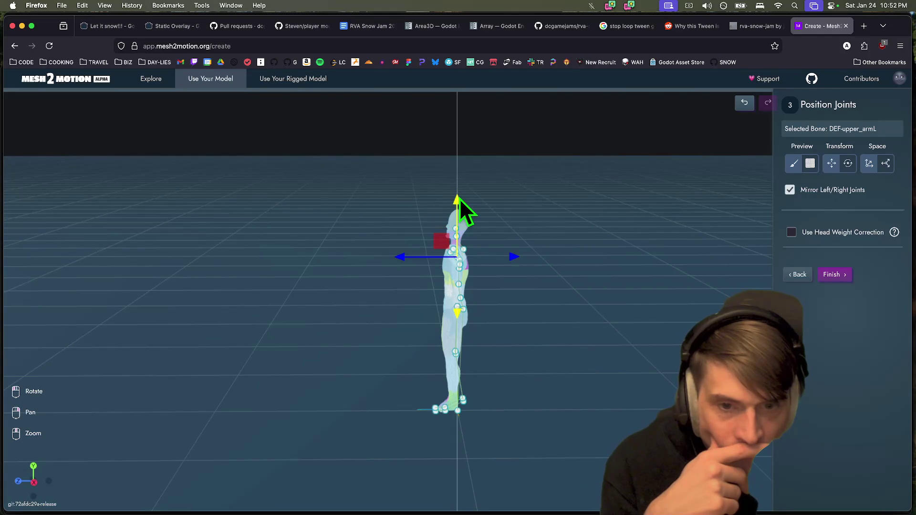
mouse_move(536, 296)
mouse_down()
mouse_move(663, 295)
mouse_move(662, 365)
mouse_up()
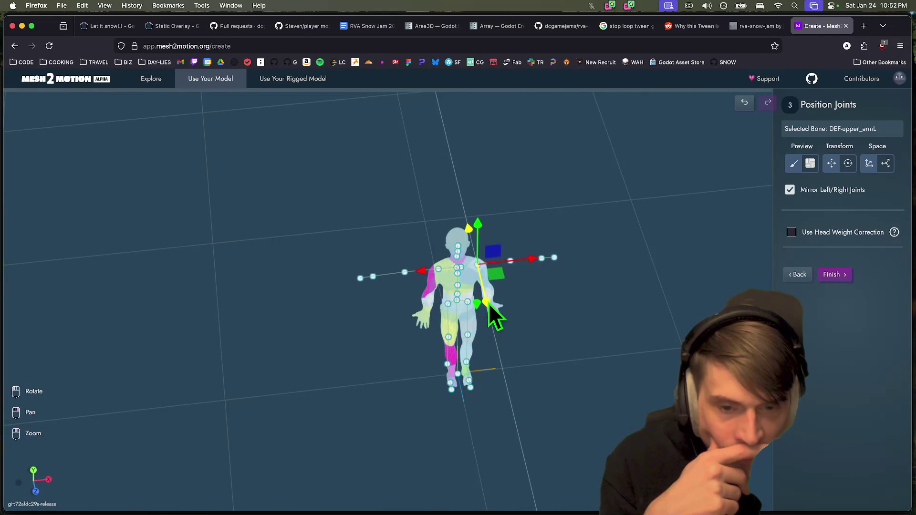
Move the left elbow joint down and inward to the model's elbow
mouse_move(537, 357)
mouse_down()
mouse_move(493, 344)
mouse_move(449, 301)
mouse_move(433, 316)
mouse_move(505, 310)
mouse_move(510, 260)
mouse_up()
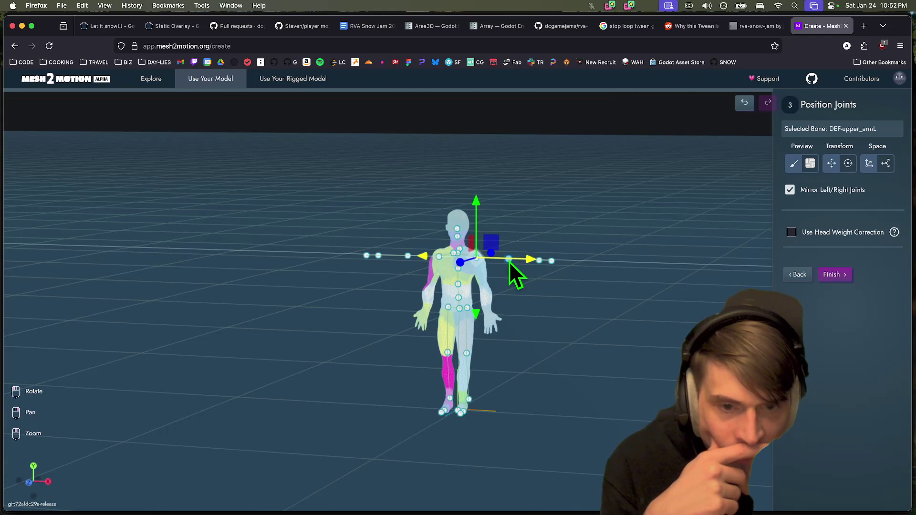
click(509, 261)
drag(565, 264, 562, 264)
drag(507, 203, 505, 242)
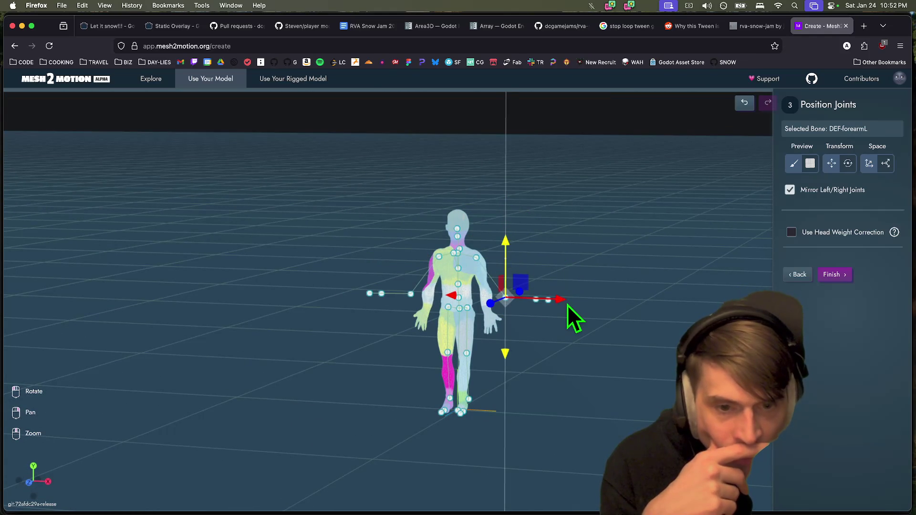
drag(551, 304, 541, 305)
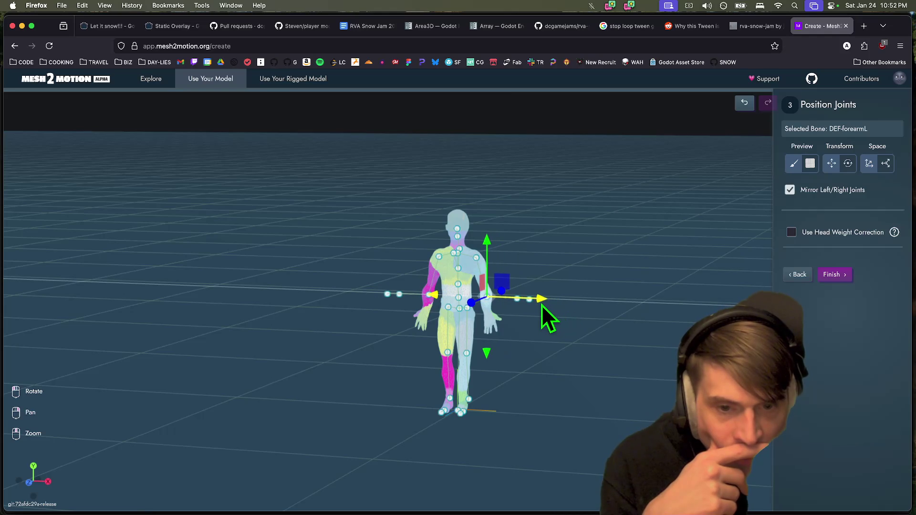
mouse_move(562, 218)
mouse_down()
mouse_move(604, 230)
mouse_move(625, 217)
mouse_move(532, 269)
mouse_move(539, 203)
mouse_up()
mouse_move(540, 291)
mouse_down()
mouse_move(590, 342)
mouse_move(522, 300)
mouse_up()
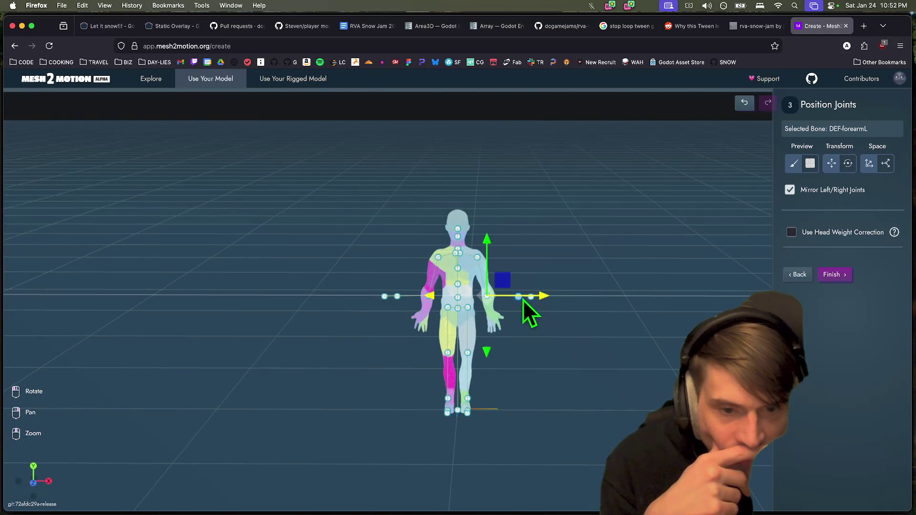
click(487, 237)
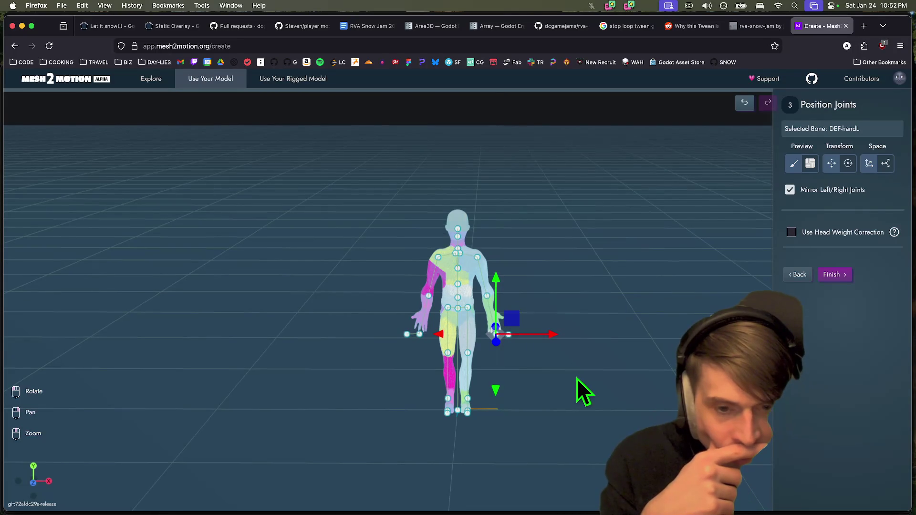
Move the left hand joint up and inward to the wrist, then try lowering the middle finger joint
drag(496, 276, 497, 261)
drag(553, 316, 549, 319)
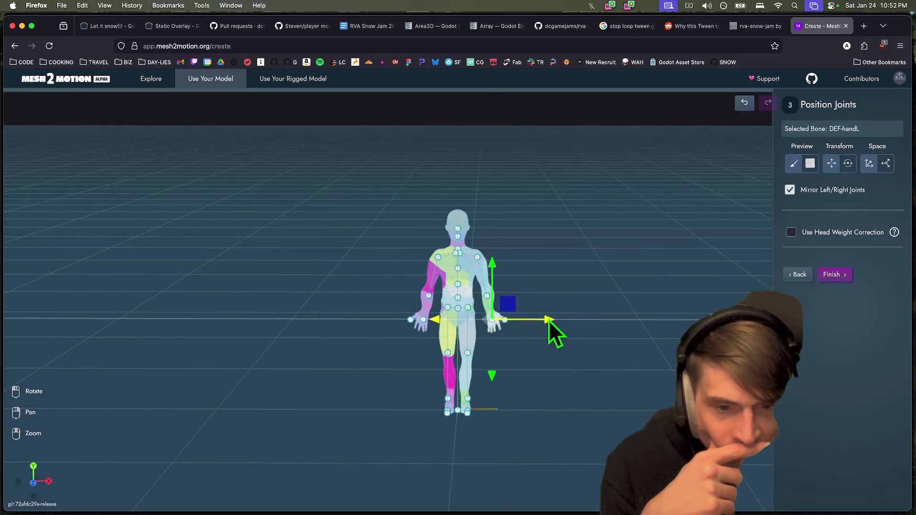
click(505, 323)
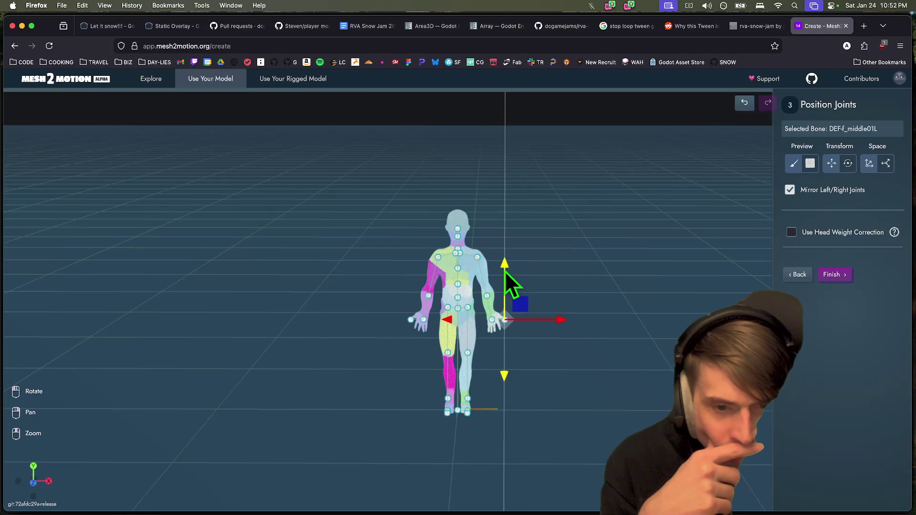
drag(504, 271, 506, 290)
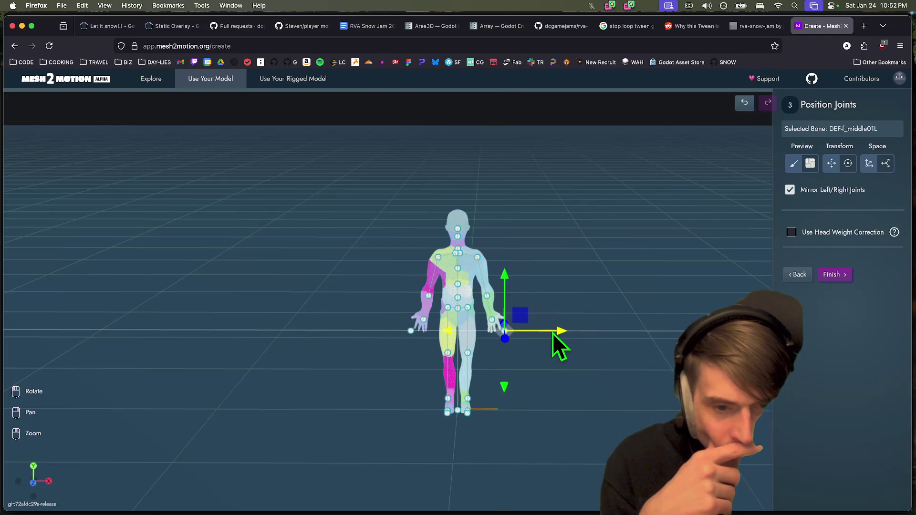
mouse_move(596, 293)
mouse_down()
mouse_move(571, 307)
mouse_move(514, 314)
mouse_move(493, 302)
mouse_up()
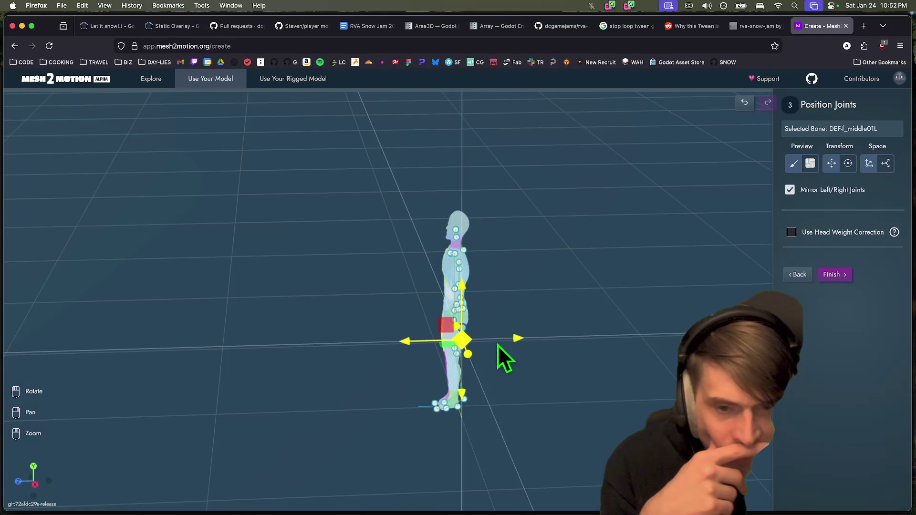
Undo the unwanted middle finger joint move with Cmd+Z
key(super+z)
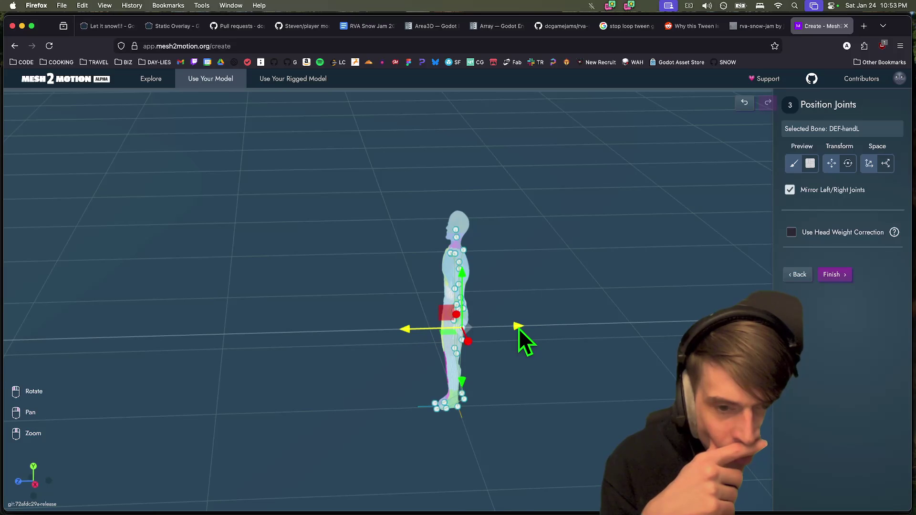
mouse_move(494, 375)
mouse_down()
mouse_move(462, 374)
mouse_move(503, 358)
mouse_move(460, 374)
mouse_move(377, 359)
mouse_move(307, 402)
mouse_move(233, 360)
mouse_move(291, 365)
mouse_up()
mouse_move(577, 288)
mouse_down()
mouse_move(563, 329)
mouse_move(505, 300)
mouse_move(440, 288)
mouse_move(442, 268)
mouse_up()
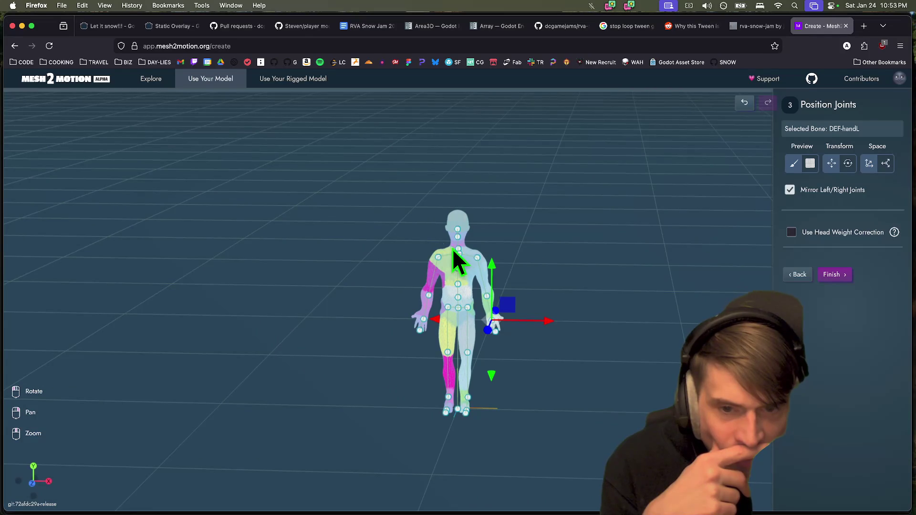
click(459, 251)
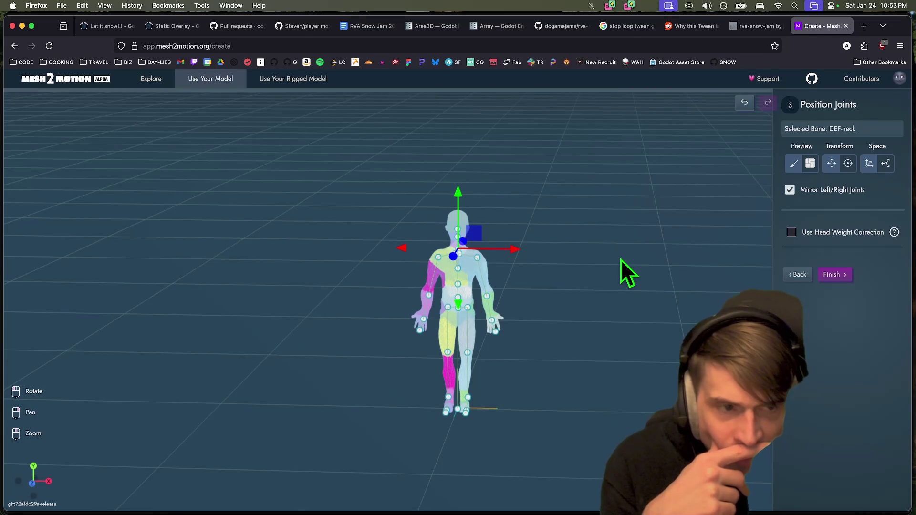
Orbit down to the legs and nudge the left shin joint vertically
drag(620, 260, 602, 254)
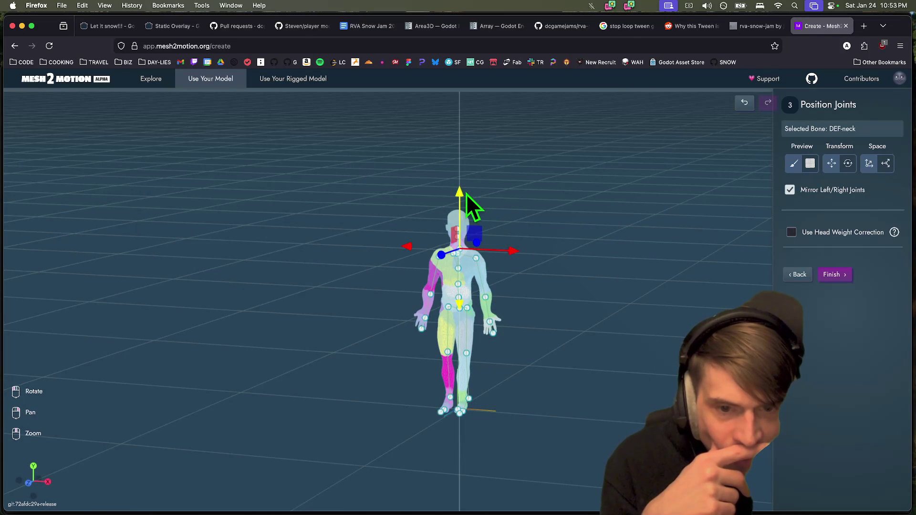
mouse_move(550, 215)
mouse_down()
mouse_move(477, 231)
mouse_move(422, 256)
mouse_up()
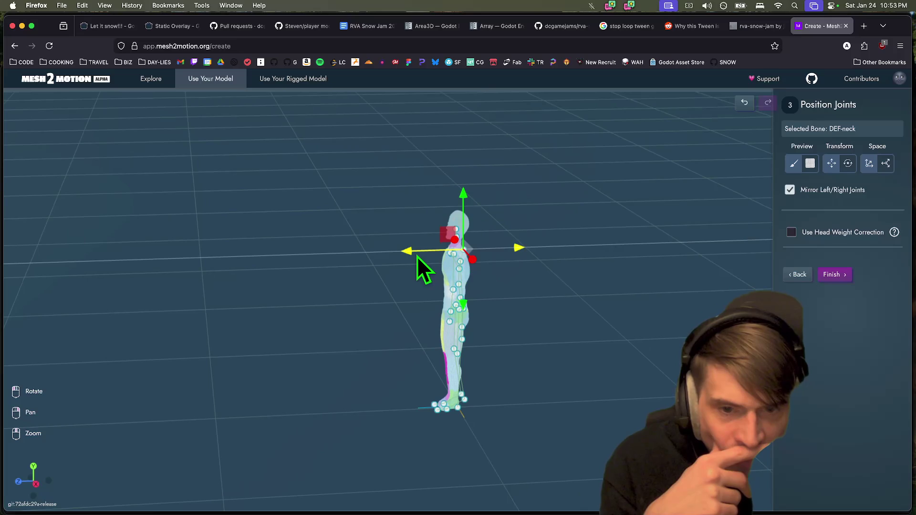
mouse_move(540, 340)
mouse_down()
mouse_move(536, 316)
mouse_move(532, 362)
mouse_up()
click(456, 357)
mouse_move(457, 357)
mouse_down()
mouse_move(578, 402)
mouse_move(523, 382)
mouse_move(536, 432)
mouse_up()
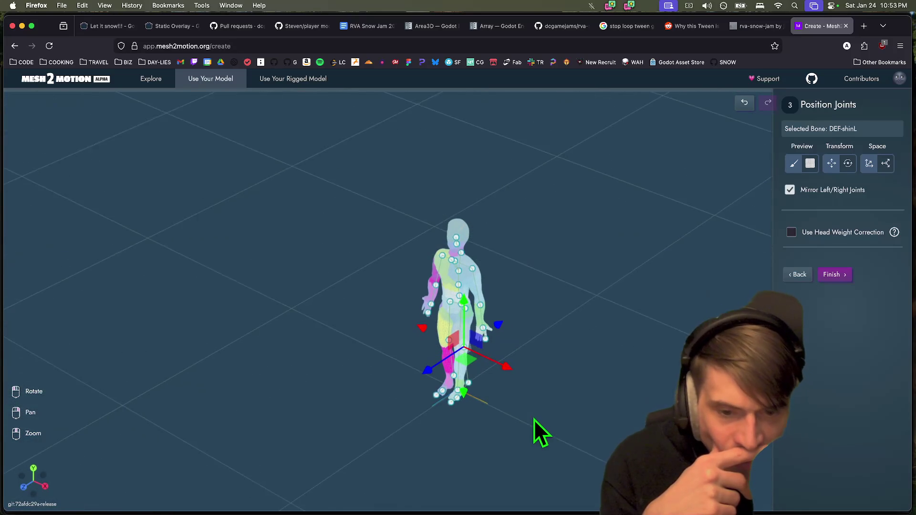
drag(471, 395, 472, 390)
click(431, 379)
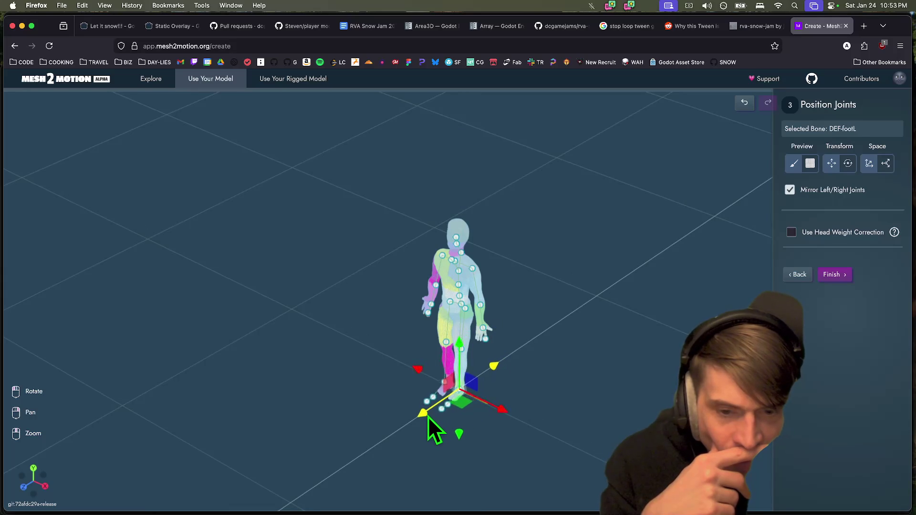
drag(474, 406, 473, 434)
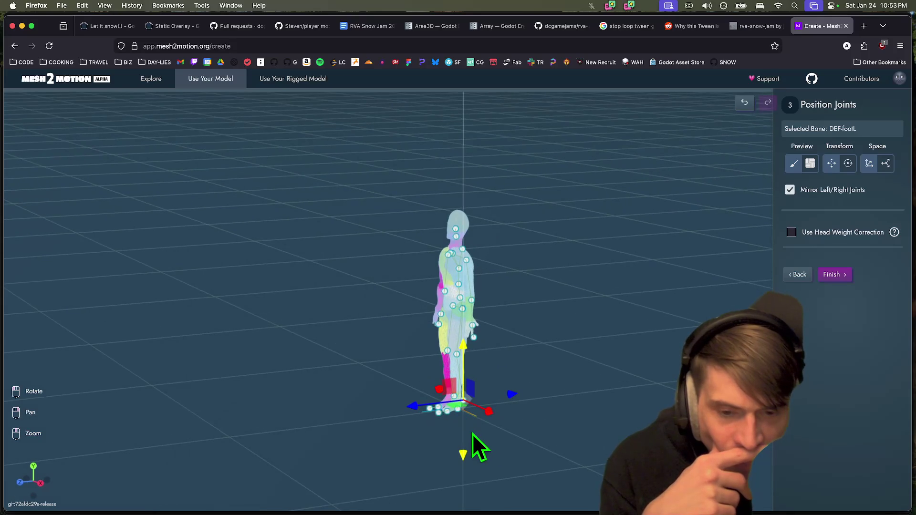
Nudge the right foot joint (DEF-footR) sideways, undoing a stray joint move
click(467, 339)
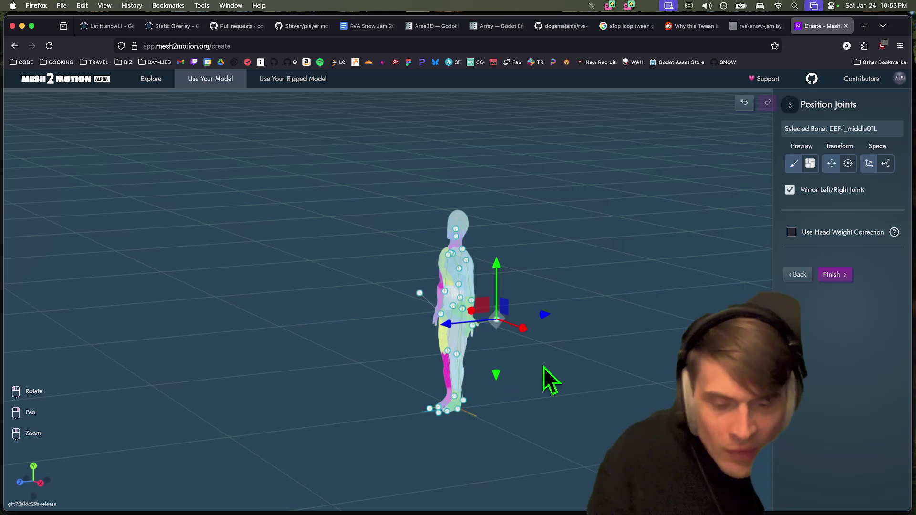
drag(543, 366, 591, 376)
mouse_move(559, 406)
mouse_down()
mouse_move(502, 397)
mouse_move(487, 420)
mouse_move(419, 440)
mouse_move(364, 408)
mouse_move(491, 405)
mouse_move(499, 444)
mouse_up()
click(458, 402)
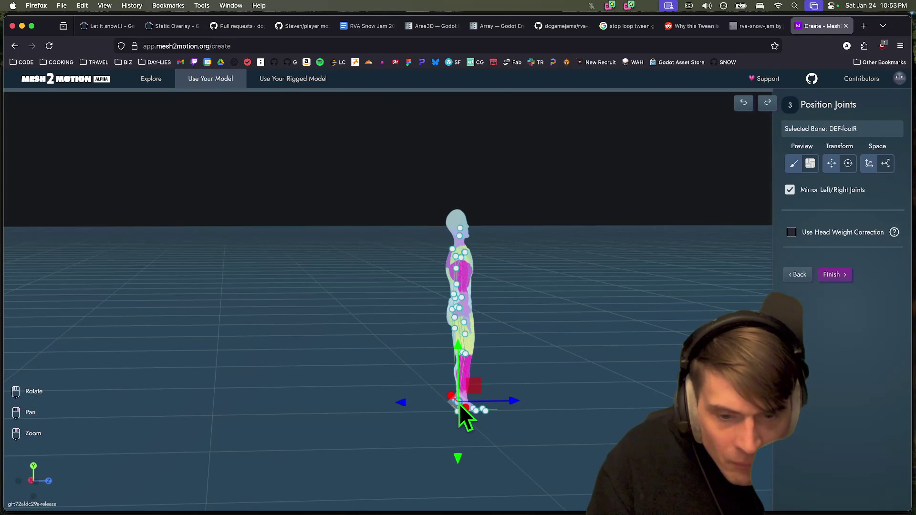
drag(508, 403, 508, 402)
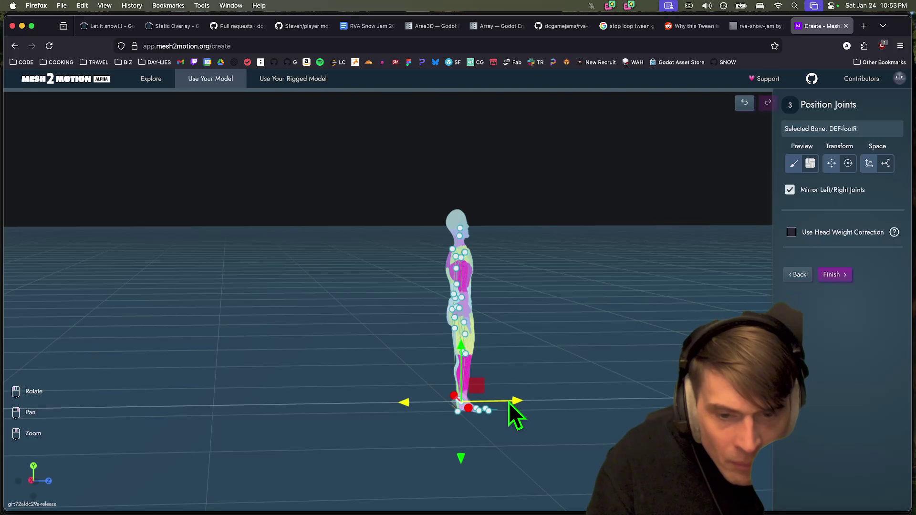
click(466, 353)
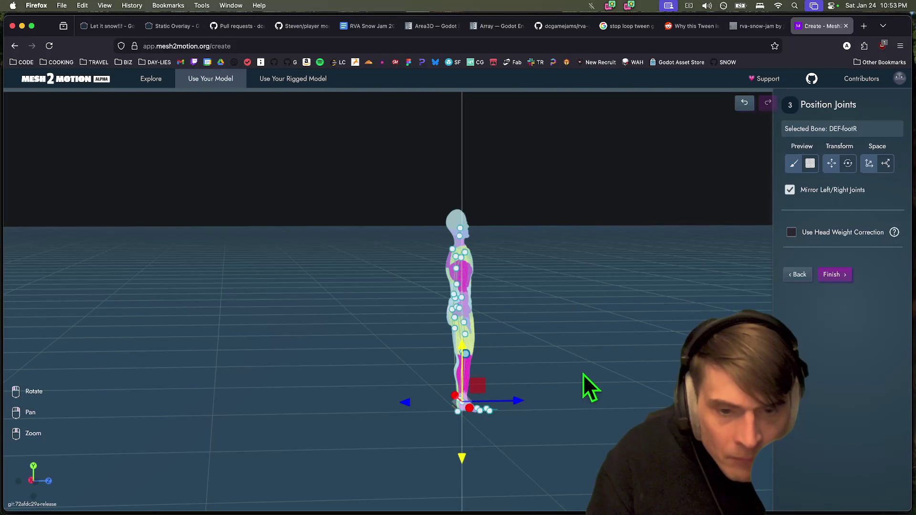
drag(593, 372, 559, 368)
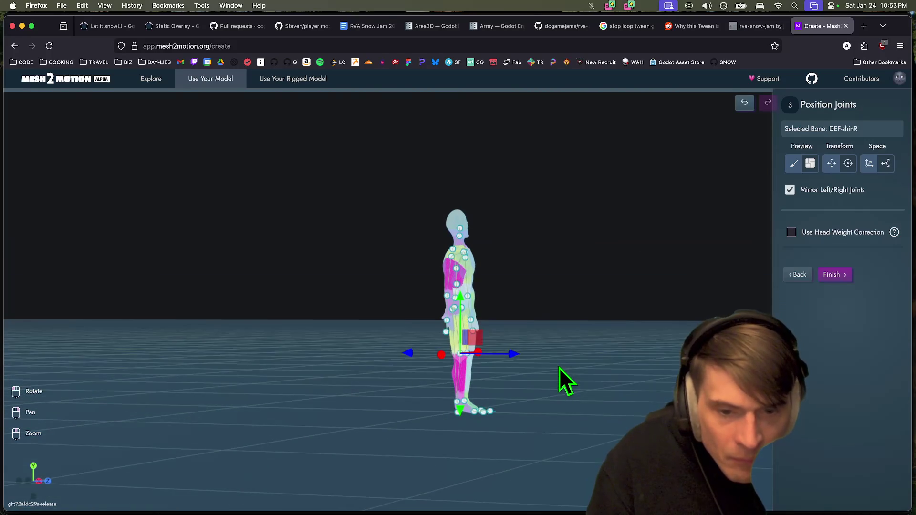
click(466, 300)
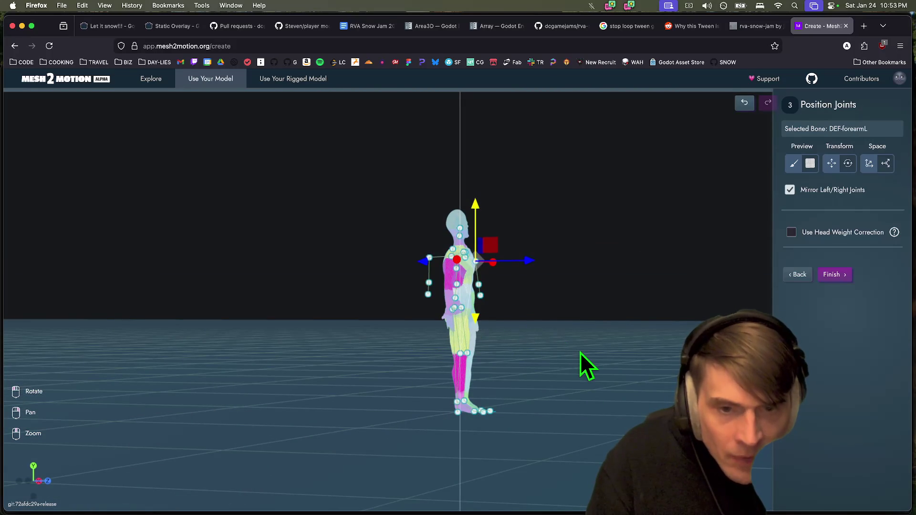
key(ctrl+z)
Shift the chest spine joint (DEF-spine003) slightly left
mouse_move(590, 365)
mouse_down()
mouse_move(498, 373)
mouse_move(466, 362)
mouse_up()
click(467, 356)
scroll(503, 400, up, 5)
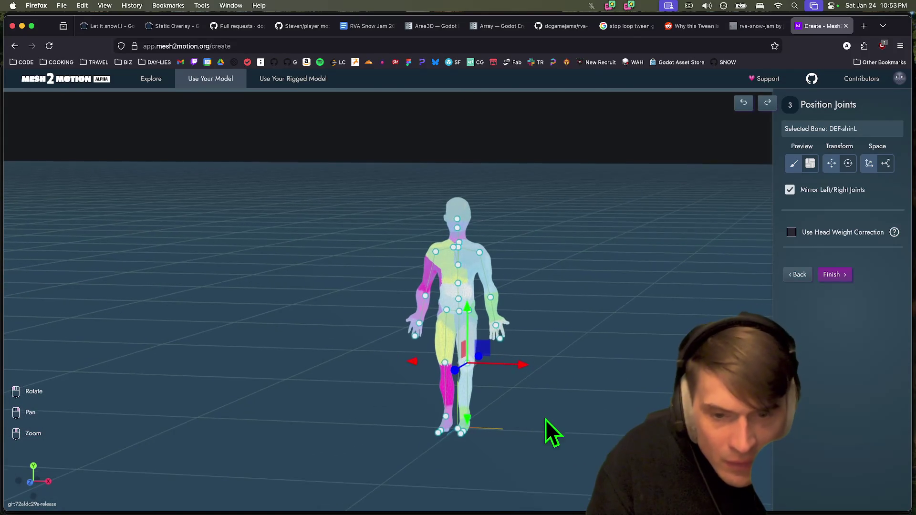
mouse_move(491, 362)
mouse_down()
mouse_move(528, 420)
mouse_move(500, 402)
mouse_move(482, 409)
mouse_move(574, 425)
mouse_move(635, 408)
mouse_move(515, 439)
mouse_move(451, 414)
mouse_move(477, 396)
mouse_move(494, 411)
mouse_up()
drag(538, 337, 540, 316)
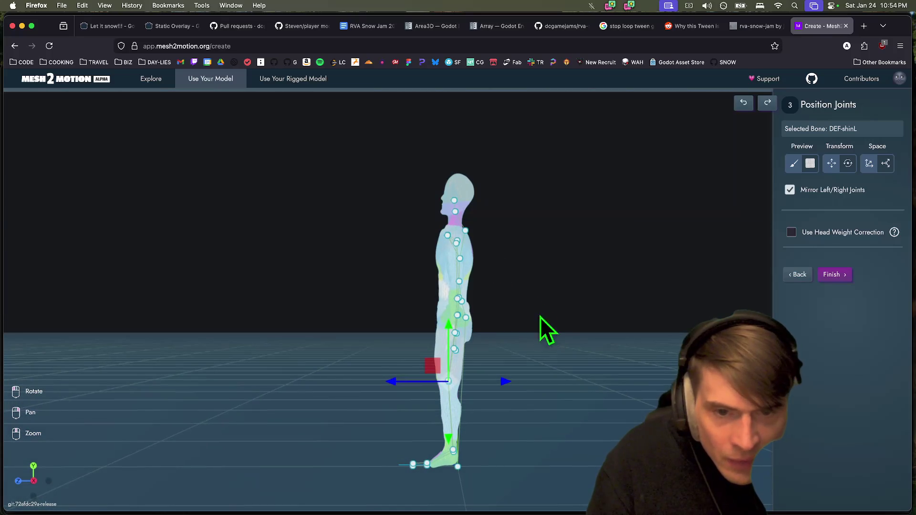
click(461, 259)
drag(400, 259, 397, 259)
Shift the hip joint (DEF-hips) slightly left and undo an unwanted chest joint move
mouse_move(531, 336)
mouse_down()
mouse_move(542, 342)
mouse_move(484, 323)
mouse_up()
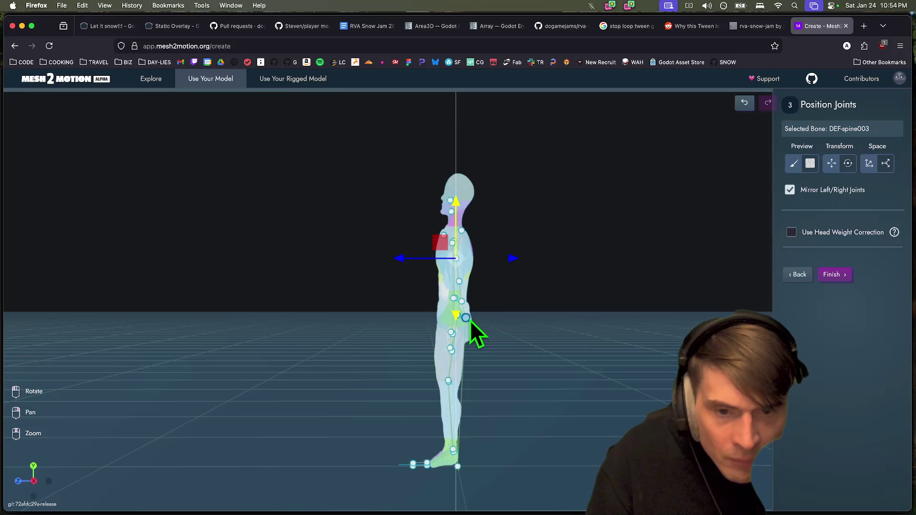
click(470, 319)
drag(414, 320, 410, 319)
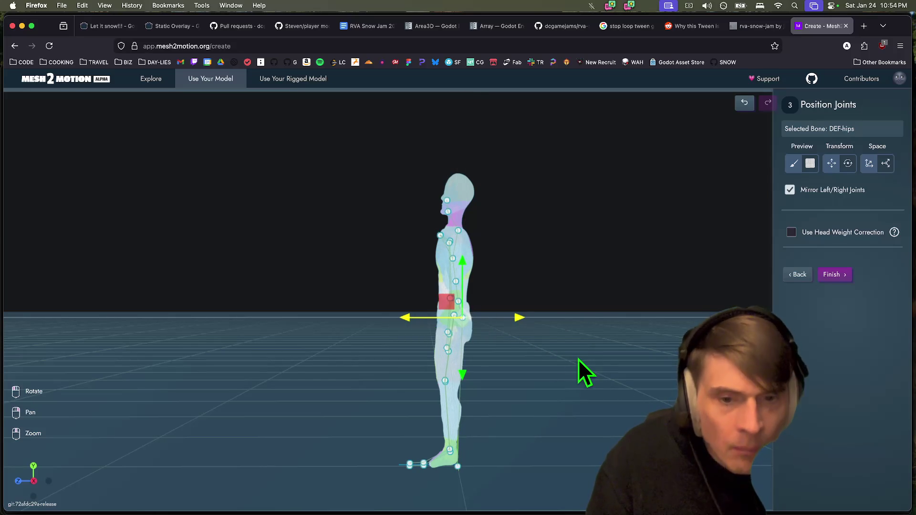
mouse_move(602, 365)
mouse_down()
mouse_move(506, 377)
mouse_move(472, 402)
mouse_move(414, 359)
mouse_move(371, 390)
mouse_up()
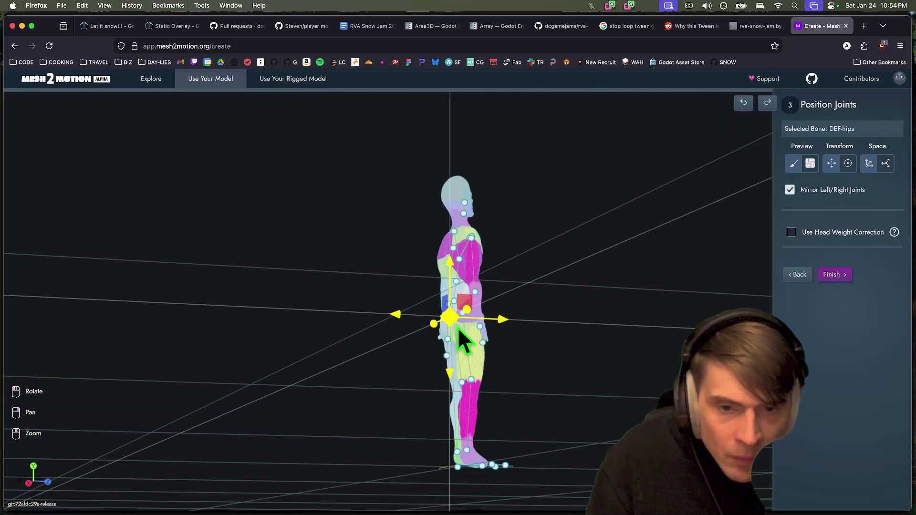
click(465, 317)
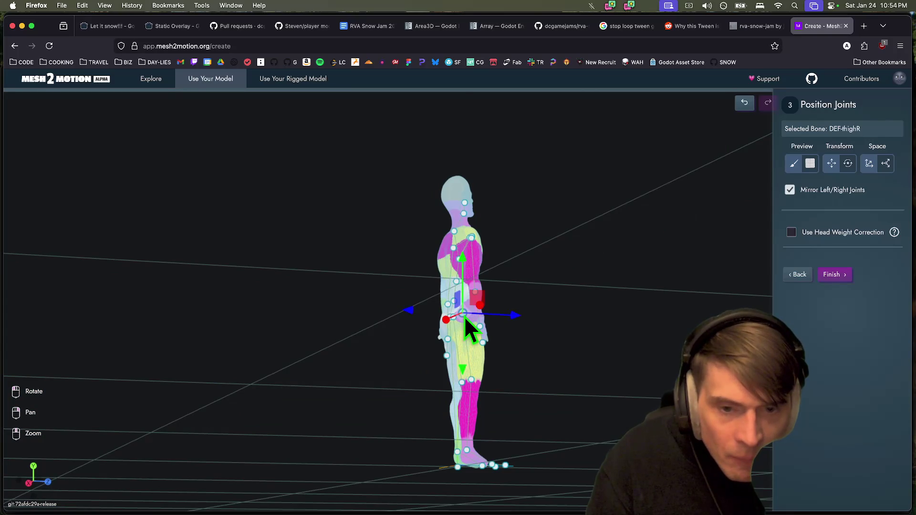
click(463, 259)
key(super+z)
mouse_move(617, 370)
mouse_down()
mouse_move(603, 364)
mouse_move(618, 378)
mouse_up()
drag(462, 332, 604, 400)
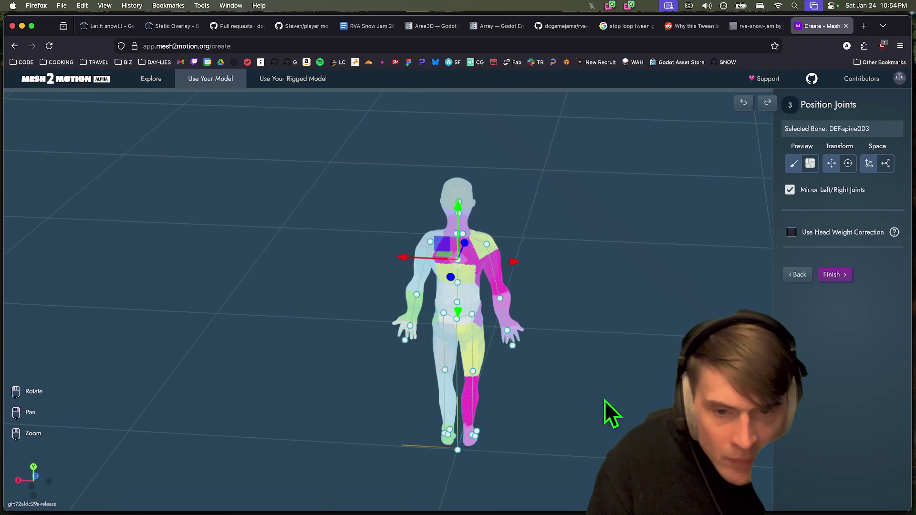
Try lowering the right thigh joint (DEF-thighR), then undo the move
click(474, 315)
drag(473, 268, 473, 277)
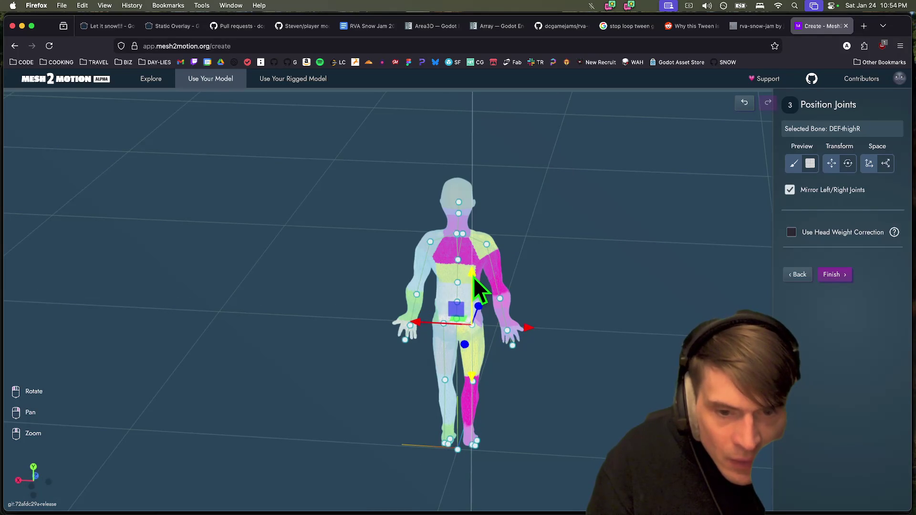
click(473, 384)
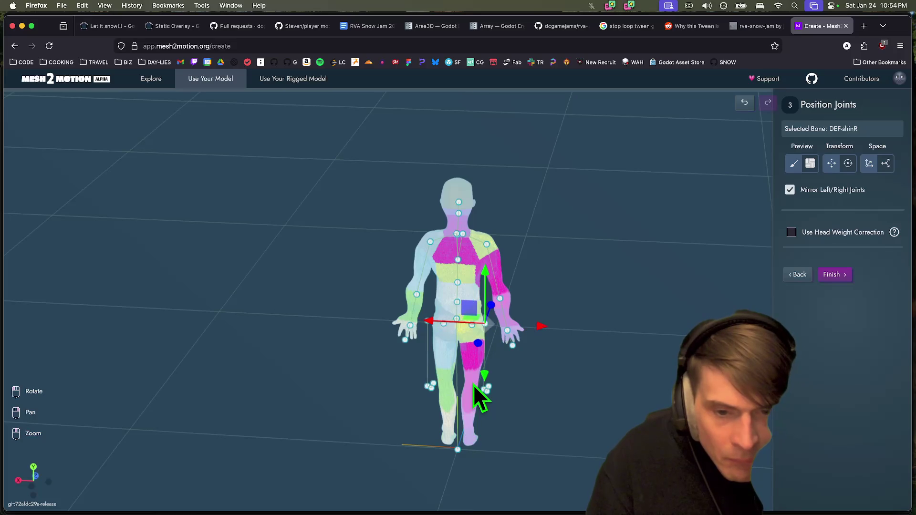
mouse_move(615, 415)
mouse_down()
mouse_move(574, 409)
mouse_move(615, 421)
mouse_up()
key(ctrl+z)
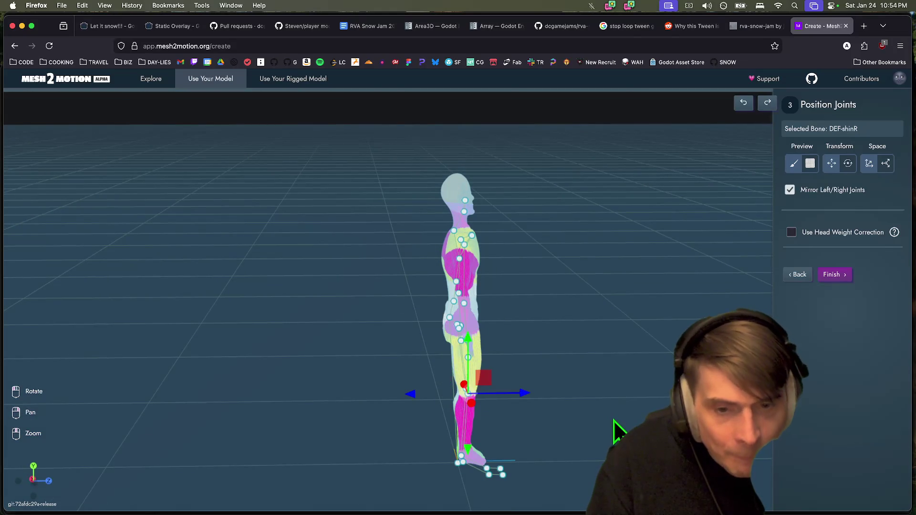
mouse_move(639, 422)
mouse_down()
mouse_move(596, 441)
mouse_move(535, 430)
mouse_move(531, 439)
mouse_move(580, 413)
mouse_move(630, 419)
mouse_move(625, 429)
mouse_move(564, 424)
mouse_move(418, 401)
mouse_move(519, 457)
mouse_move(477, 470)
mouse_up()
Raise the left foot joint (DEF-footL) slightly and finish to the Test animations step
click(449, 460)
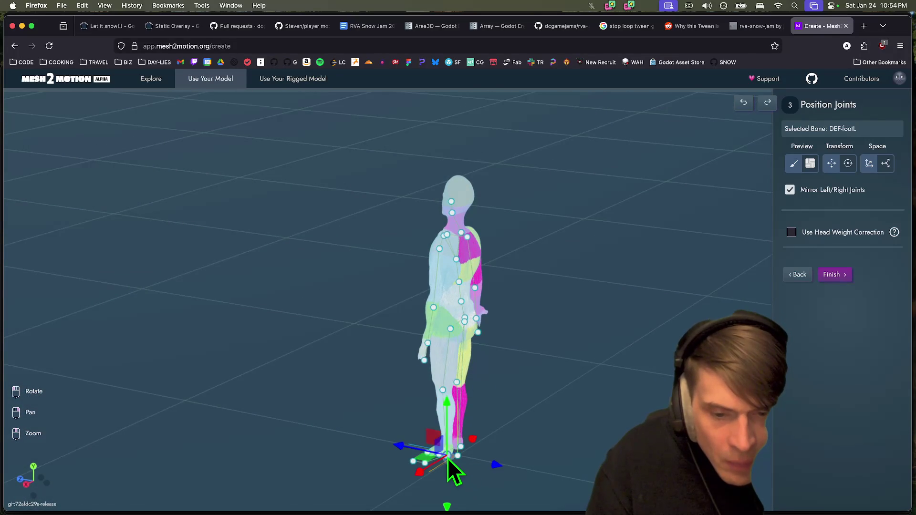
drag(449, 407, 449, 399)
mouse_move(510, 468)
mouse_down()
mouse_move(548, 466)
mouse_move(546, 456)
mouse_move(577, 474)
mouse_move(631, 380)
mouse_move(640, 403)
mouse_move(640, 378)
mouse_move(658, 403)
mouse_move(680, 405)
mouse_move(602, 371)
mouse_move(631, 359)
mouse_move(637, 364)
mouse_move(577, 353)
mouse_move(491, 396)
mouse_move(420, 370)
mouse_move(483, 376)
mouse_up()
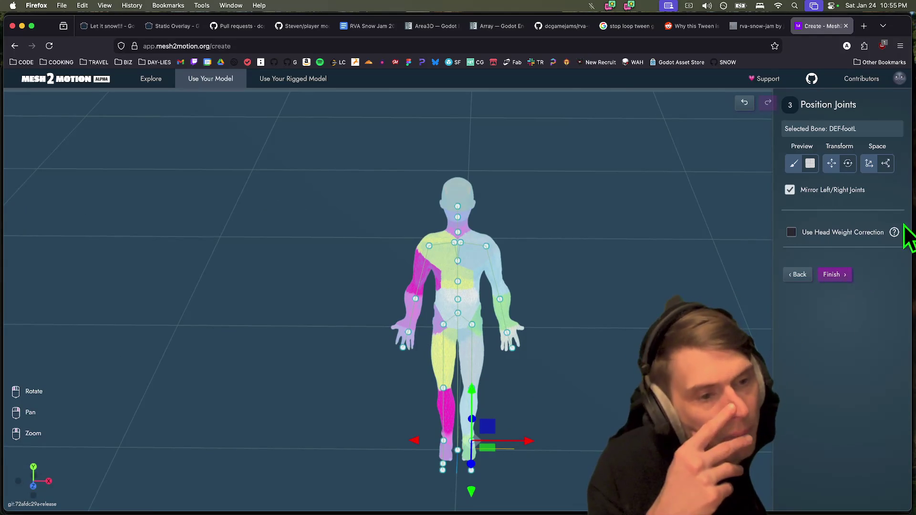
mouse_move(894, 232)
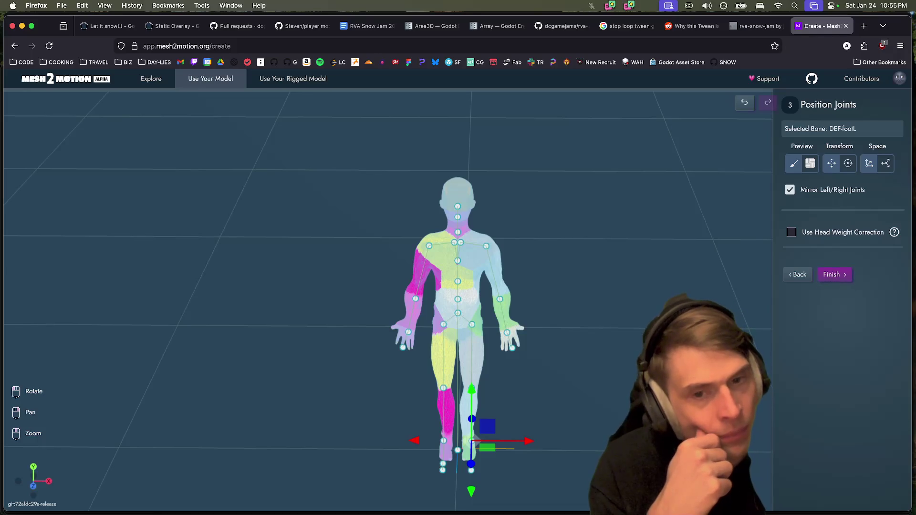
drag(682, 301, 651, 316)
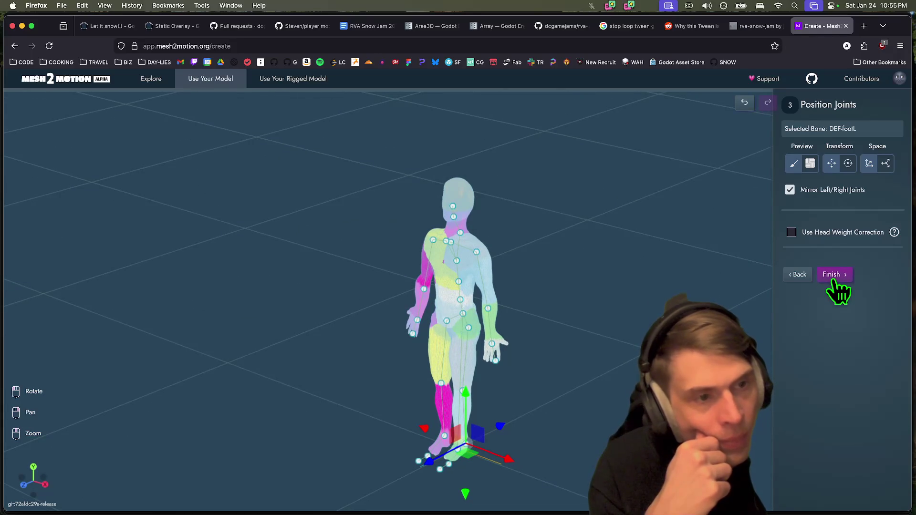
click(833, 281)
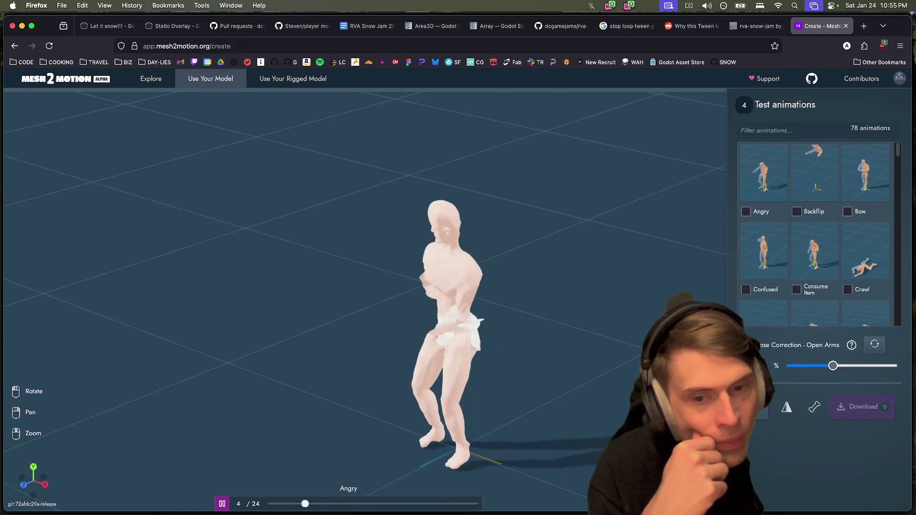
Preview the Backflip and Bow animations on player.glb, then return to Position Joints
drag(531, 350, 376, 347)
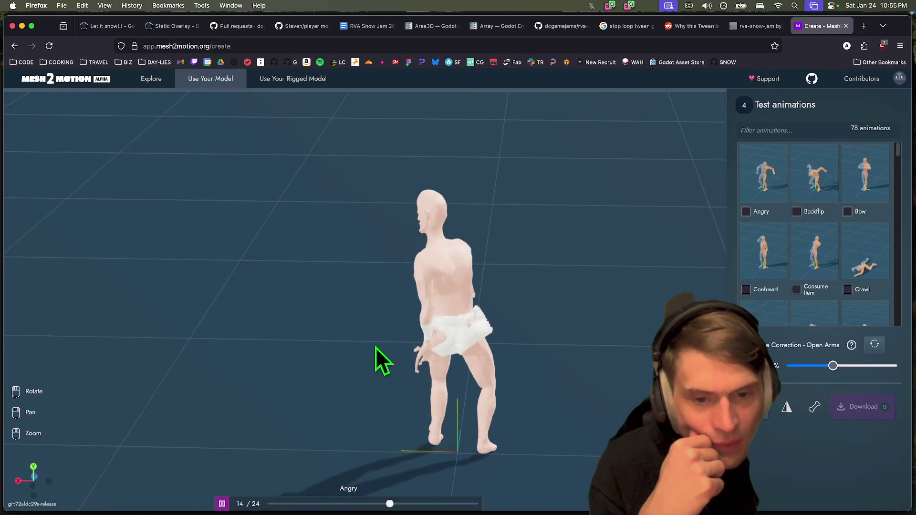
click(829, 193)
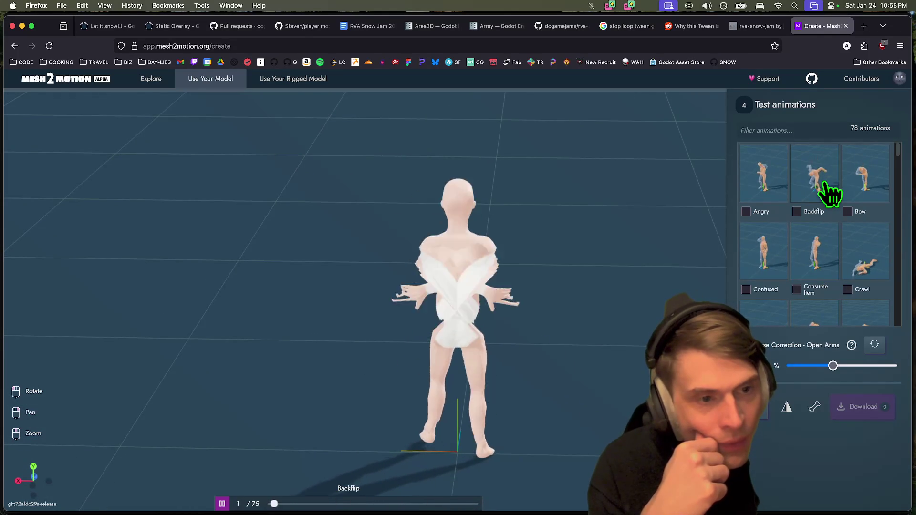
click(883, 196)
drag(627, 256, 497, 252)
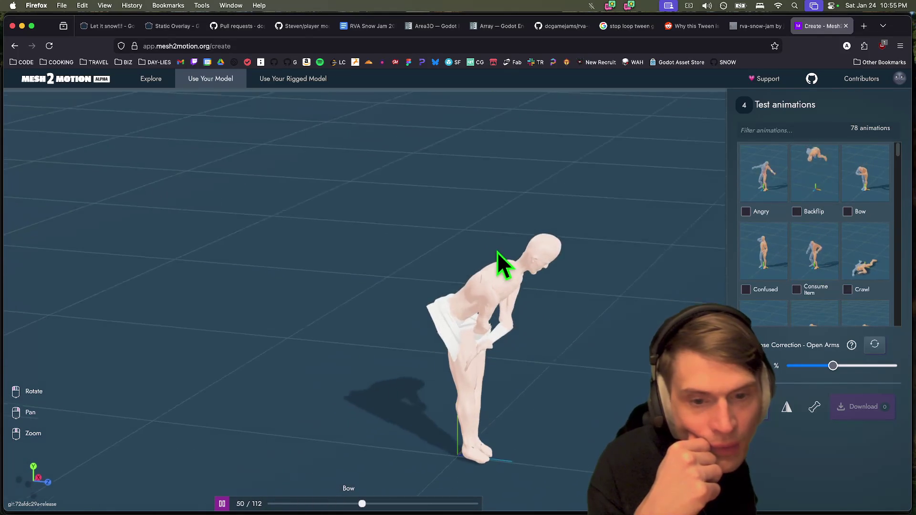
mouse_move(630, 274)
mouse_down()
mouse_move(562, 273)
mouse_move(547, 235)
mouse_move(537, 282)
mouse_move(632, 273)
mouse_up()
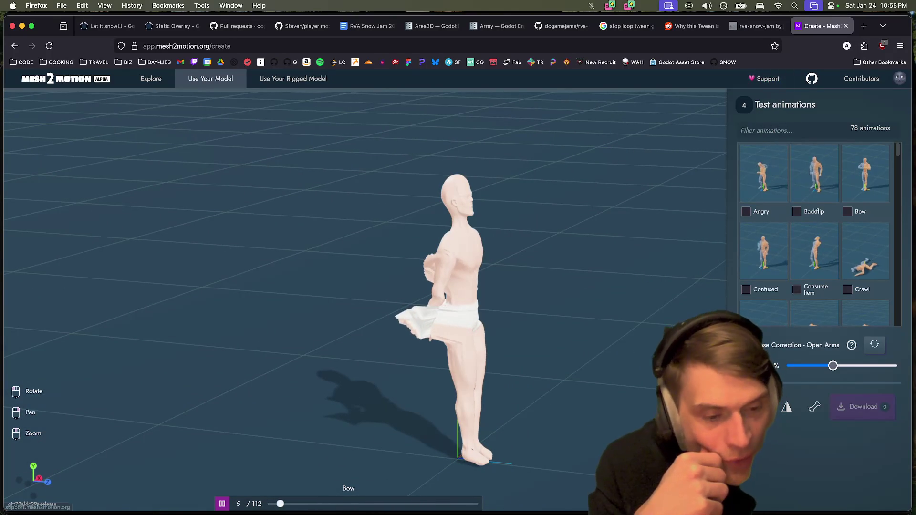
click(754, 407)
Raise the right hand joint slightly
mouse_move(599, 361)
mouse_down()
mouse_move(488, 372)
mouse_move(429, 394)
mouse_up()
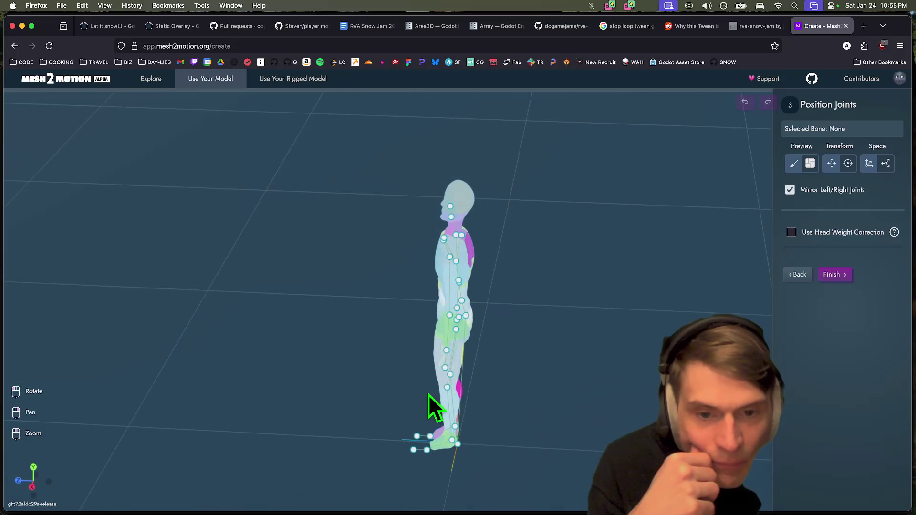
mouse_move(528, 394)
mouse_down()
mouse_move(593, 409)
mouse_move(654, 389)
mouse_move(608, 402)
mouse_up()
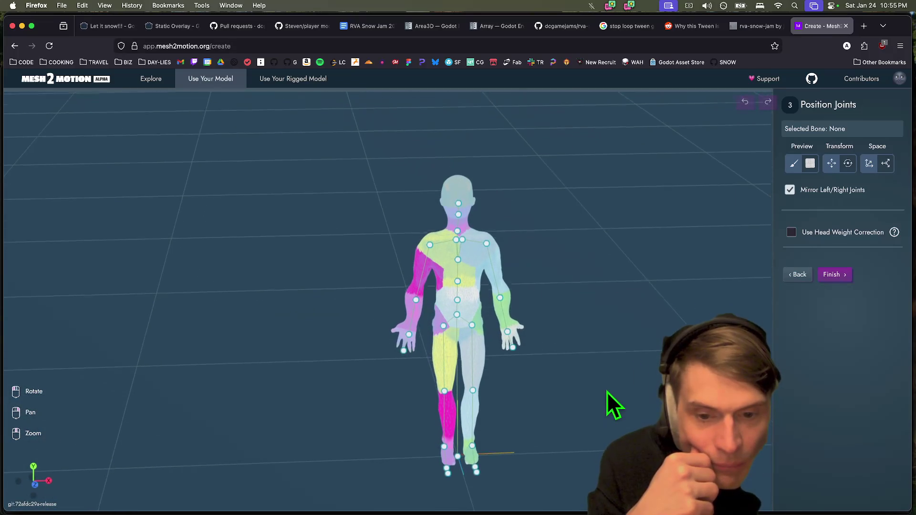
click(408, 335)
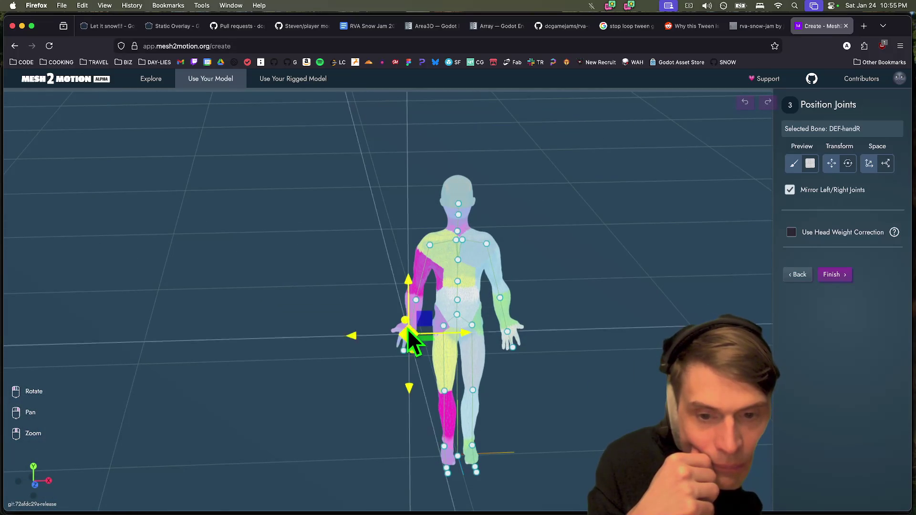
drag(409, 280, 409, 276)
Uncheck Mirror Left/Right Joints and select the right knee joint (DEF-shinR)
mouse_move(553, 337)
mouse_down()
mouse_move(605, 345)
mouse_move(551, 345)
mouse_move(620, 343)
mouse_move(565, 352)
mouse_move(586, 351)
mouse_move(761, 238)
mouse_up()
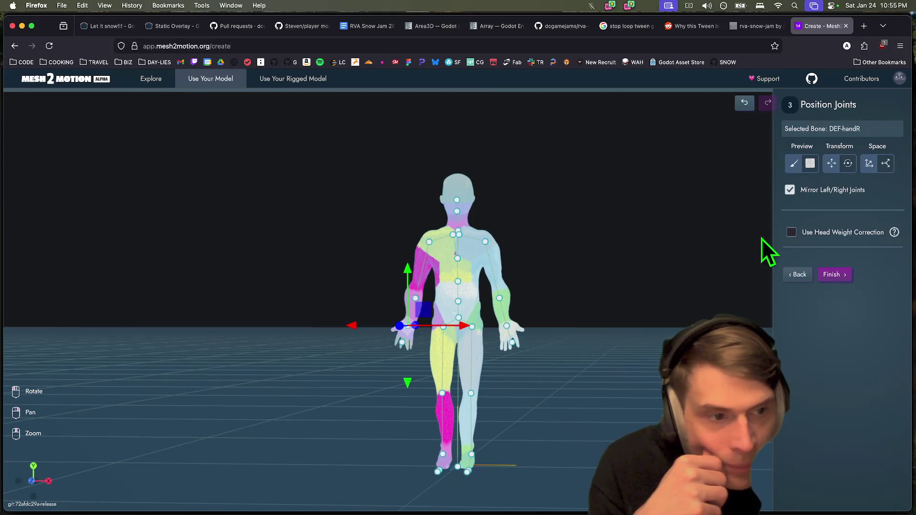
click(789, 190)
click(443, 396)
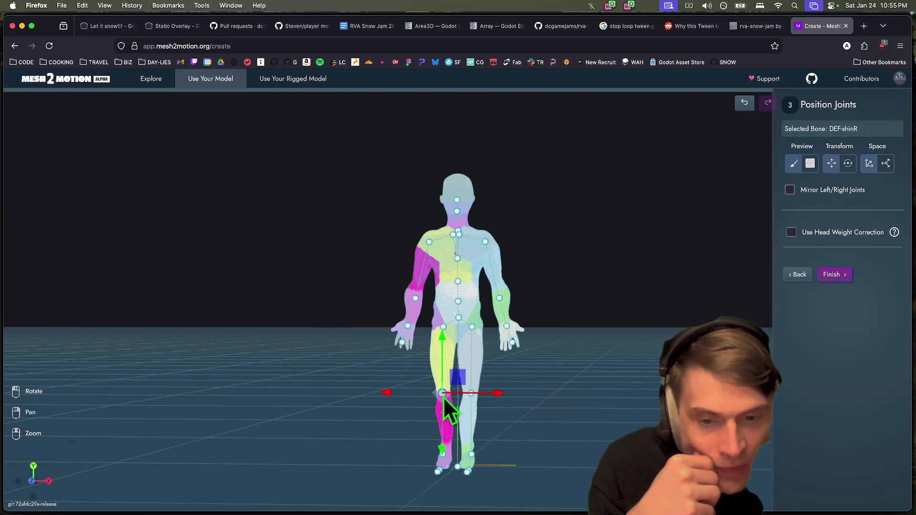
Lower the right knee joint (DEF-shinR) and shift it sideways into the leg
mouse_move(556, 416)
mouse_down()
mouse_move(504, 441)
mouse_move(399, 407)
mouse_up()
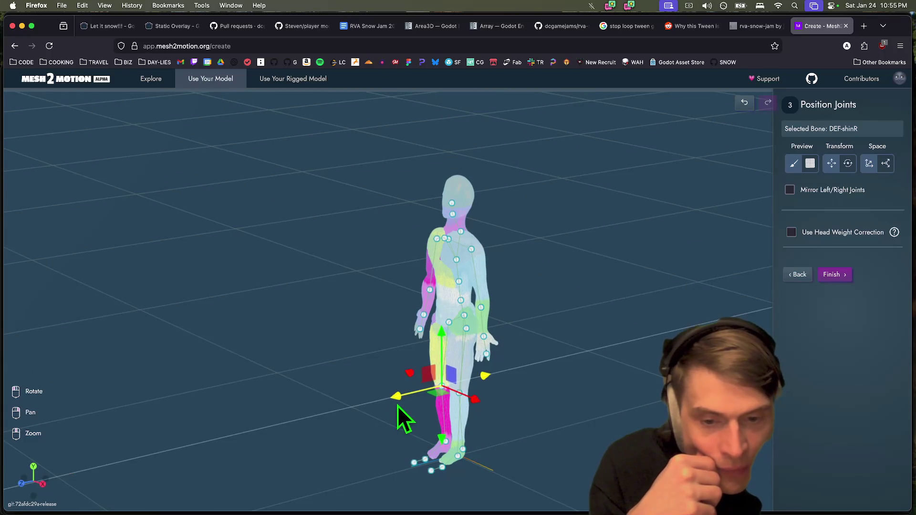
drag(442, 337, 511, 392)
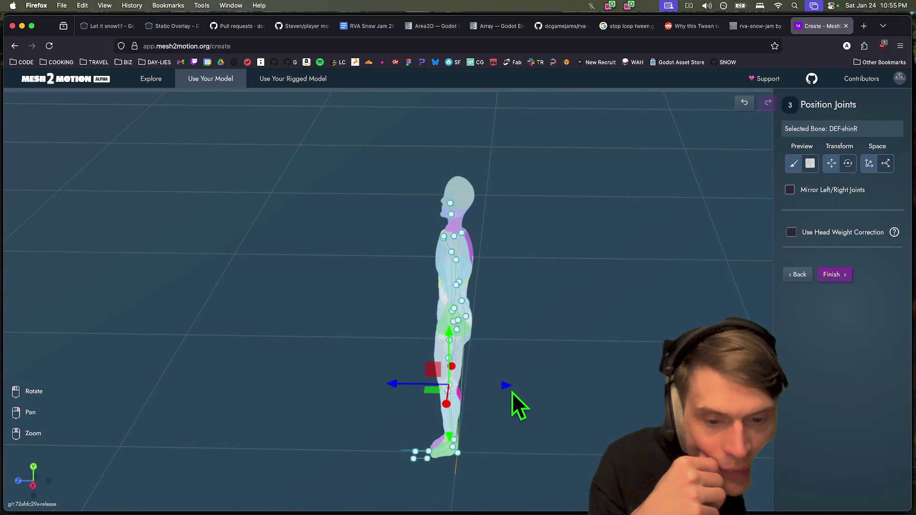
drag(393, 390, 394, 391)
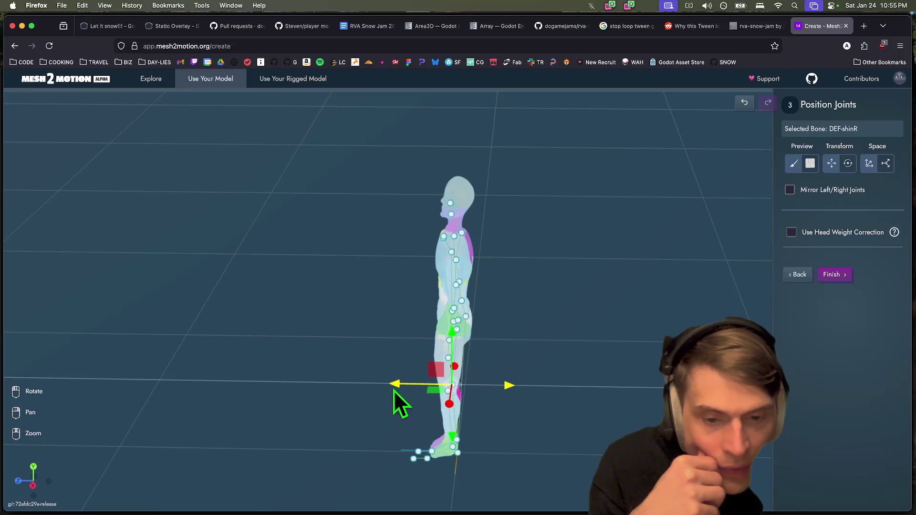
mouse_move(551, 466)
mouse_down()
mouse_move(463, 353)
mouse_move(568, 377)
mouse_up()
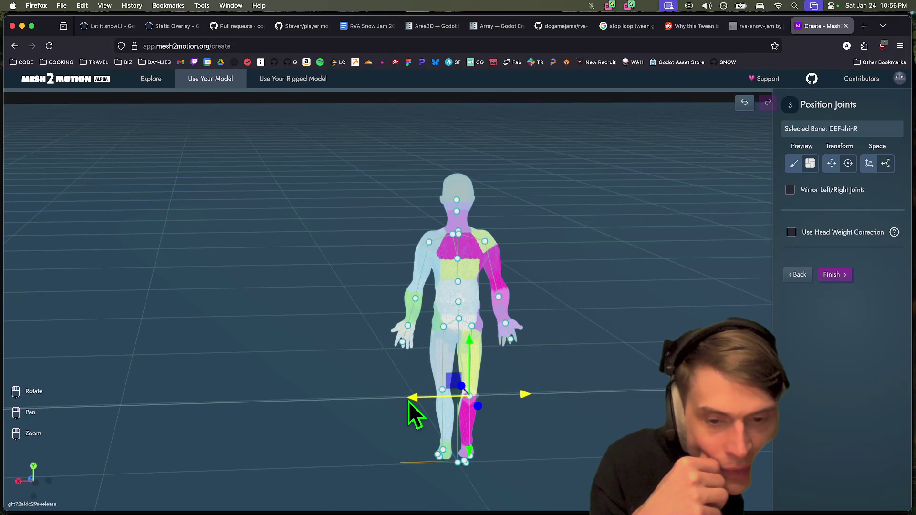
Raise the right foot joint (DEF-footR), then nudge it slightly back down
click(474, 458)
drag(473, 411, 468, 392)
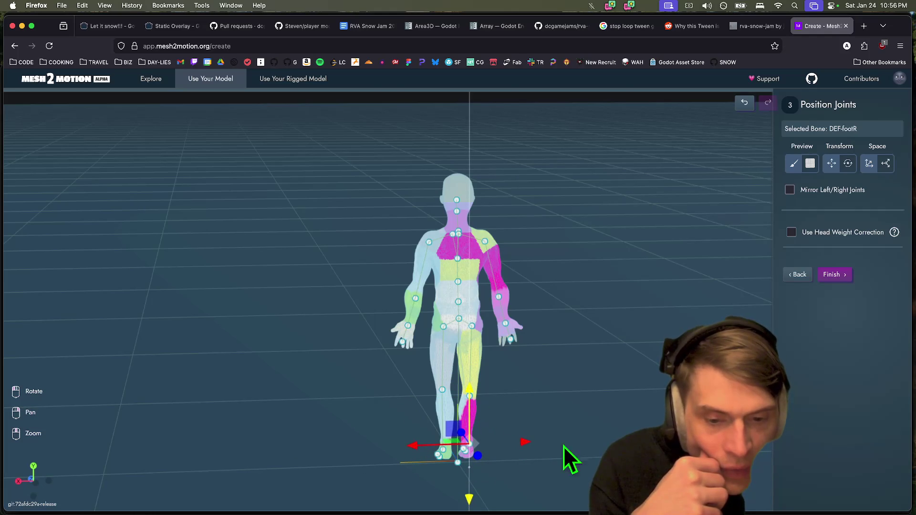
mouse_move(565, 456)
mouse_down()
mouse_move(477, 421)
mouse_move(502, 448)
mouse_up()
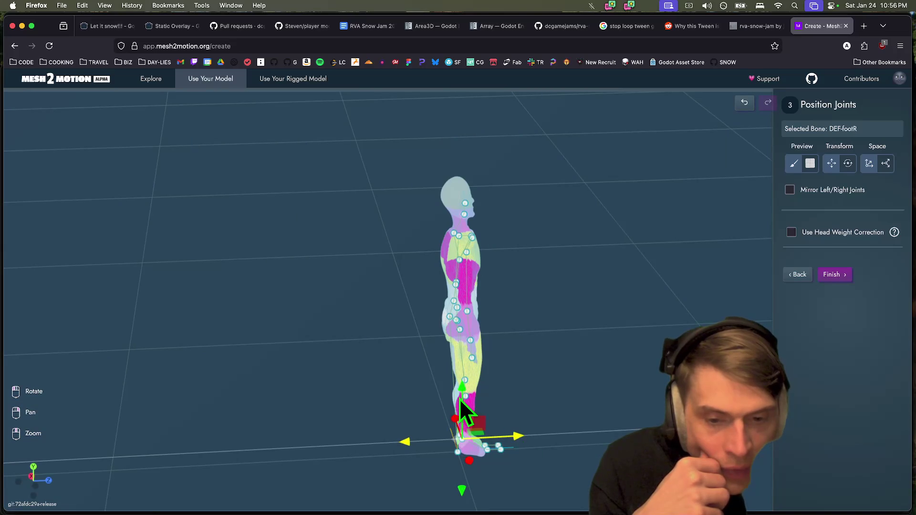
drag(462, 392, 462, 396)
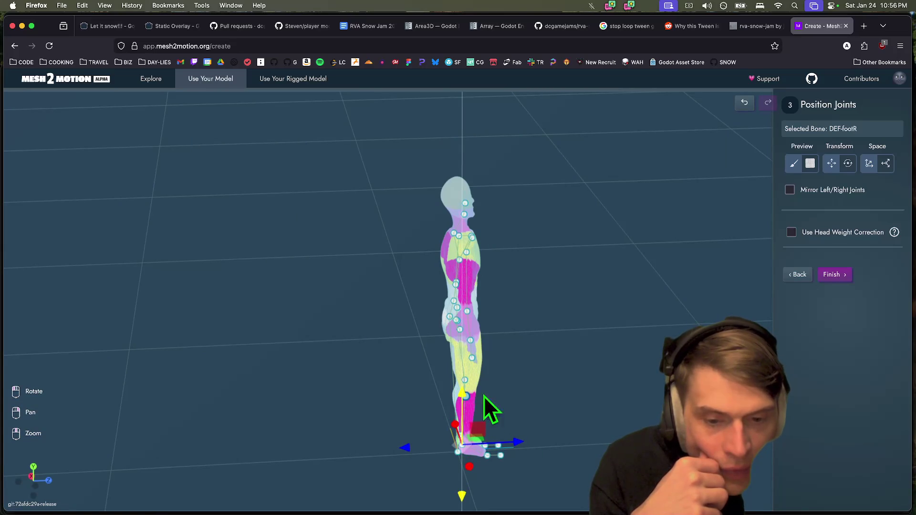
mouse_move(630, 429)
mouse_down()
mouse_move(557, 409)
mouse_move(510, 411)
mouse_up()
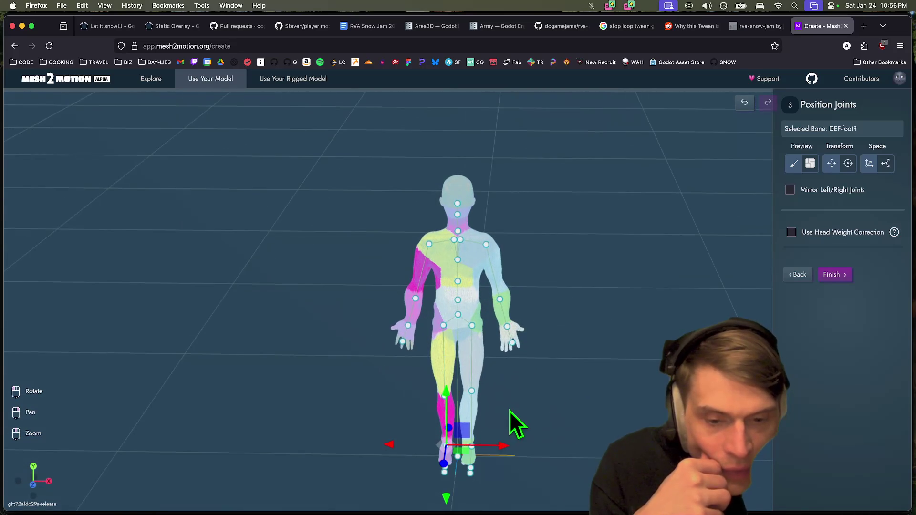
Shift the right shoulder joint (DEF-upper_armR) sideways and down, then finish to Test animations
click(443, 397)
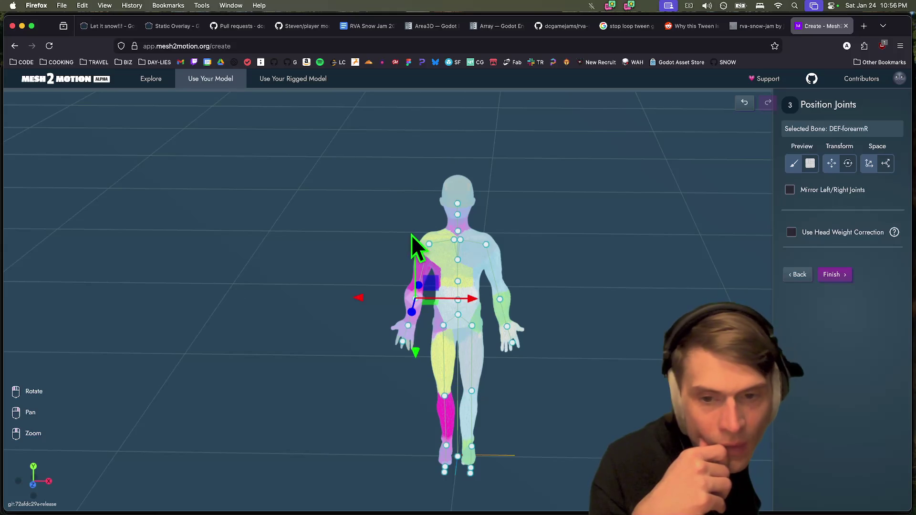
mouse_move(356, 356)
mouse_down()
mouse_move(413, 359)
mouse_move(493, 323)
mouse_up()
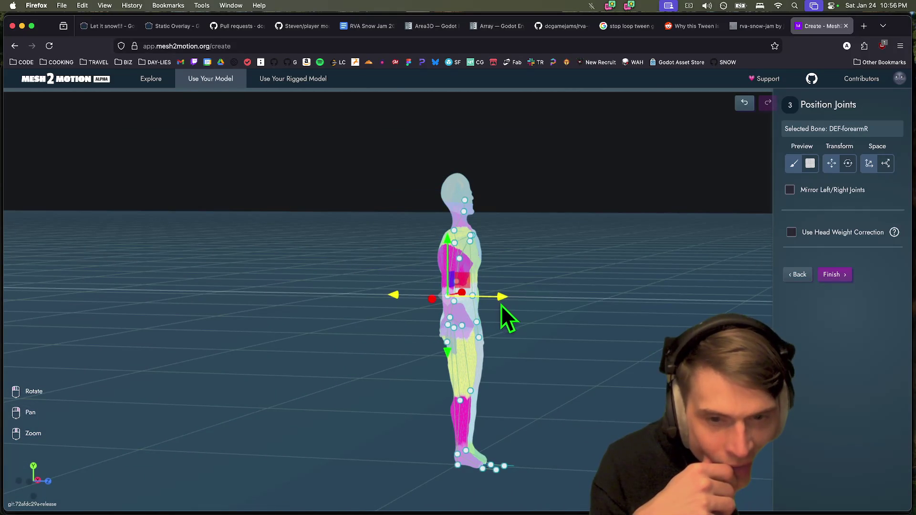
drag(501, 305, 580, 330)
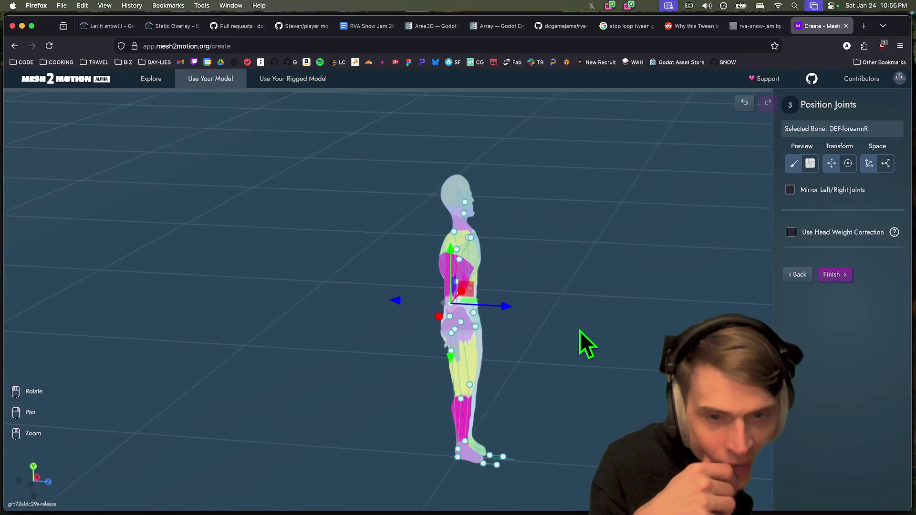
click(459, 254)
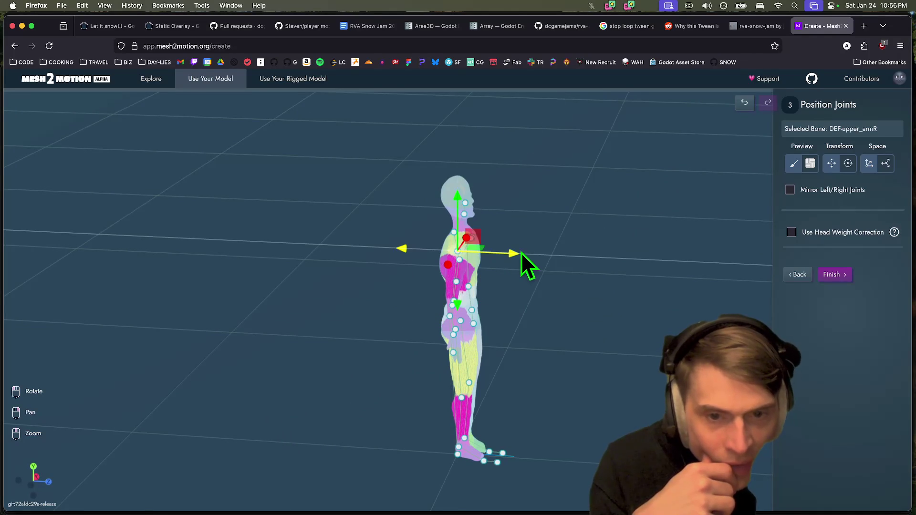
mouse_move(513, 254)
mouse_down()
mouse_move(590, 335)
mouse_move(519, 341)
mouse_move(539, 319)
mouse_up()
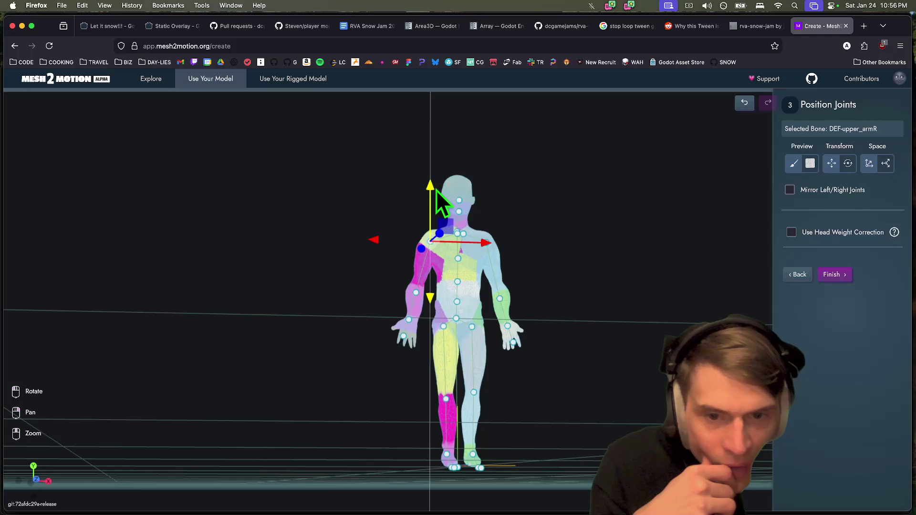
drag(434, 188, 433, 191)
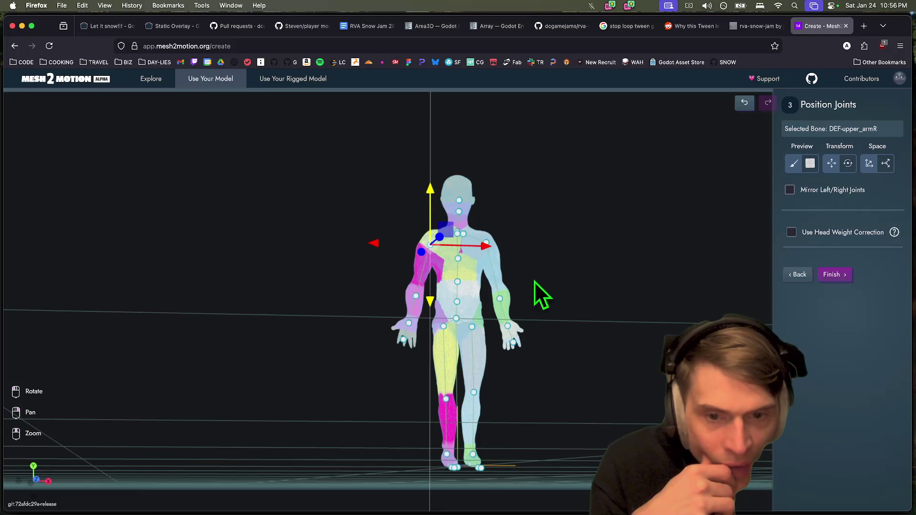
drag(550, 271, 621, 307)
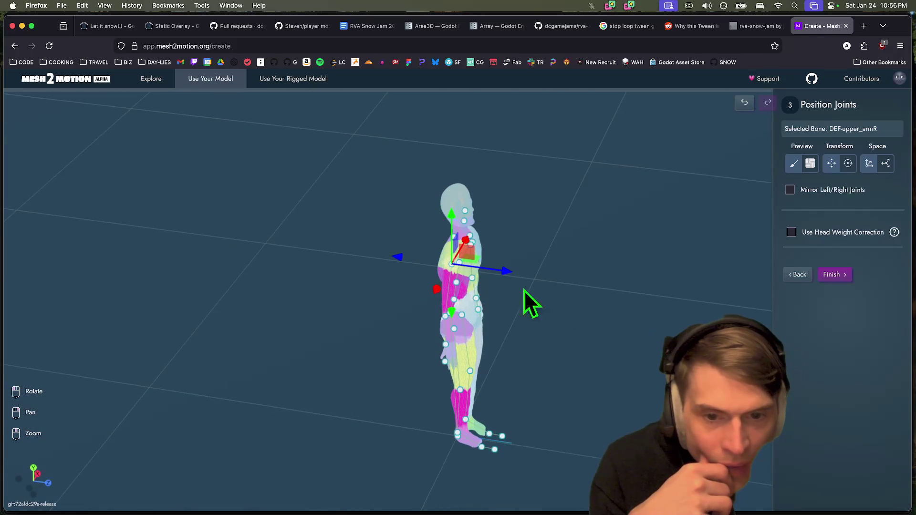
drag(506, 334, 614, 367)
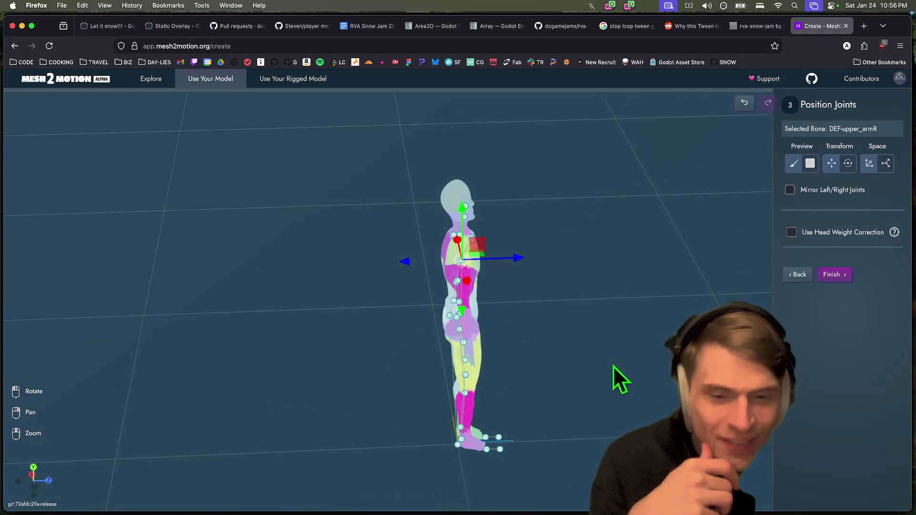
click(834, 274)
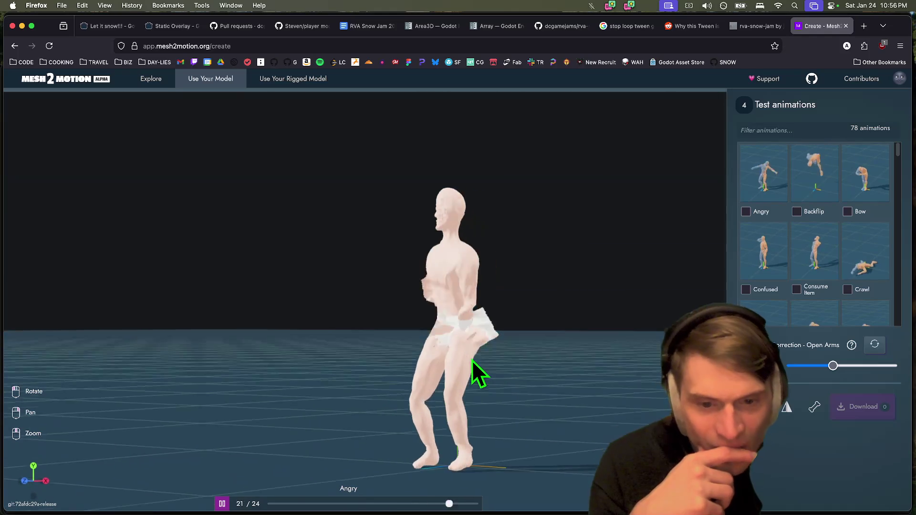
Play the Consume Item animation, raising then lowering the open-arms pose correction
drag(472, 361, 504, 367)
click(814, 286)
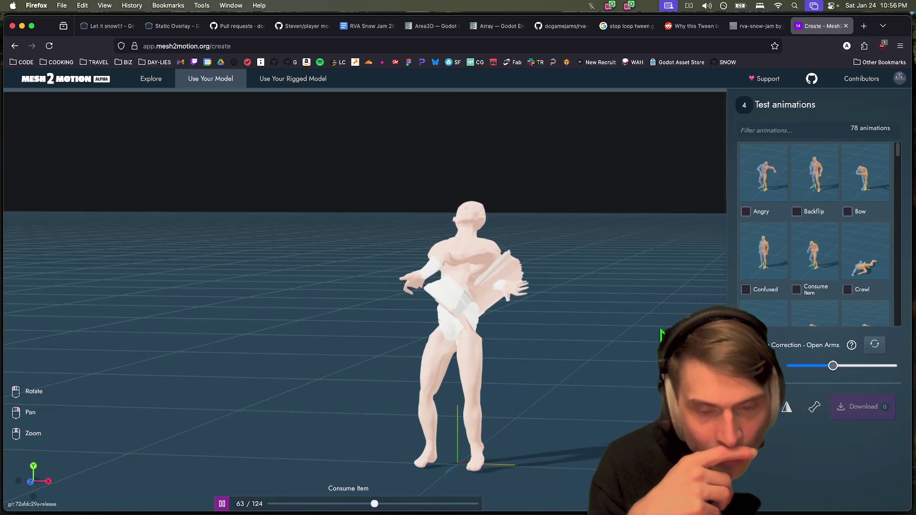
scroll(868, 293, down, 5)
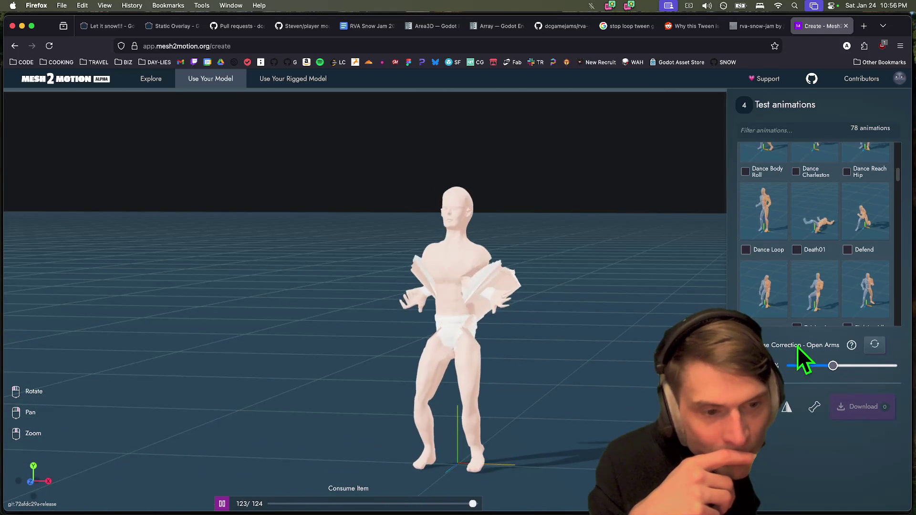
drag(835, 369, 913, 372)
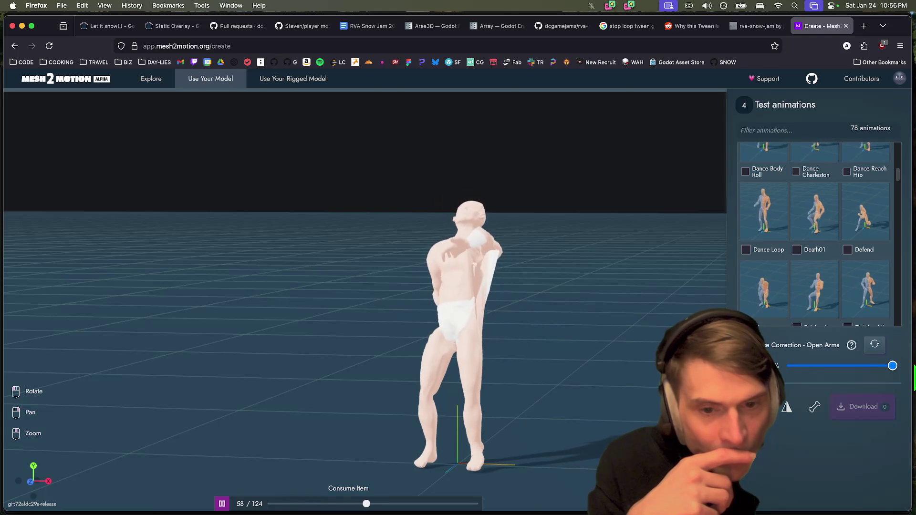
drag(892, 366, 843, 367)
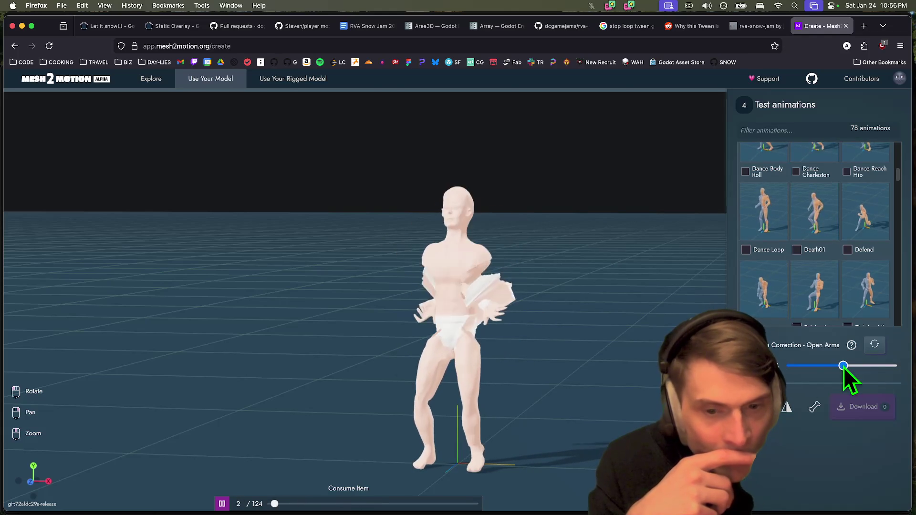
Switch the preview to the Jump Start animation and orbit around the model to the front
scroll(805, 274, down, 10)
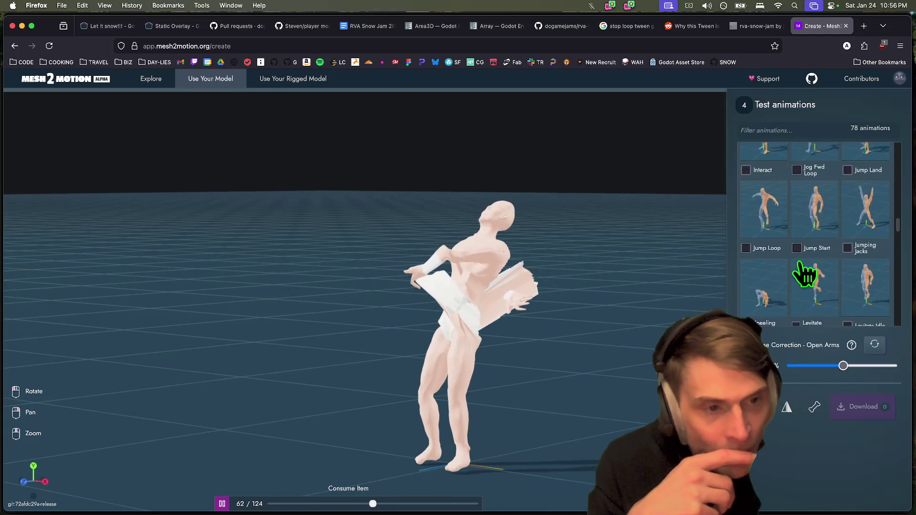
click(815, 205)
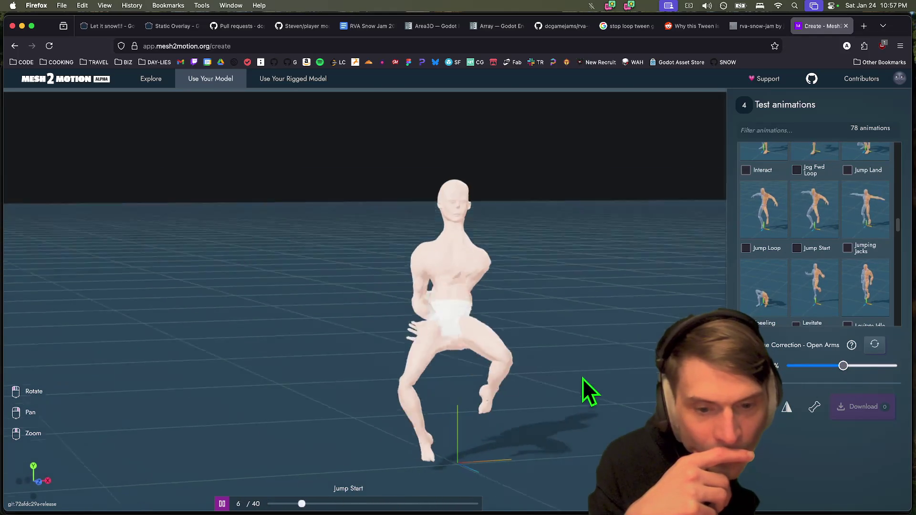
drag(628, 379, 338, 382)
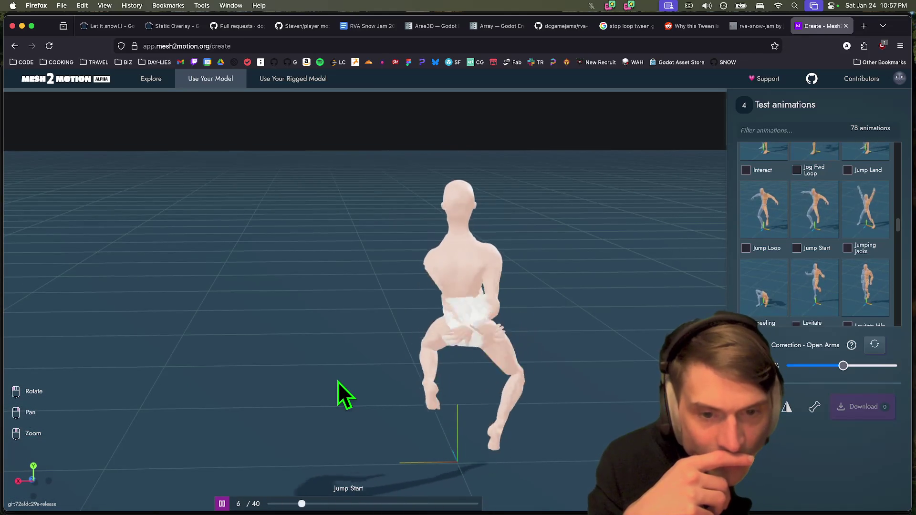
mouse_move(302, 292)
mouse_down()
mouse_move(453, 300)
mouse_move(313, 311)
mouse_up()
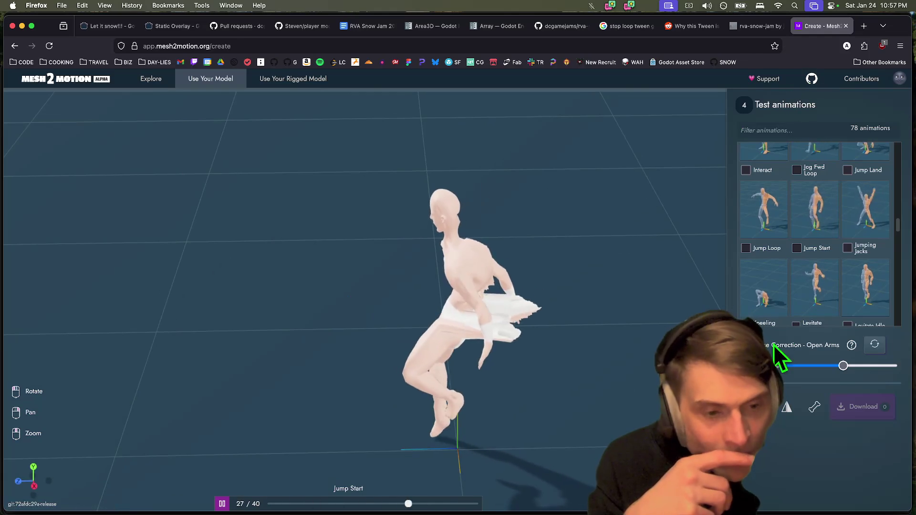
Return to joint placement and turn on head weight correction with height 1.25
click(814, 406)
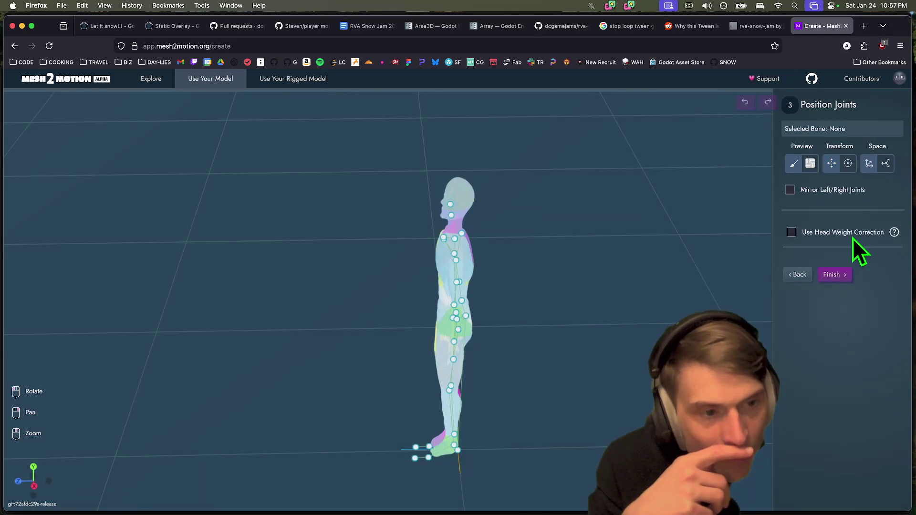
click(819, 233)
mouse_move(553, 348)
mouse_down()
mouse_move(608, 339)
mouse_move(633, 350)
mouse_up()
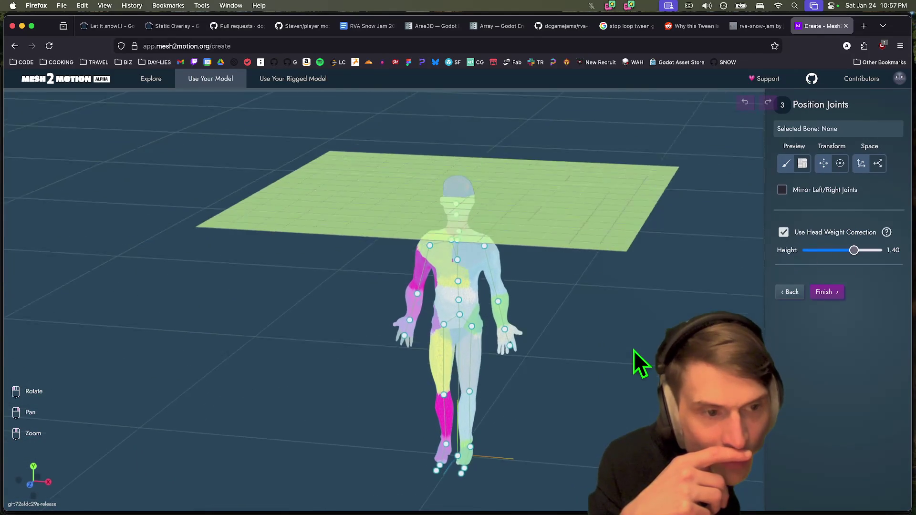
click(825, 237)
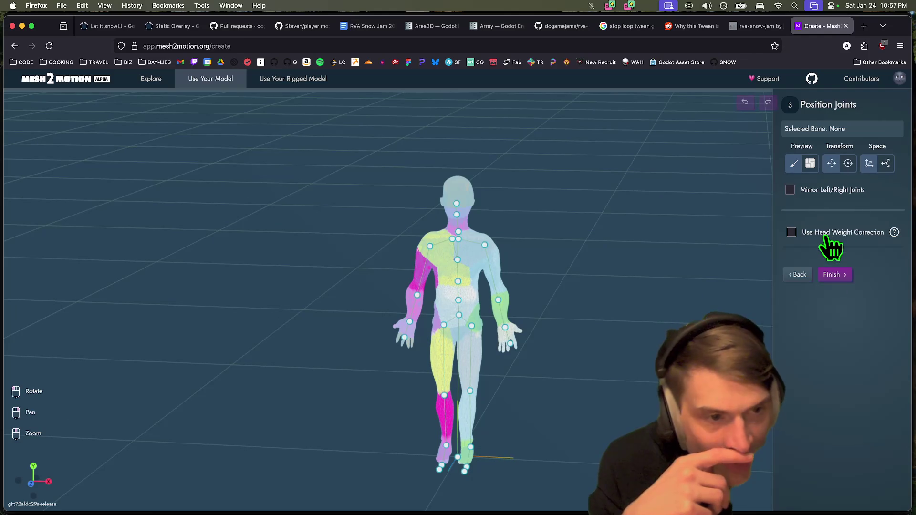
mouse_move(892, 231)
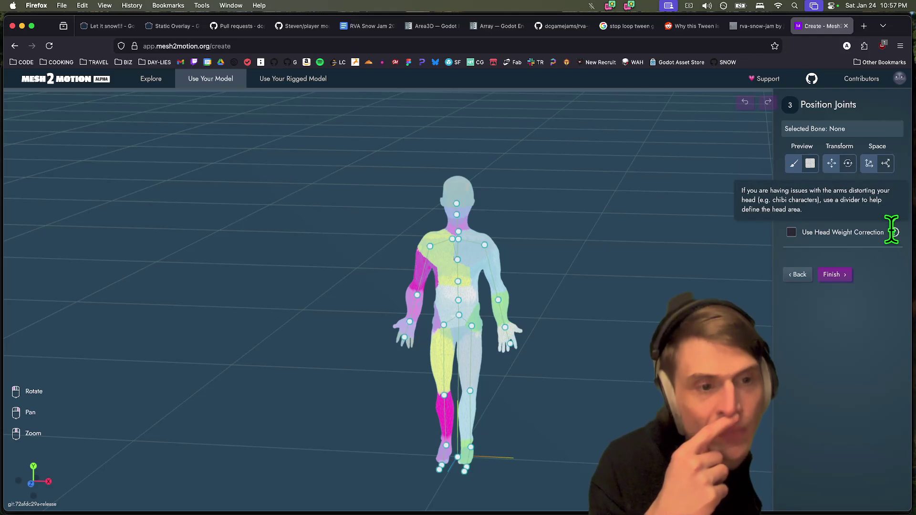
click(826, 234)
mouse_move(859, 255)
mouse_down()
mouse_move(837, 251)
mouse_move(847, 255)
mouse_up()
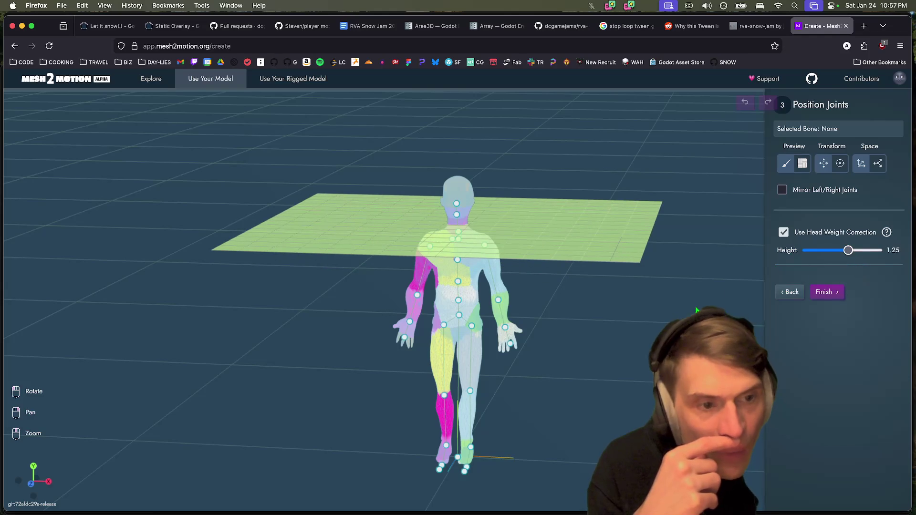
mouse_move(647, 355)
mouse_down()
mouse_move(643, 347)
mouse_move(588, 351)
mouse_move(607, 360)
mouse_move(644, 343)
mouse_up()
Nudge the DEF-f_middle01L and DEF-f_middle01R hand joints, then finish joint placement
click(516, 344)
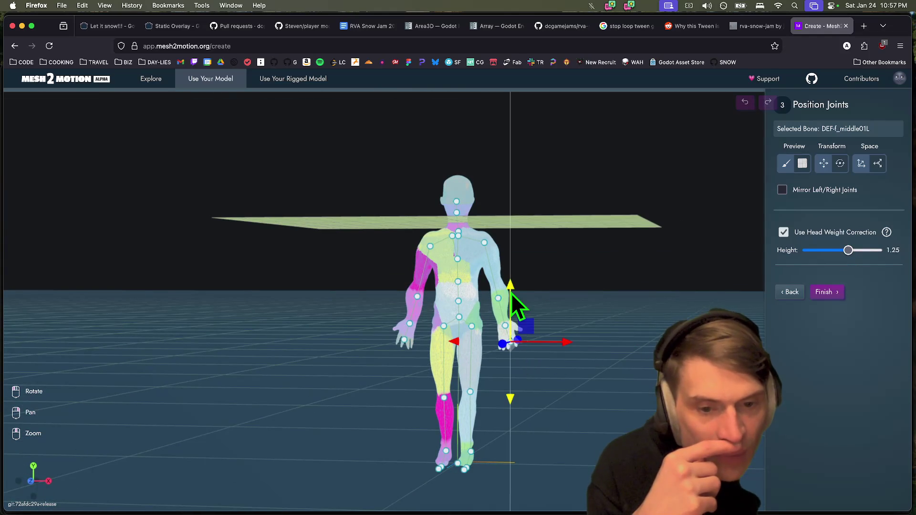
drag(510, 288, 509, 284)
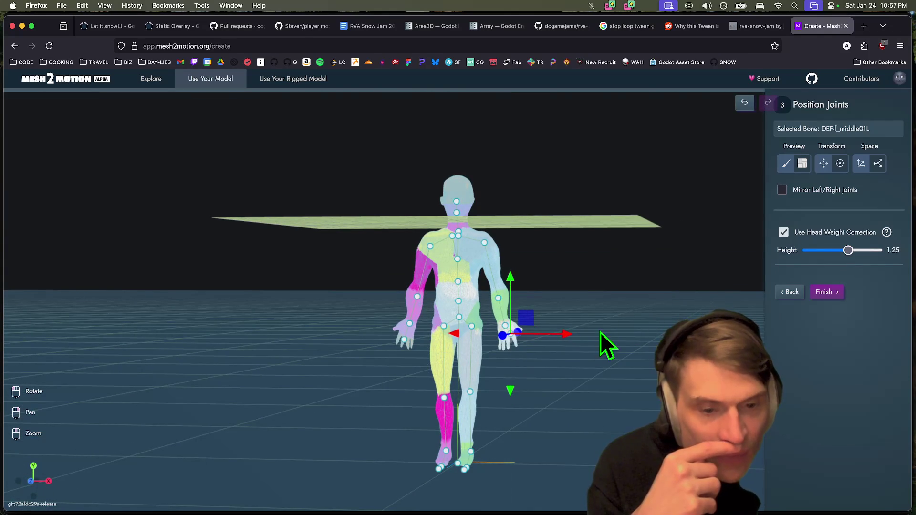
drag(556, 339, 554, 339)
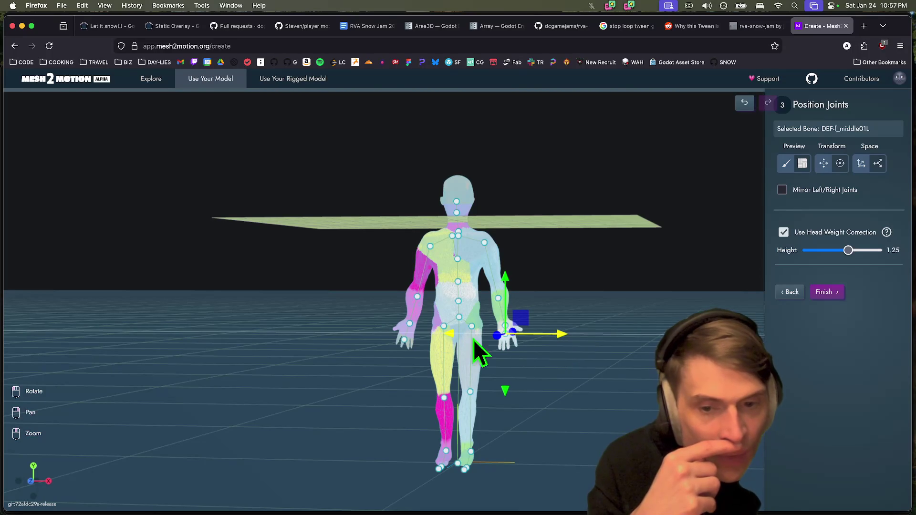
click(403, 340)
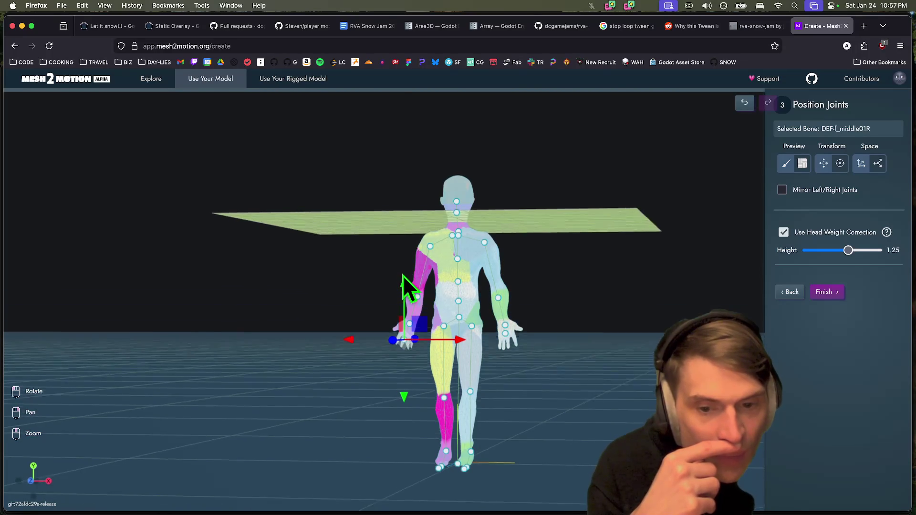
drag(404, 281, 403, 279)
drag(460, 335, 464, 336)
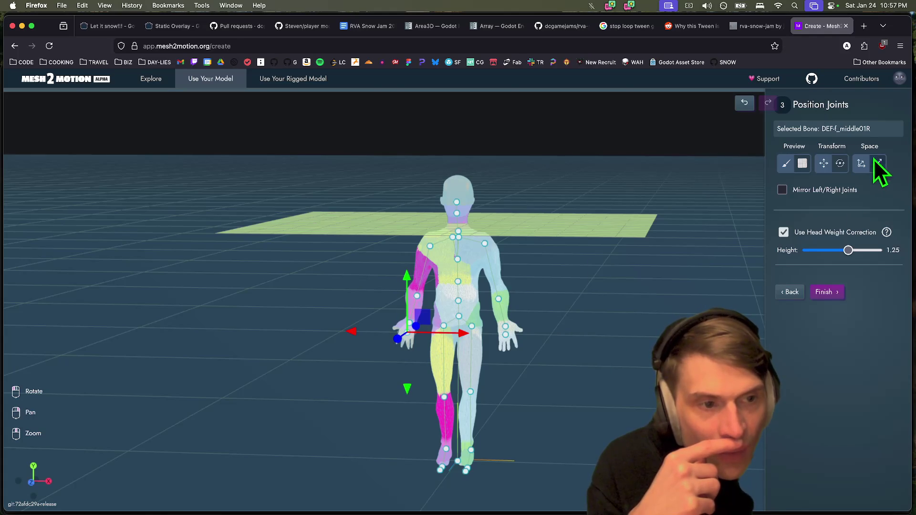
click(837, 291)
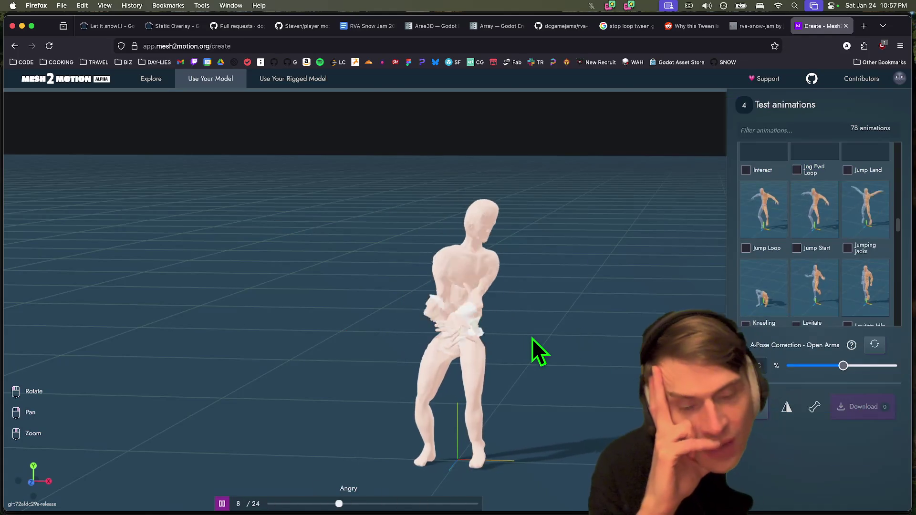
Play Punch Enter with the A-pose correction set to maximum
mouse_move(562, 337)
mouse_down()
mouse_move(491, 327)
mouse_move(380, 356)
mouse_move(383, 347)
mouse_move(487, 327)
mouse_move(287, 340)
mouse_move(476, 344)
mouse_move(440, 340)
mouse_up()
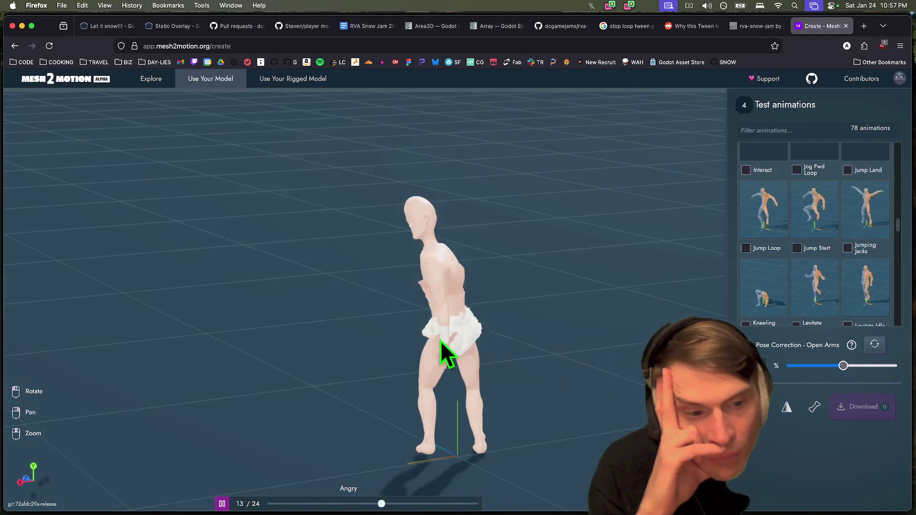
scroll(843, 293, down, 5)
click(818, 305)
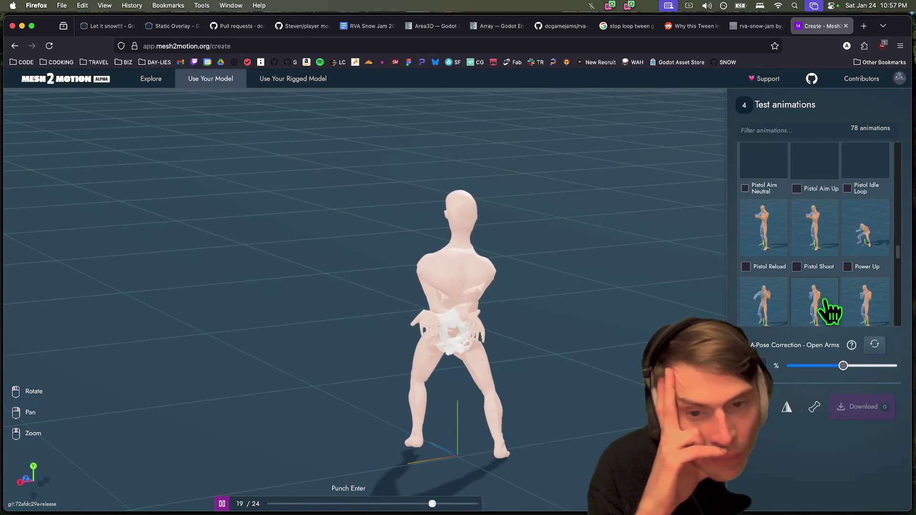
drag(843, 365, 898, 371)
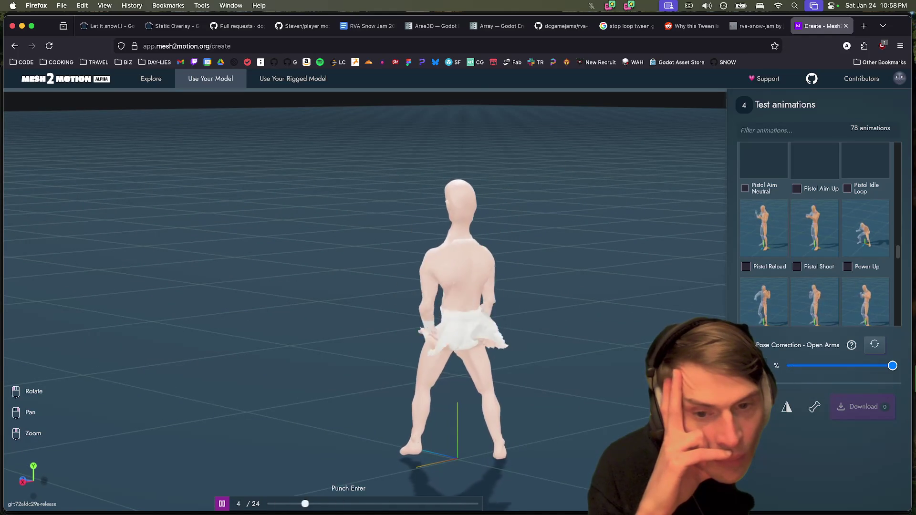
click(874, 346)
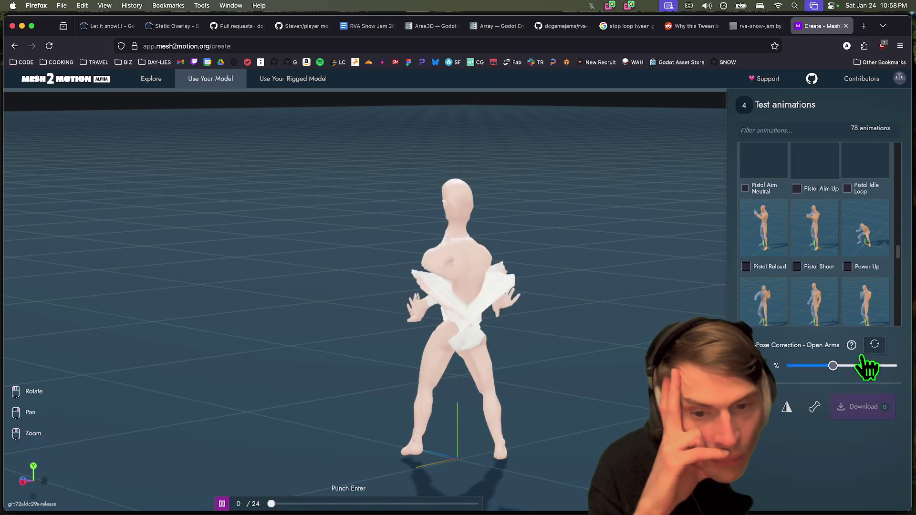
drag(836, 366, 889, 366)
Play Punch Jab and settle the A-pose correction just below maximum
click(867, 312)
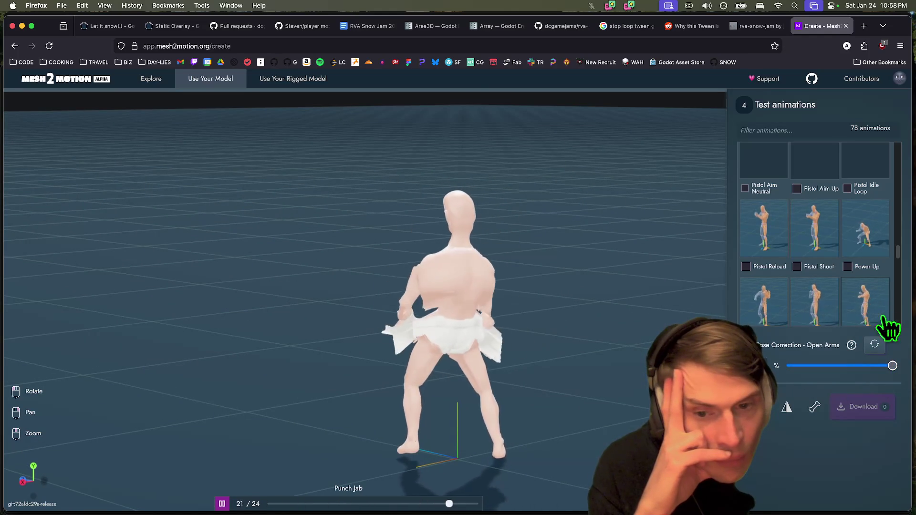
click(875, 343)
drag(832, 365, 885, 365)
drag(320, 329, 531, 334)
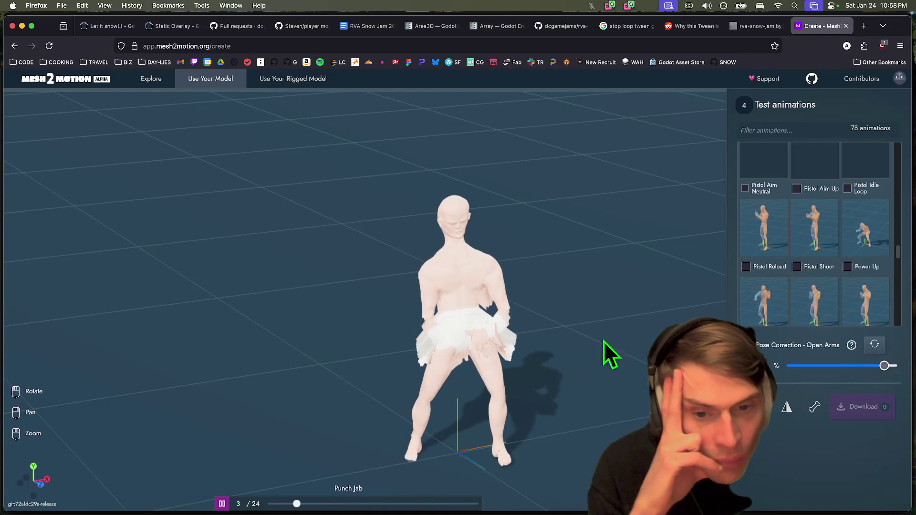
click(864, 365)
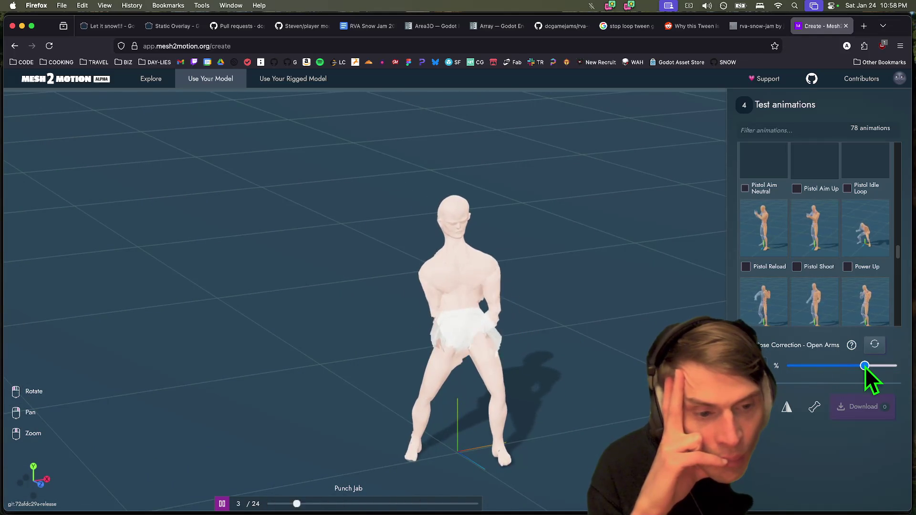
Show the skeleton over the model, viewed from a lower front angle
click(813, 408)
mouse_move(524, 391)
mouse_down()
mouse_move(520, 360)
mouse_move(571, 387)
mouse_move(434, 373)
mouse_move(356, 380)
mouse_move(398, 419)
mouse_up()
scroll(866, 306, up, 10)
scroll(859, 259, up, 3)
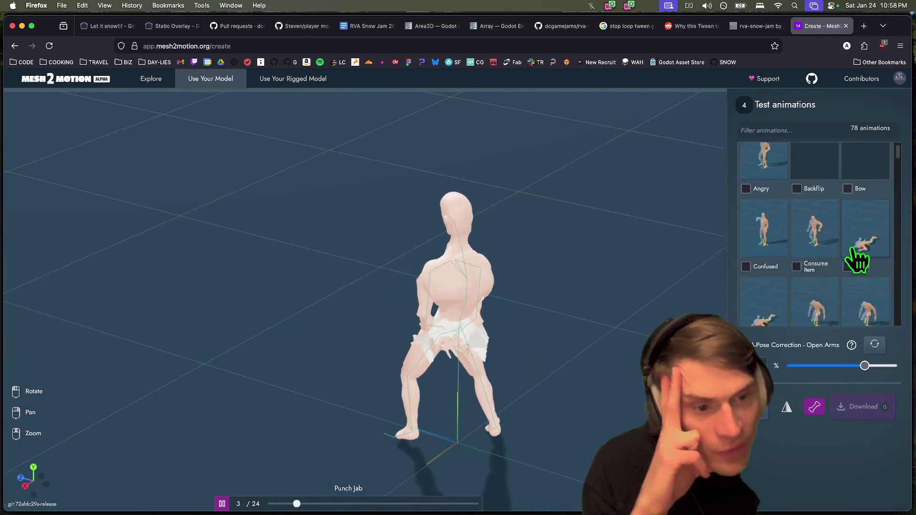
scroll(858, 260, down, 8)
scroll(814, 290, up, 5)
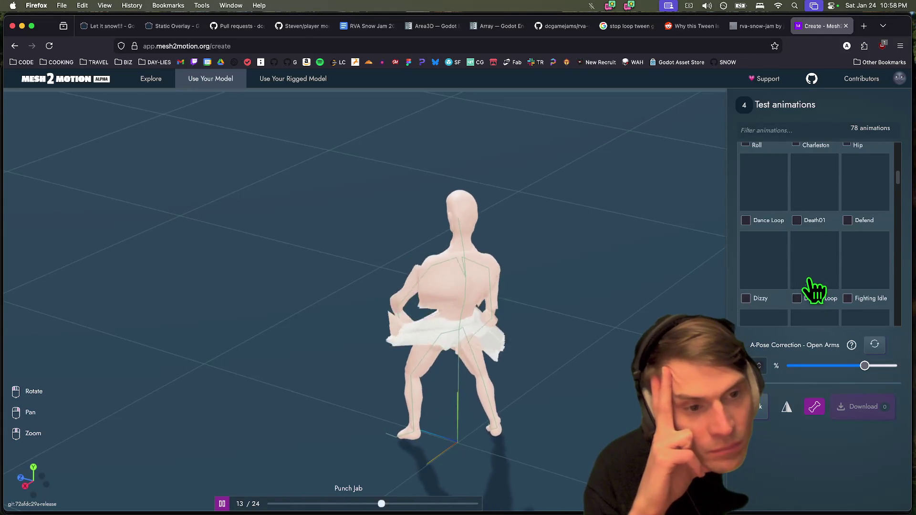
Preview the Dance Loop animation, then the Bow animation from side and front
click(766, 200)
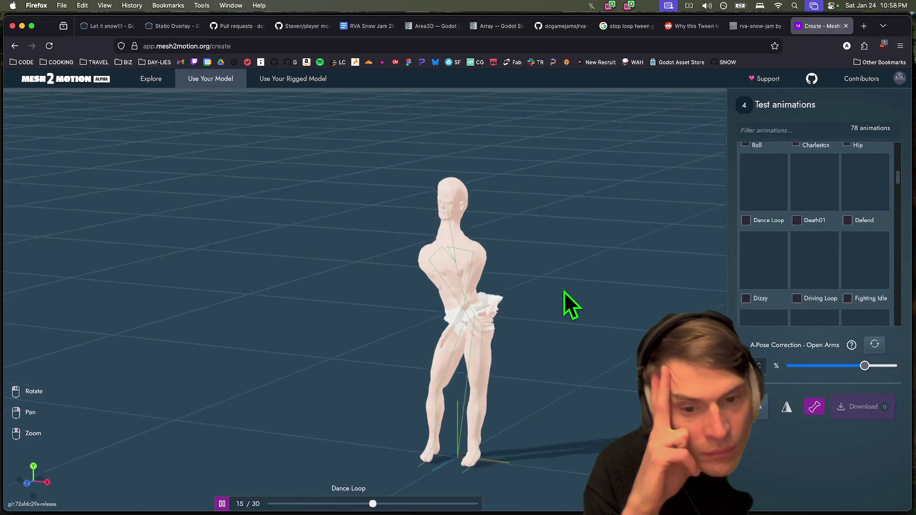
scroll(763, 253, up, 5)
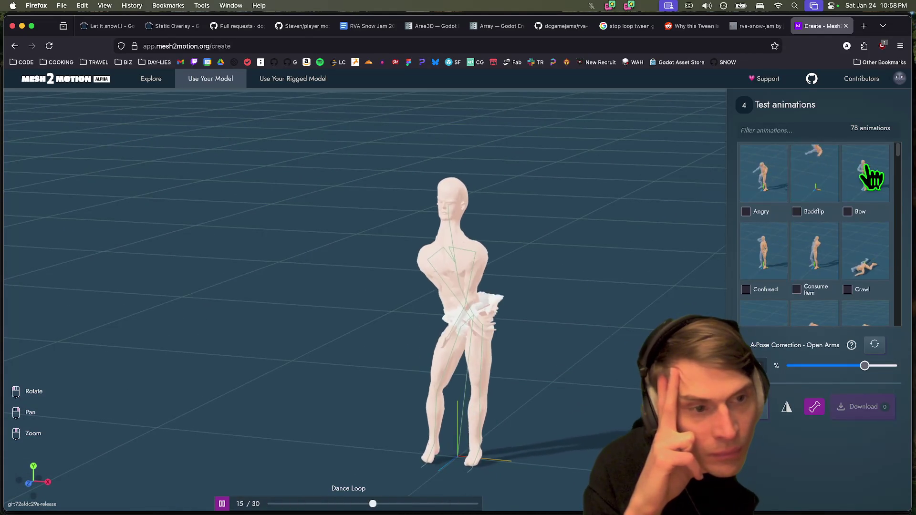
click(873, 175)
mouse_move(613, 350)
mouse_down()
mouse_move(548, 319)
mouse_move(524, 350)
mouse_move(522, 384)
mouse_move(483, 352)
mouse_move(395, 351)
mouse_move(473, 340)
mouse_move(461, 343)
mouse_move(457, 363)
mouse_move(318, 345)
mouse_move(318, 243)
mouse_up()
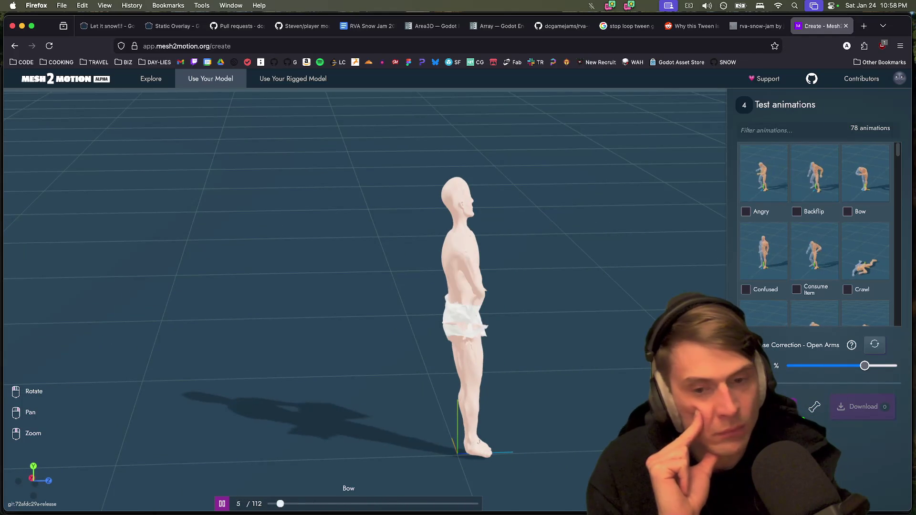
drag(598, 405, 464, 402)
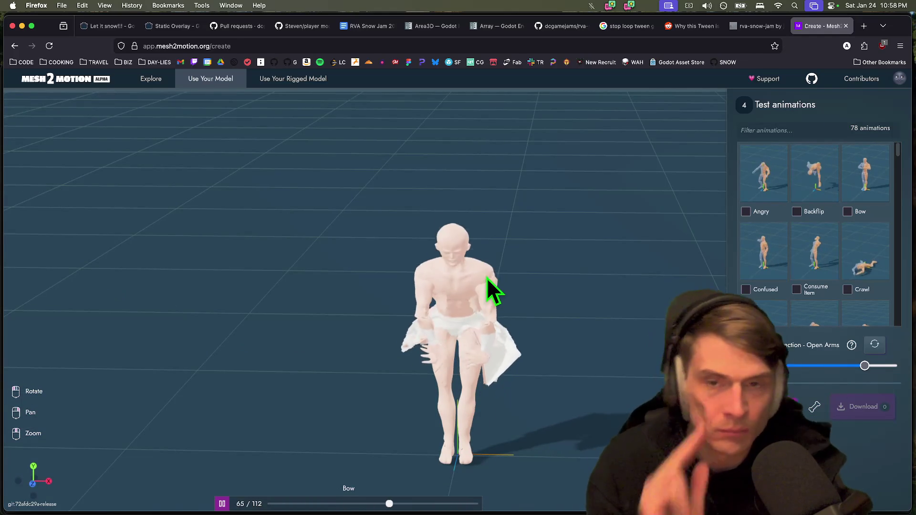
Back in Godot, save the player_mesh scene with PlayerMesh selected and open player.glb's import settings
key(super+3)
key(super+Tab)
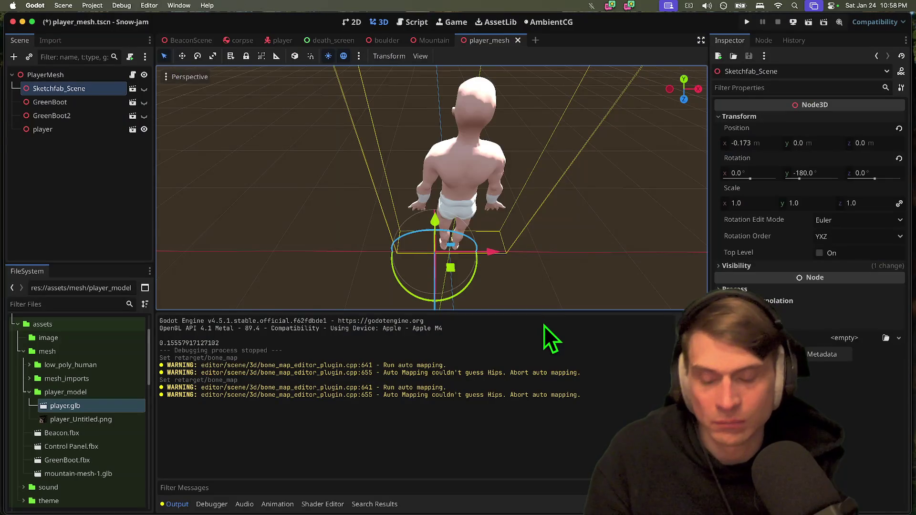
click(131, 170)
click(93, 75)
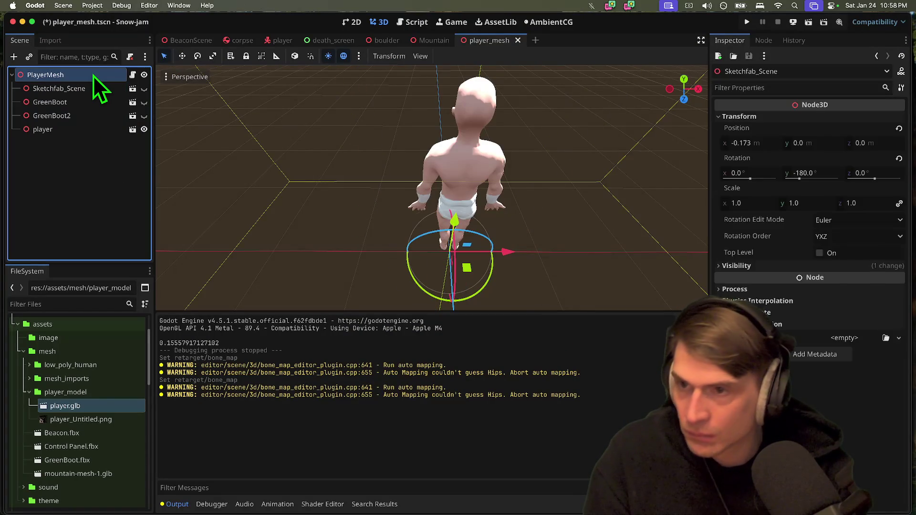
key(ctrl+s)
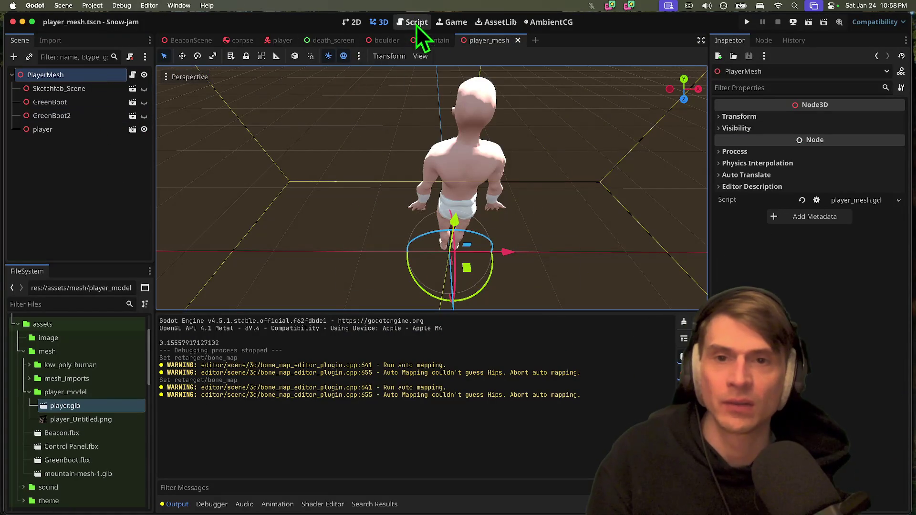
double_click(80, 407)
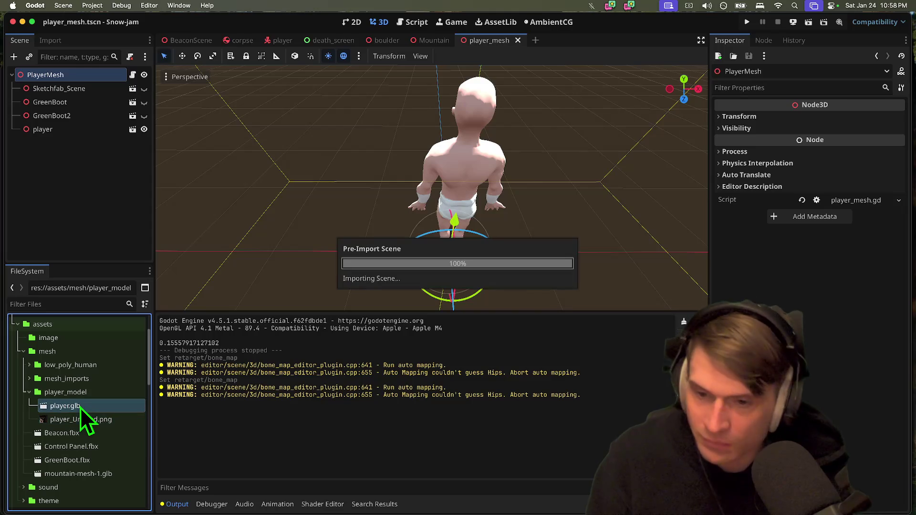
Select the Skeleton3D node and view the character from the front in the import preview
scroll(769, 268, down, 5)
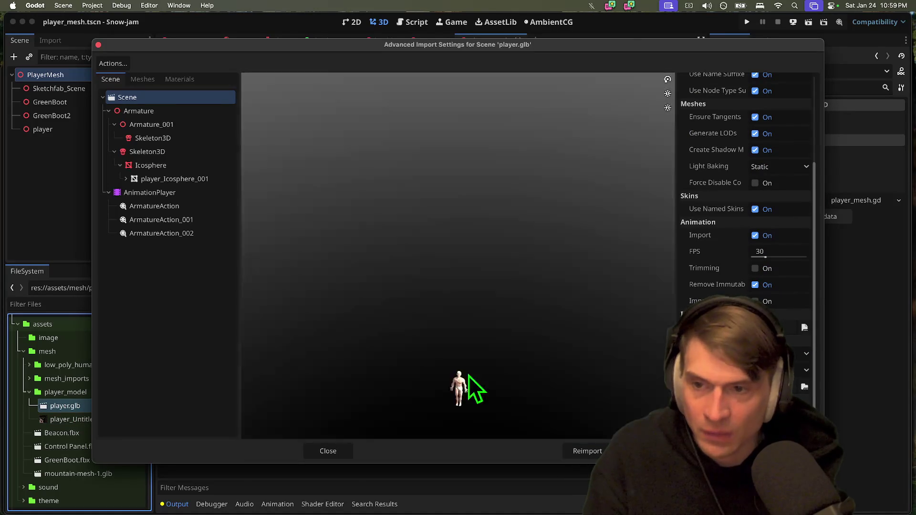
drag(468, 376, 337, 288)
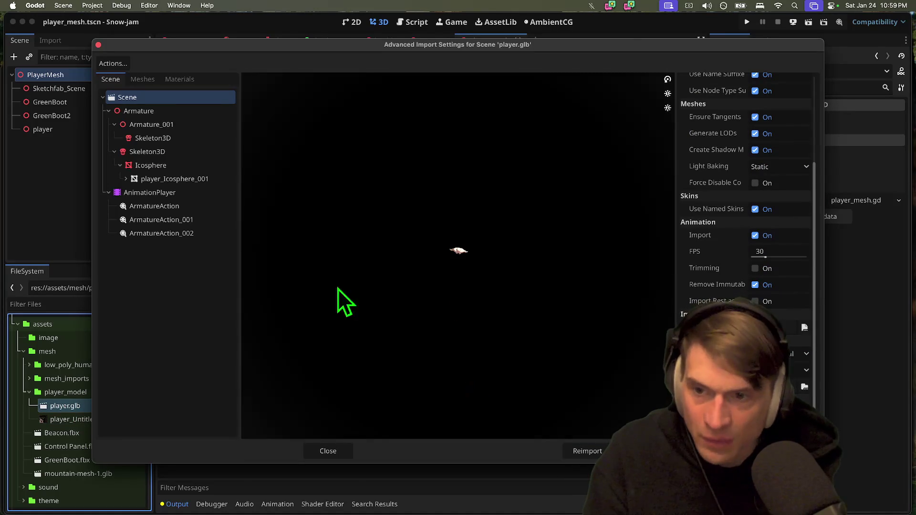
click(180, 147)
click(185, 161)
click(186, 153)
mouse_move(659, 234)
mouse_down()
mouse_move(492, 287)
mouse_move(484, 363)
mouse_up()
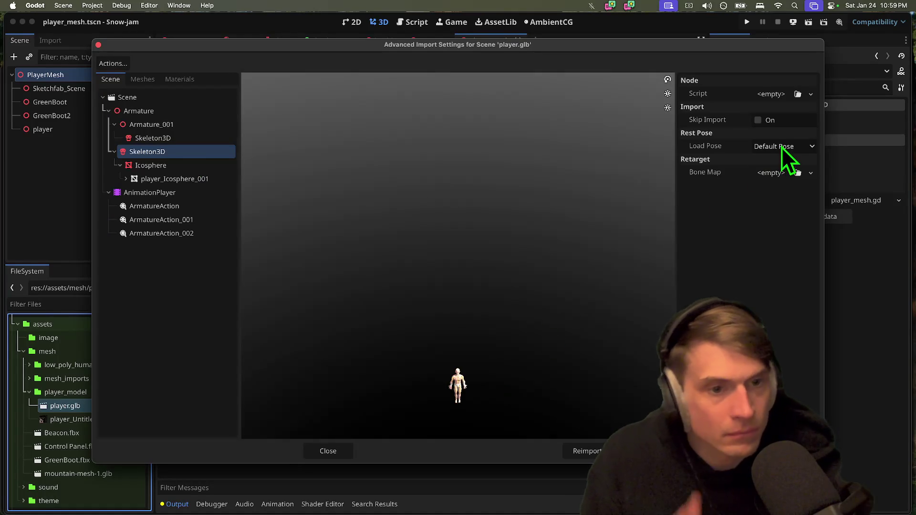
Create a new bone map for the skeleton and assign a bone from the Bone Picker
click(776, 171)
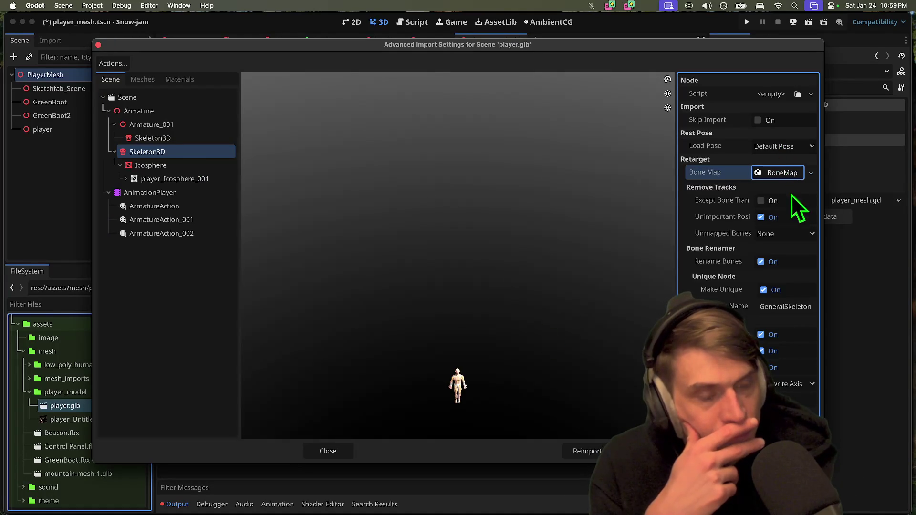
click(783, 171)
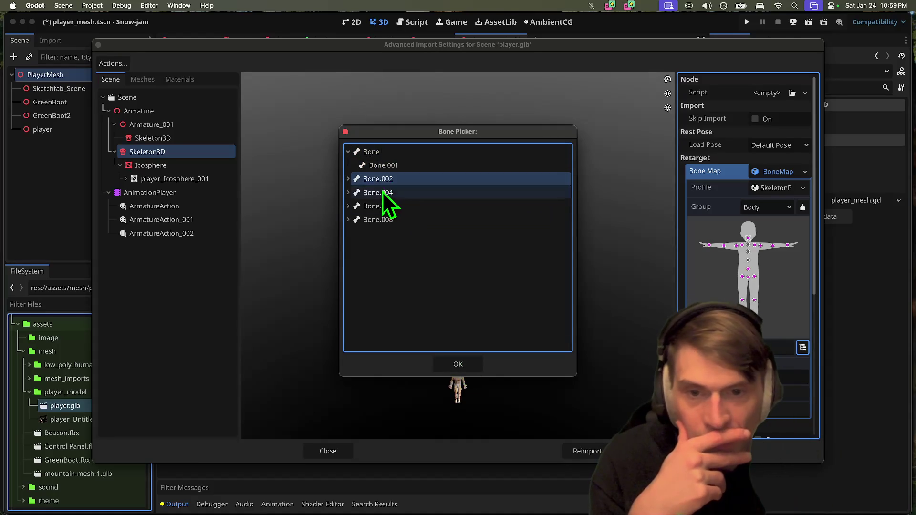
click(348, 179)
click(350, 220)
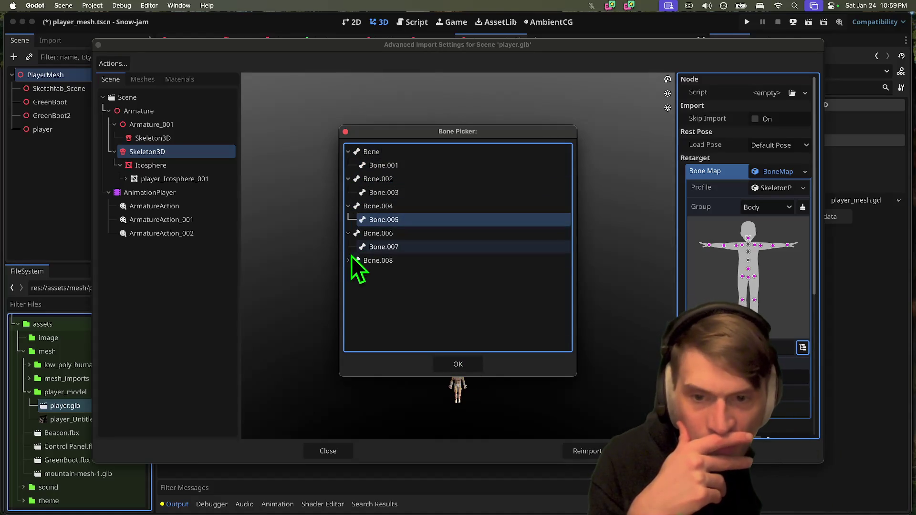
click(352, 260)
click(349, 262)
click(413, 275)
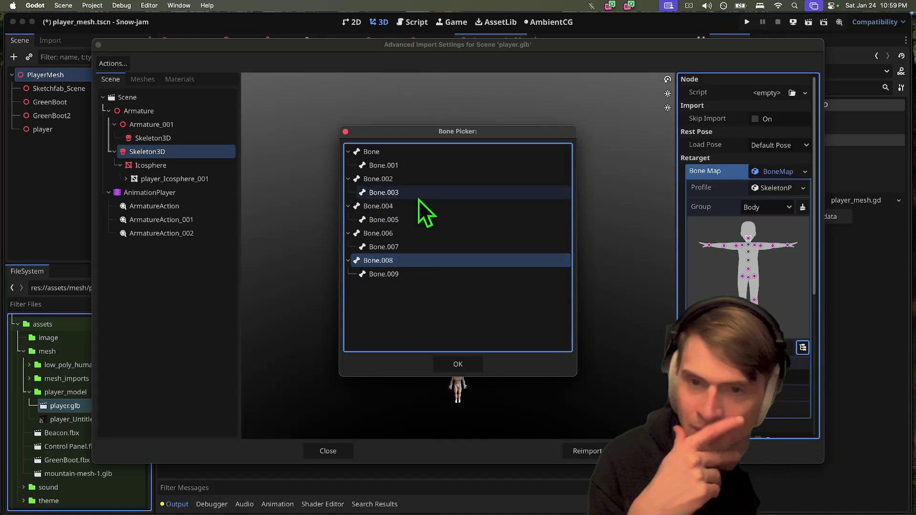
click(429, 166)
click(458, 365)
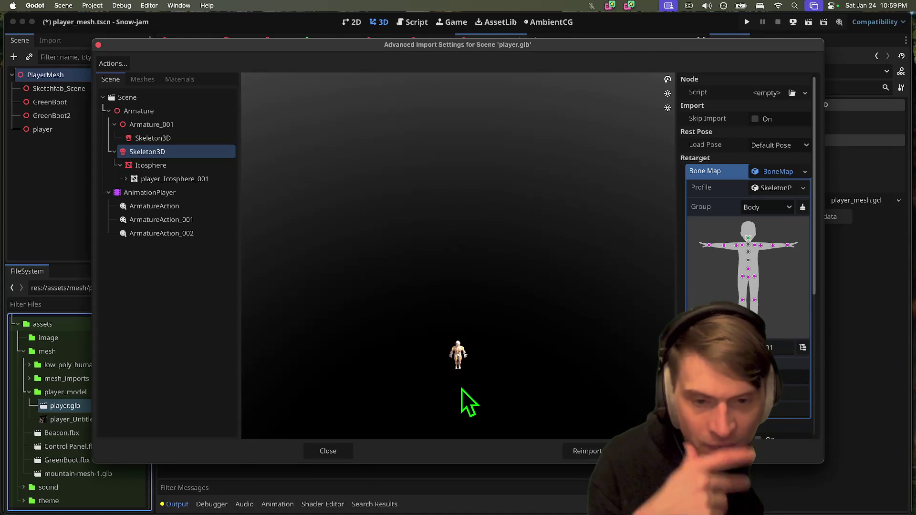
Look the character over, then pick a bone for the bone map's left-arm joint
scroll(464, 394, up, 2)
mouse_move(461, 389)
mouse_down()
mouse_move(455, 363)
mouse_move(460, 373)
mouse_up()
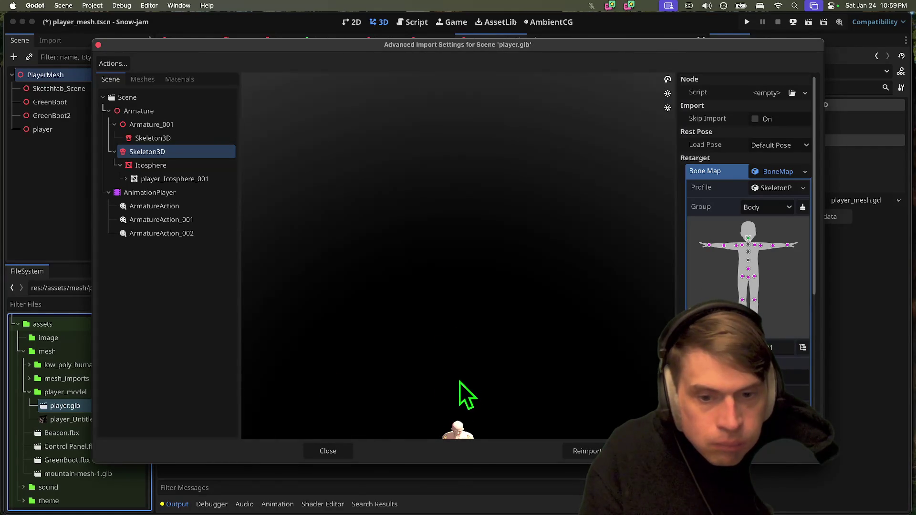
scroll(459, 405, down, 4)
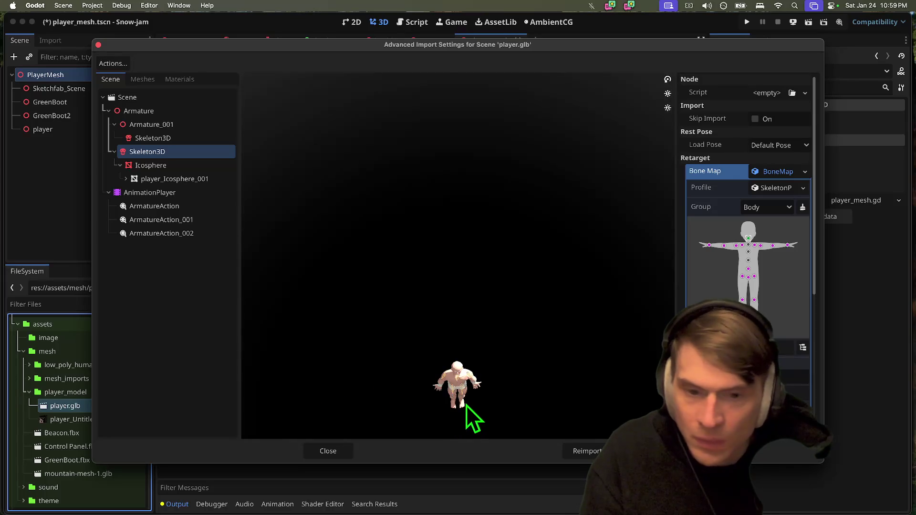
scroll(465, 405, down, 3)
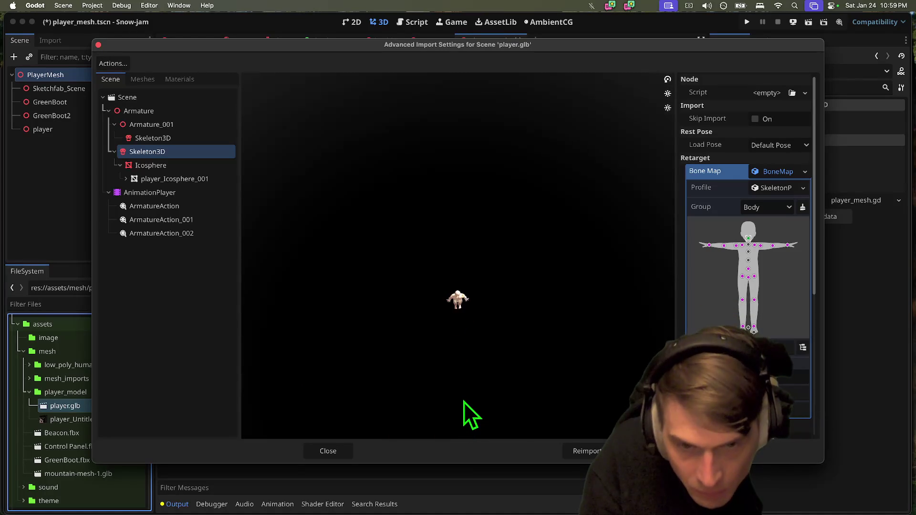
scroll(463, 401, up, 2)
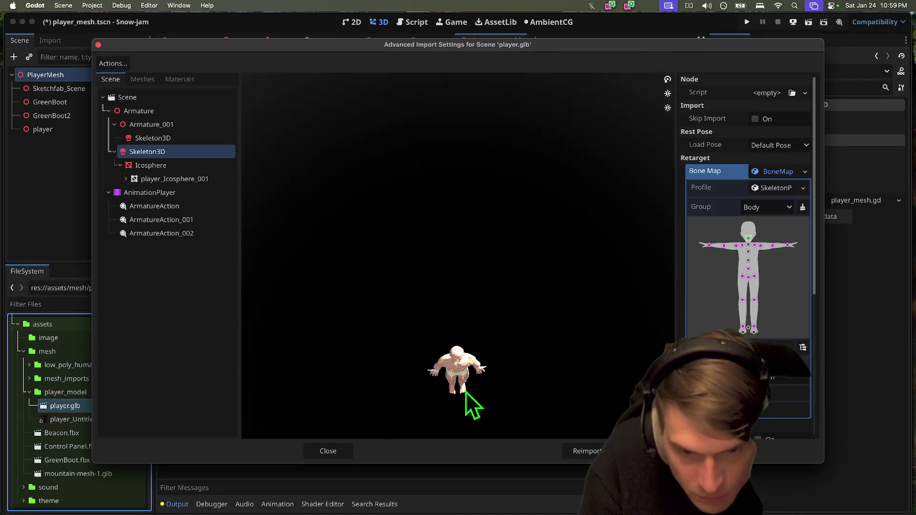
drag(466, 391, 468, 410)
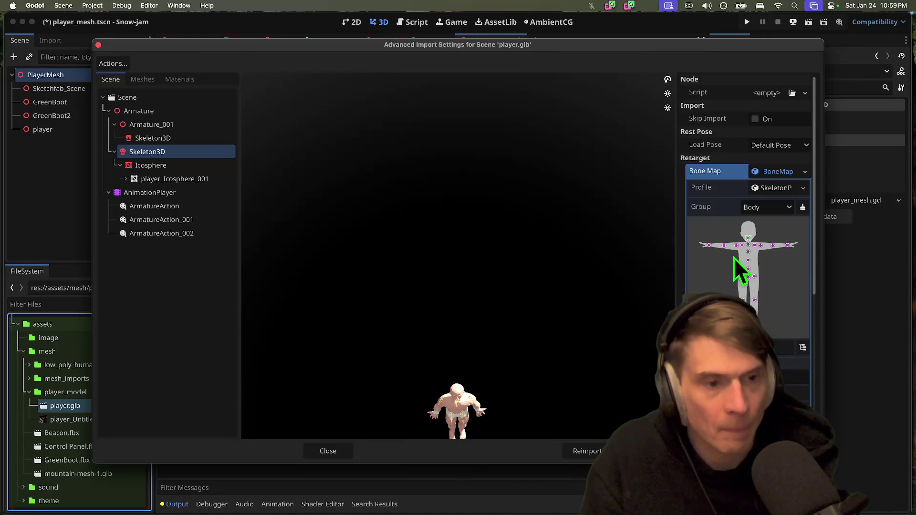
click(724, 246)
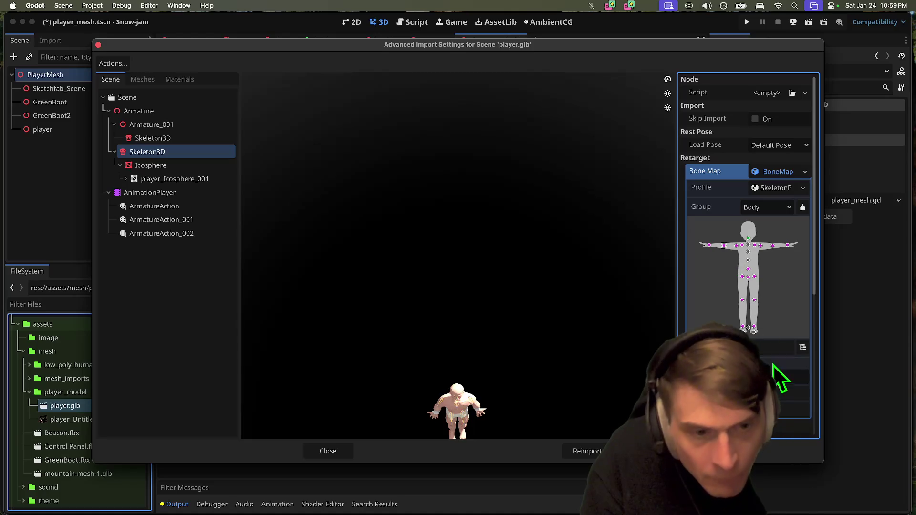
click(803, 348)
Assign Bone.002 to the joint and start a Discord reply to the helicopter PR message
double_click(442, 179)
key(super+Tab)
key(super+Tab)
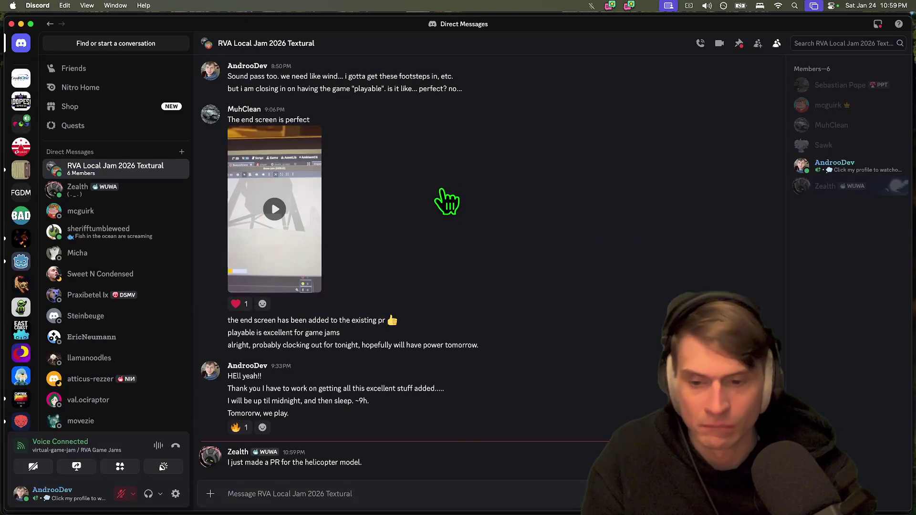
triple_click(531, 468)
key(super+c)
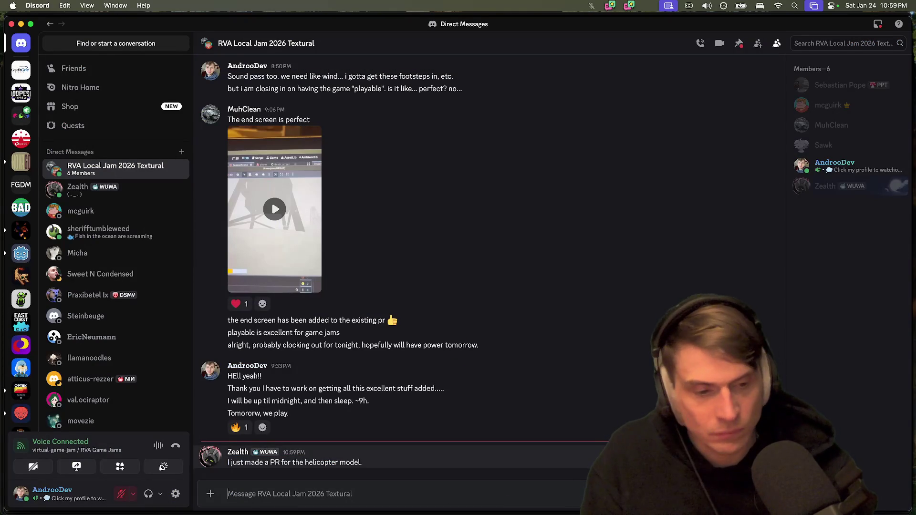
text(rGreat)
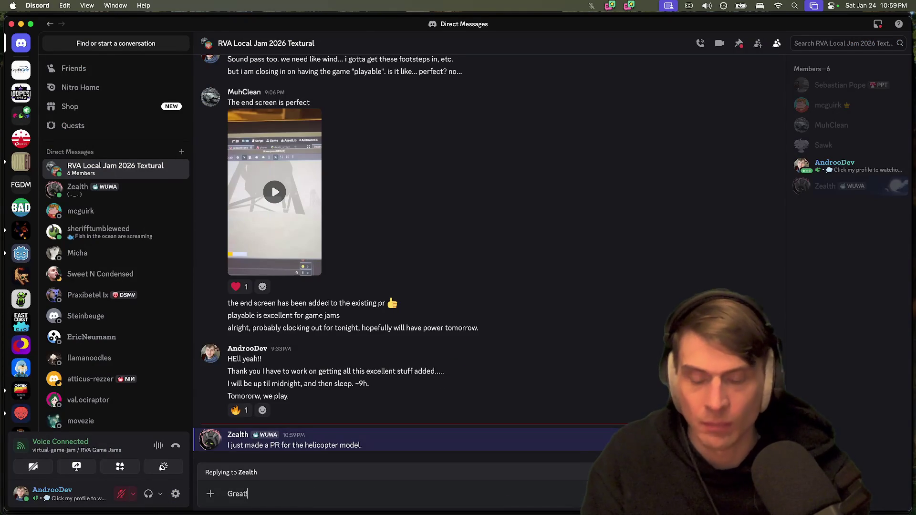
Load app.mesh2motion.org/create in a new browser tab
key(super+Tab)
key(super+Tab)
key(super+Tab)
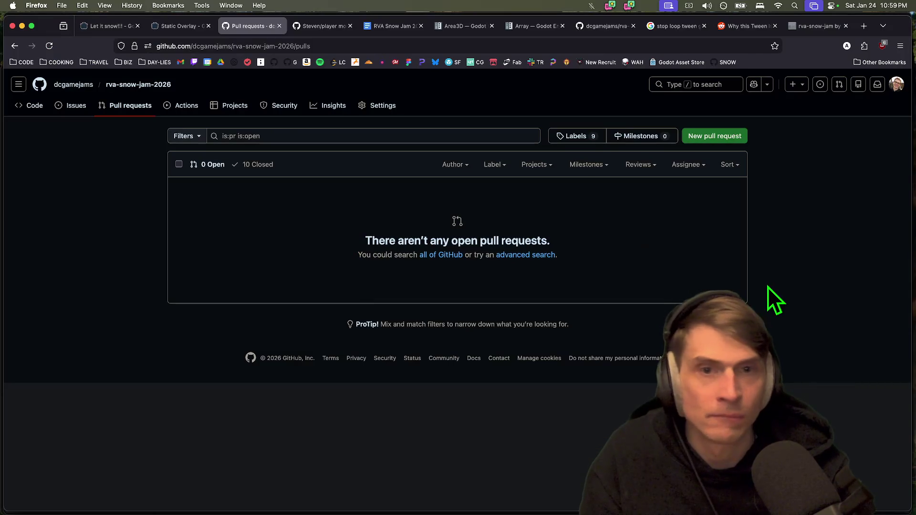
key(super+t)
text(app.mesh2motion.org/create)
key(Return)
Send the reply 'I just got your player model in. Small issue: he has fewer'
key(super+Tab)
key(super+Tab)
key(super+Tab)
key(super+Tab)
key(super+Tab)
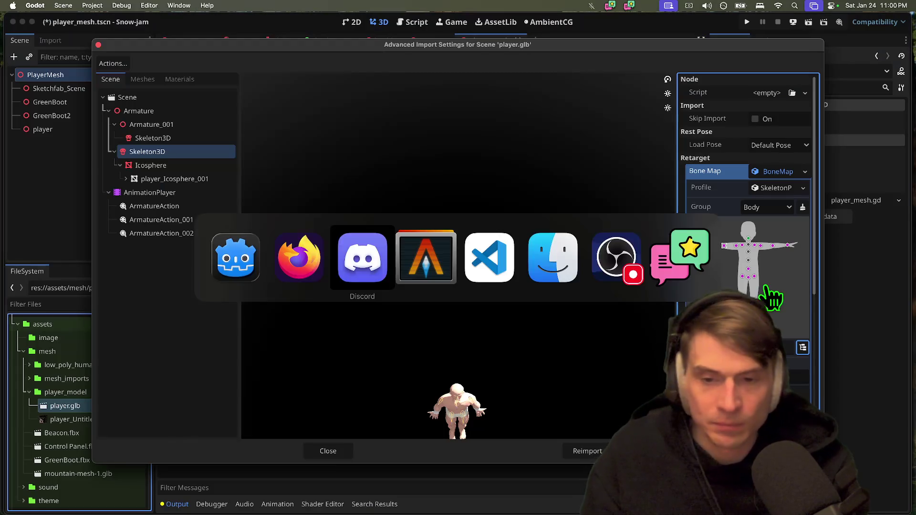
text(Great! I just got your playe)
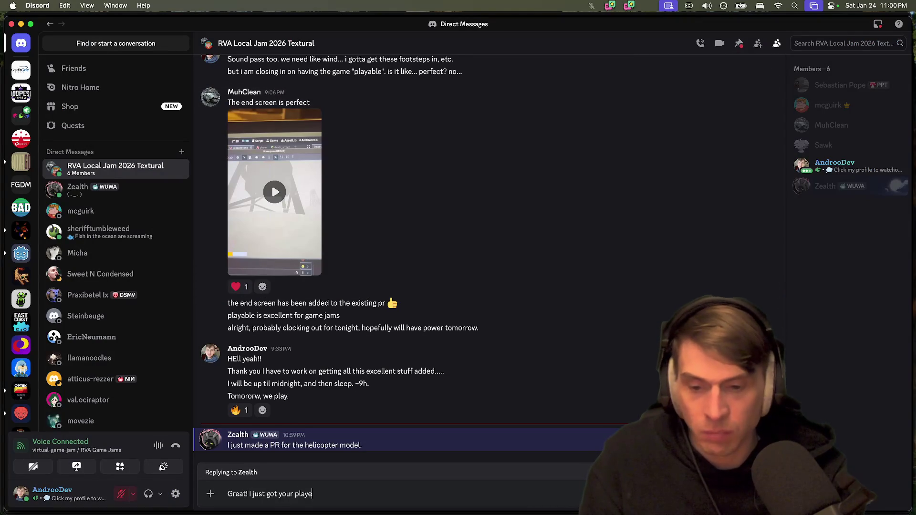
text(r model in. )
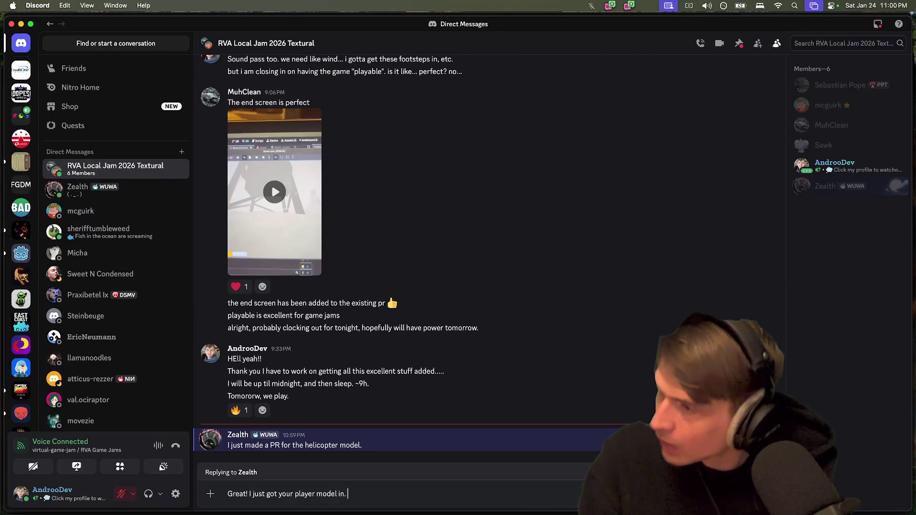
text(Small issue: he)
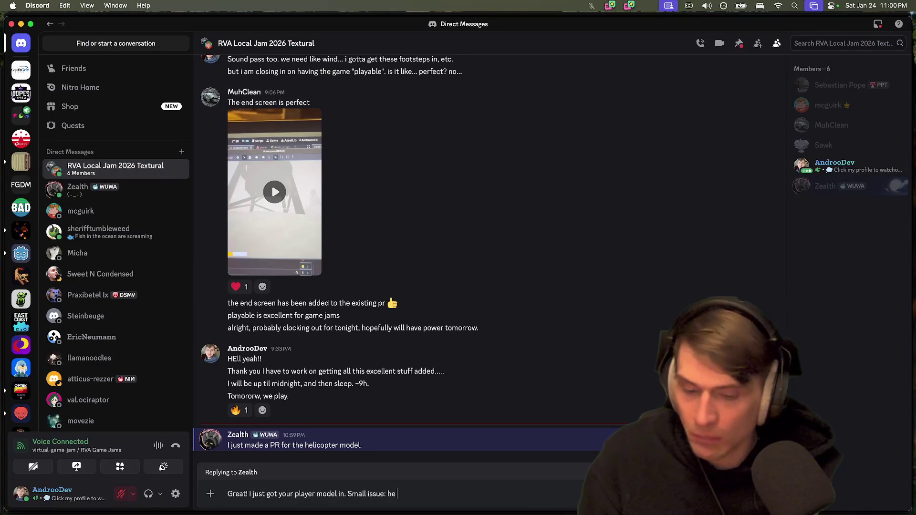
text( is)
key(BackSpace)
key(BackSpace)
key(BackSpace)
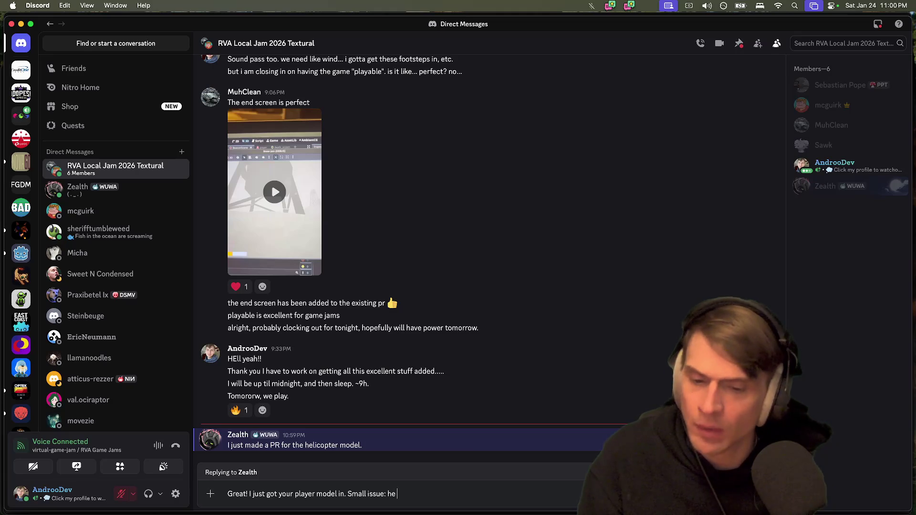
text(has fewer bones.)
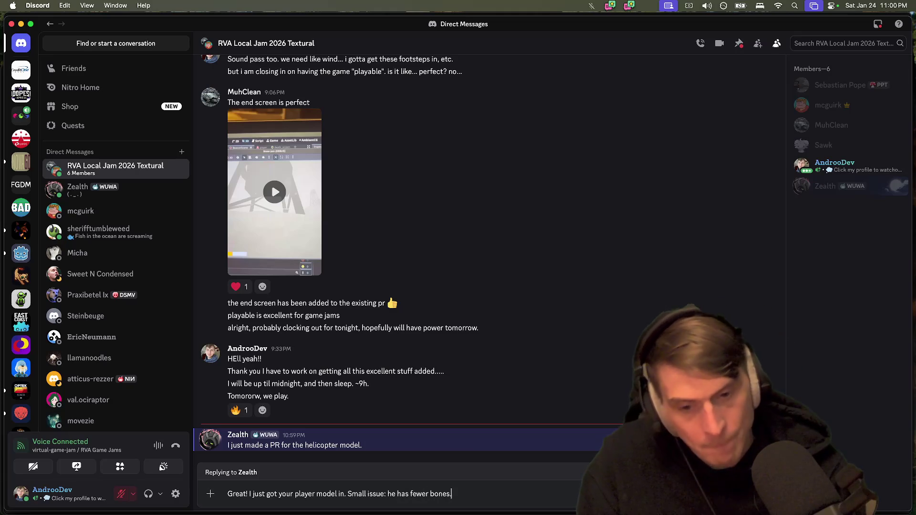
key(Return)
key(super+Tab)
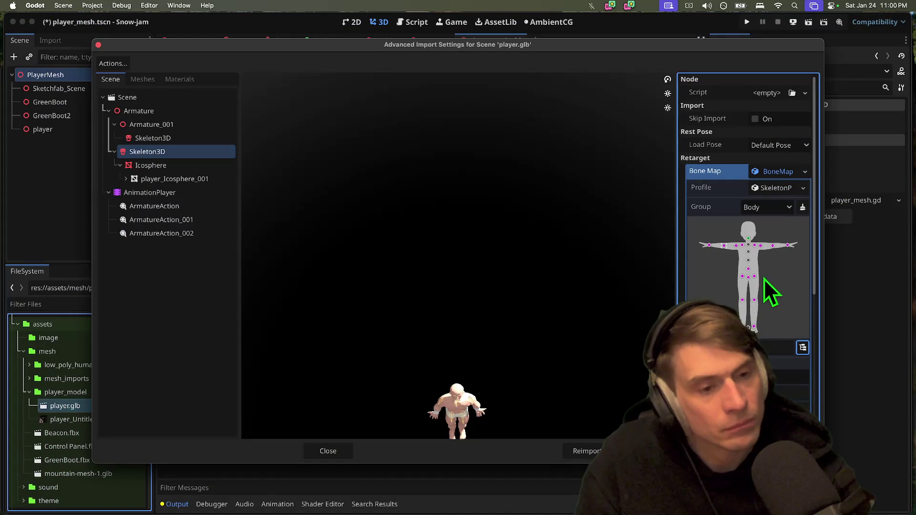
Screenshot the Bone Map panel and paste it into the Discord draft
key(super+shift+4)
mouse_move(599, 453)
mouse_down()
mouse_move(830, 151)
mouse_move(874, 132)
mouse_up()
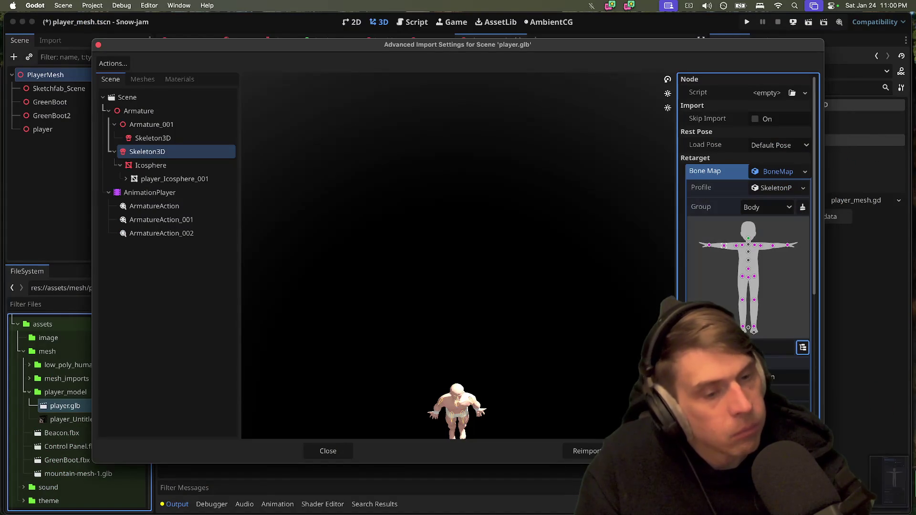
right_click(890, 498)
click(873, 420)
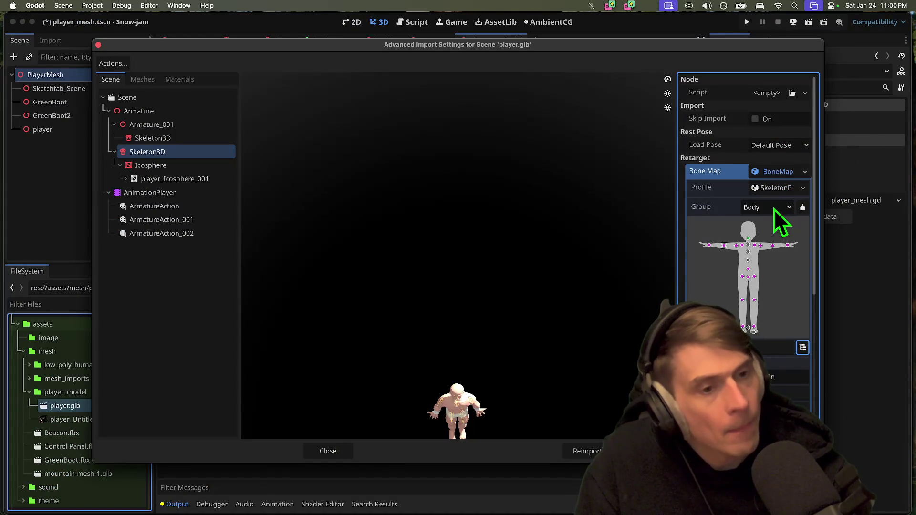
key(super+Tab)
key(super+v)
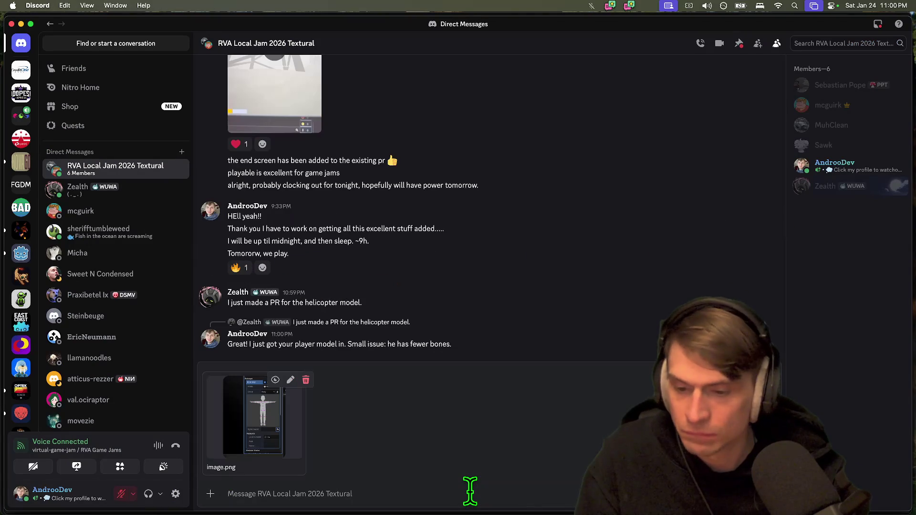
text(He's got li)
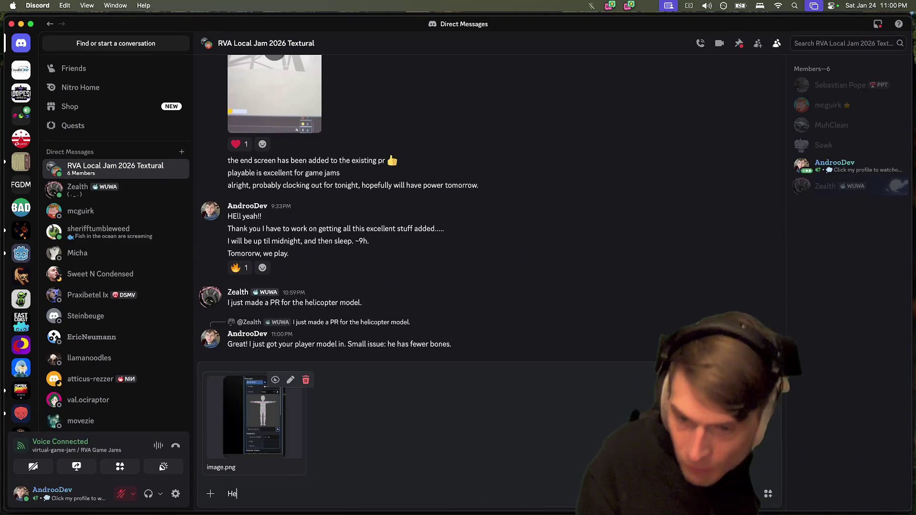
Capture the hip joint's bone list, paste it, and finish the text 'He's got like 8 bones.'
key(super+Tab)
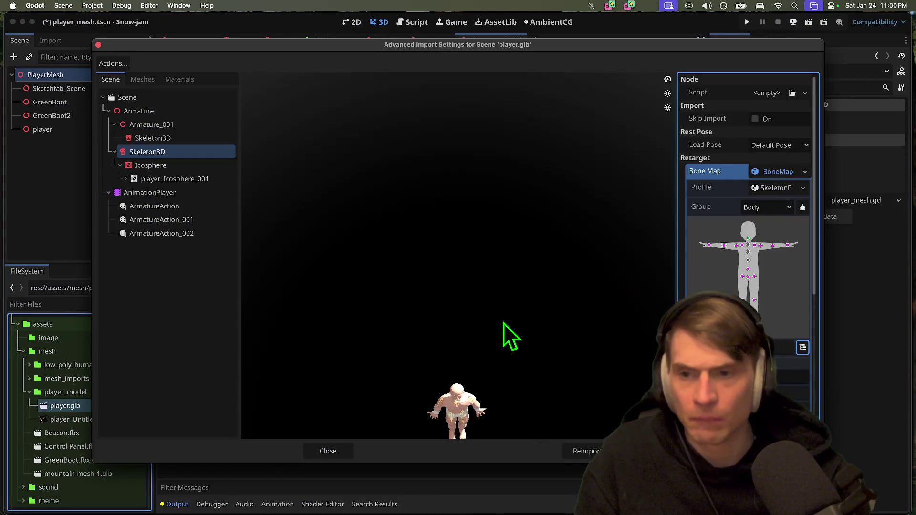
mouse_move(470, 422)
mouse_down()
mouse_move(462, 417)
mouse_move(465, 424)
mouse_move(682, 242)
mouse_up()
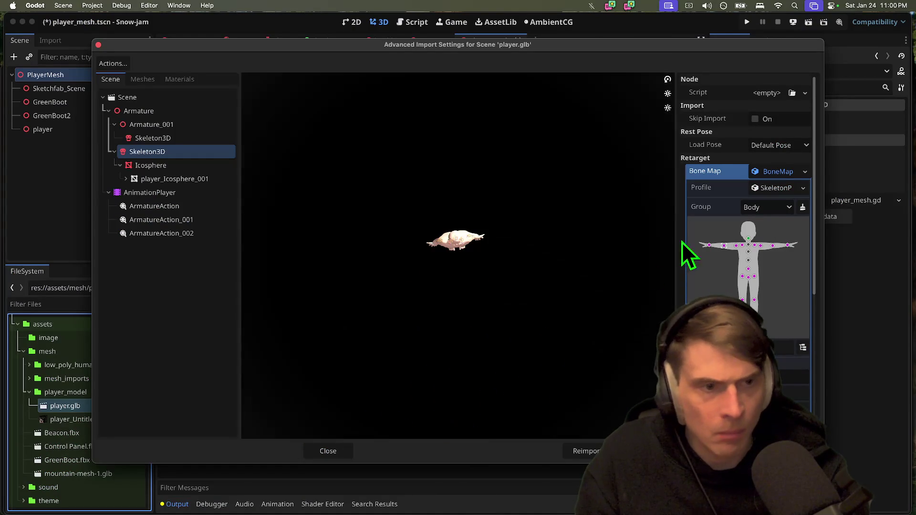
click(748, 277)
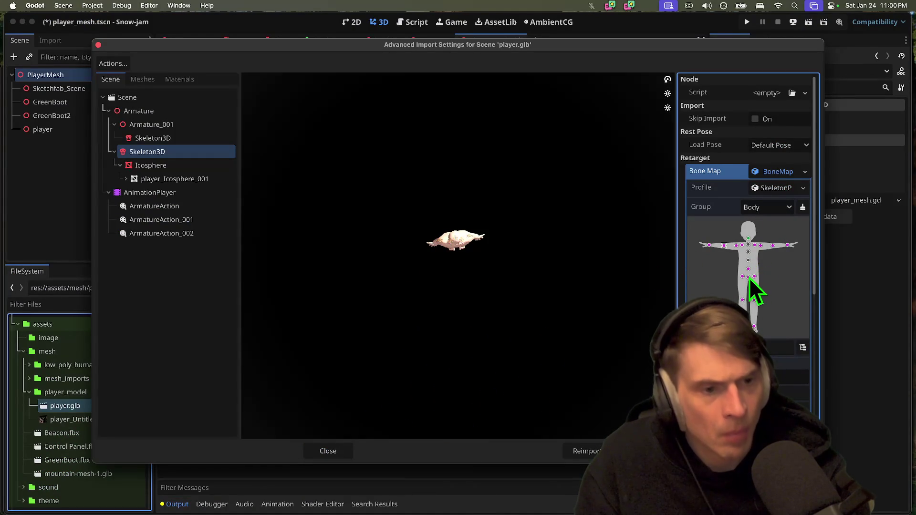
click(803, 347)
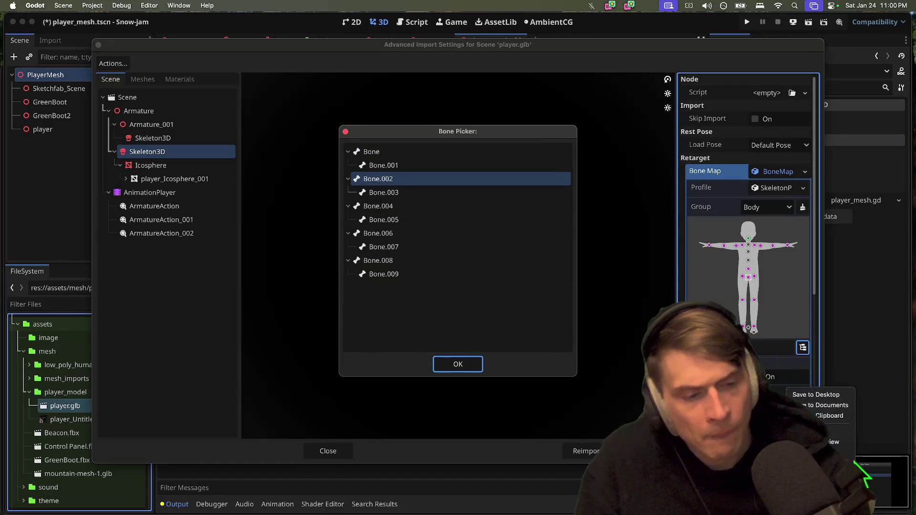
click(845, 417)
key(super+Tab)
key(super+v)
text(8 bones.)
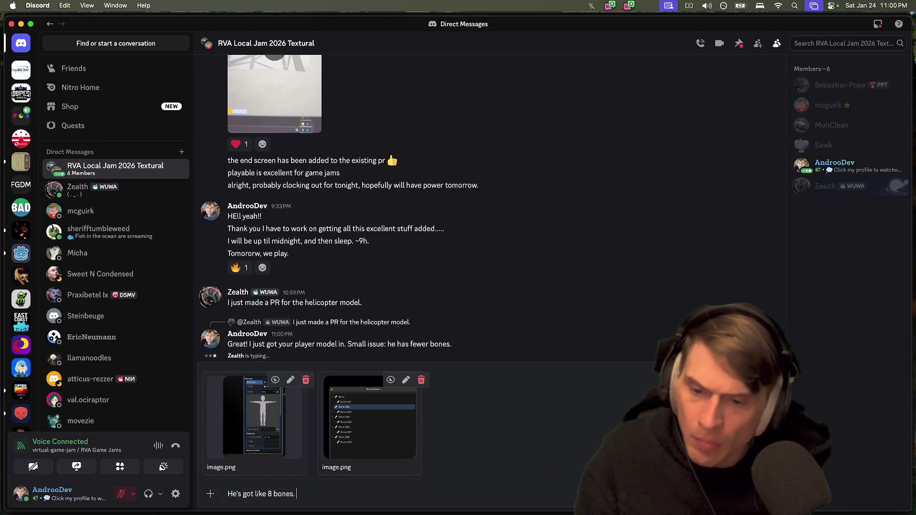
Post the message with both screenshots and discard a follow-up draft
key(Return)
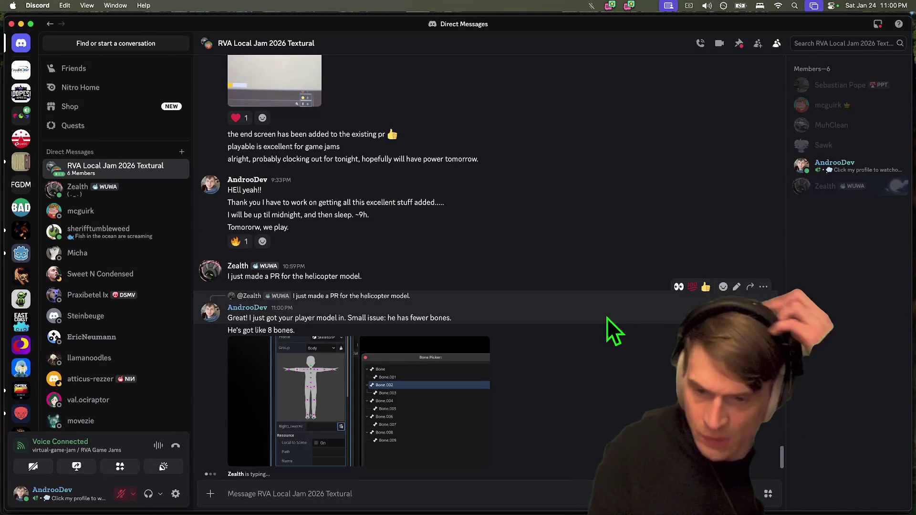
text(t)
key(BackSpace)
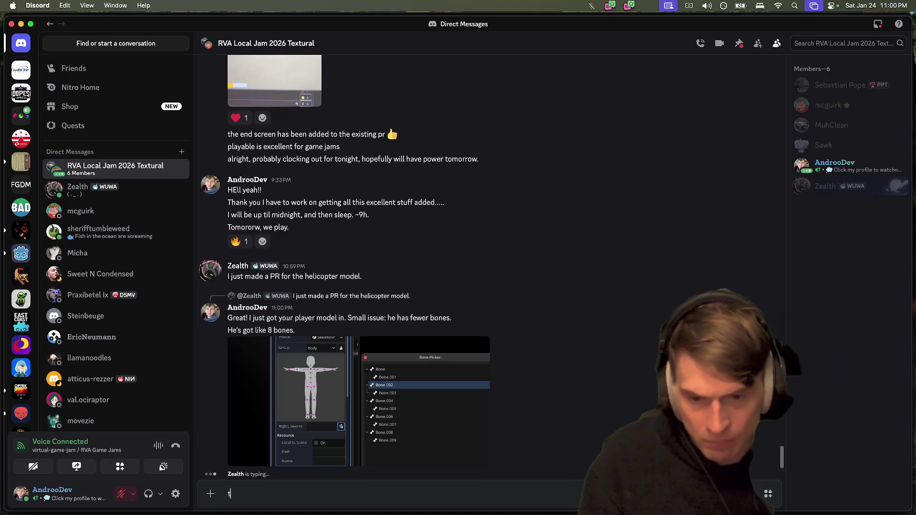
text(or, actually there are more, but I can't tell. He's got 16?)
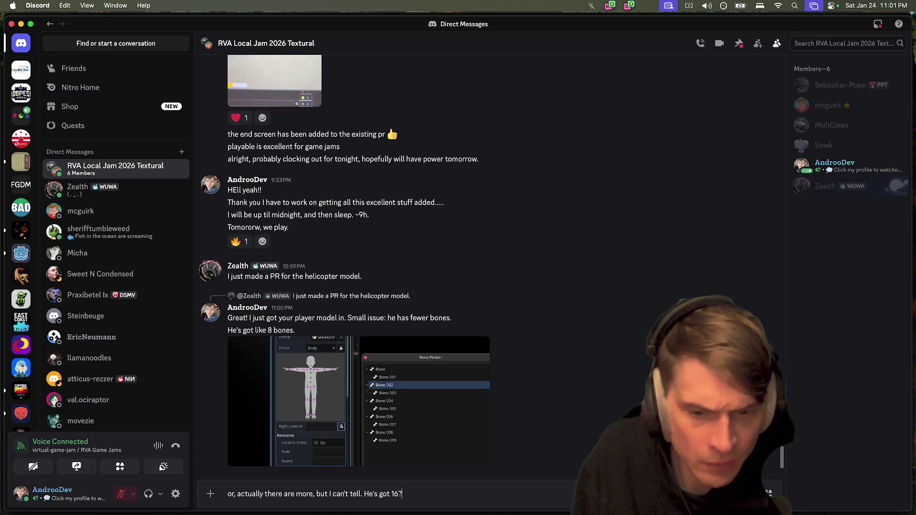
key(super+a)
key(BackSpace)
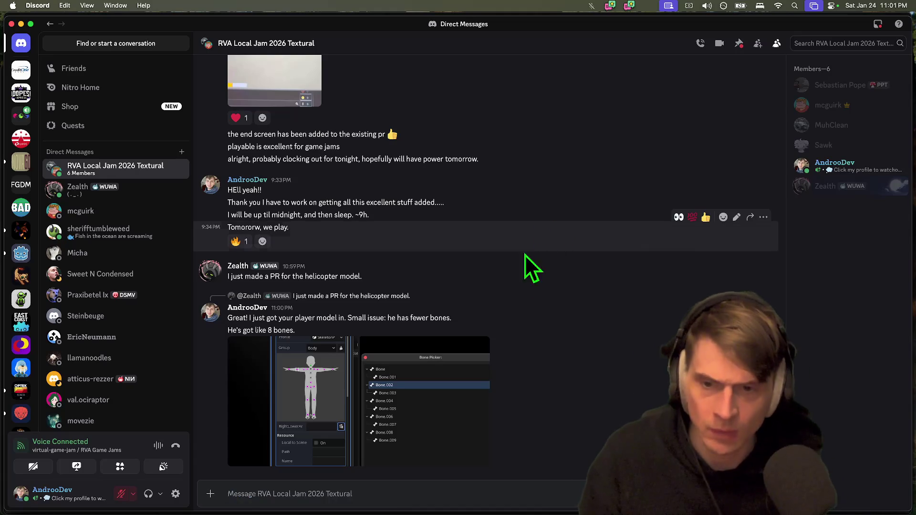
Edit the posted message to say 9 bones and begin a 'Godot expects a Humanoid Skeleton' reply
key(Up)
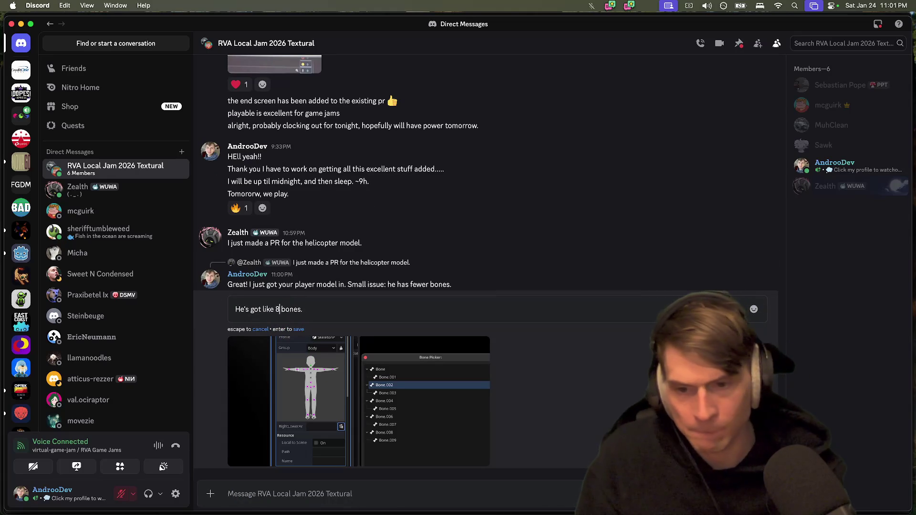
key(Return)
text(Godot expects a Humanoid)
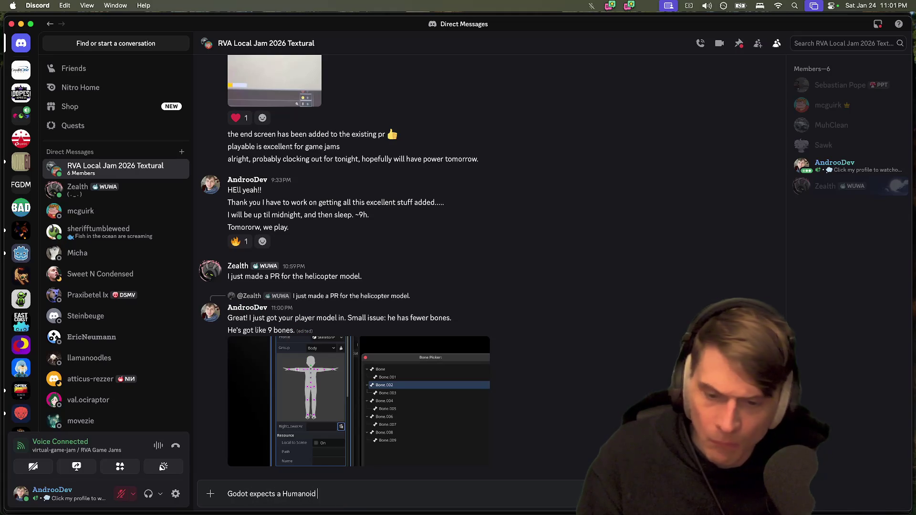
text(Skeleton)
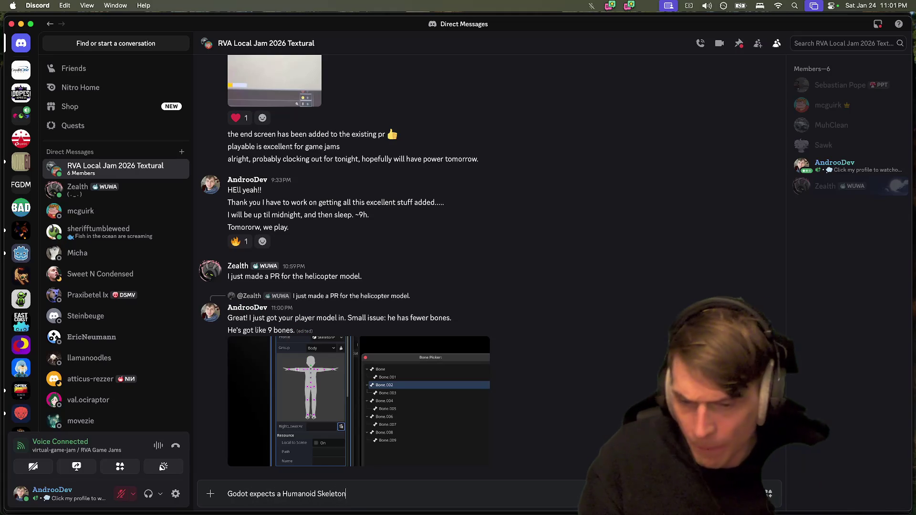
key(super+Tab)
click(580, 279)
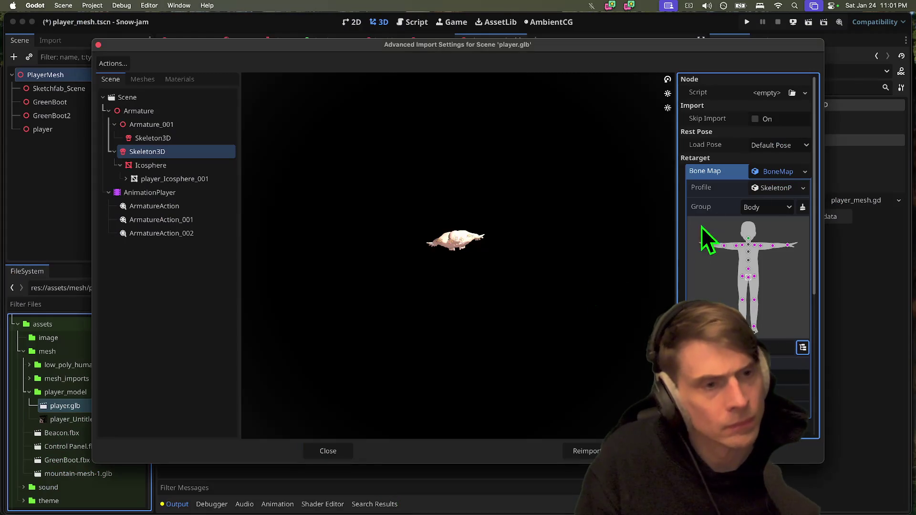
Load the Human reference model with the Human skeleton template and go to joint editing
key(super+Tab)
key(super+Tab)
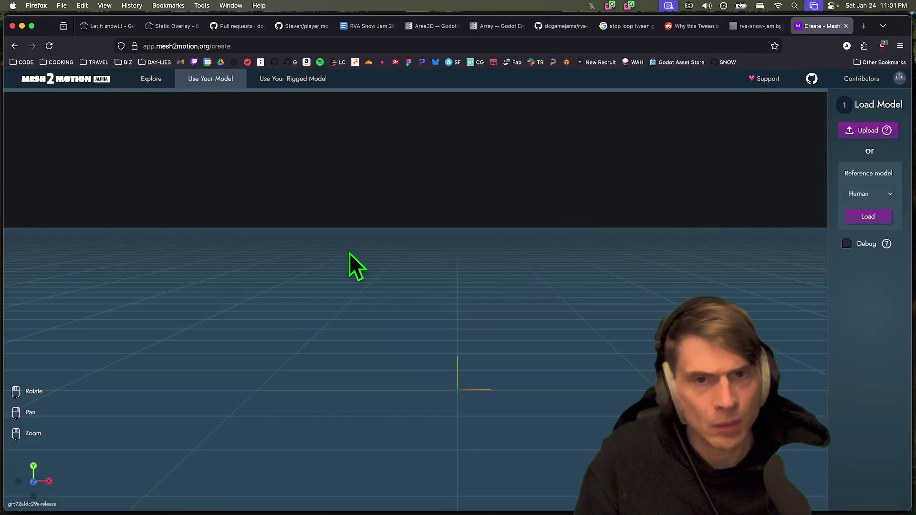
key(super+Left)
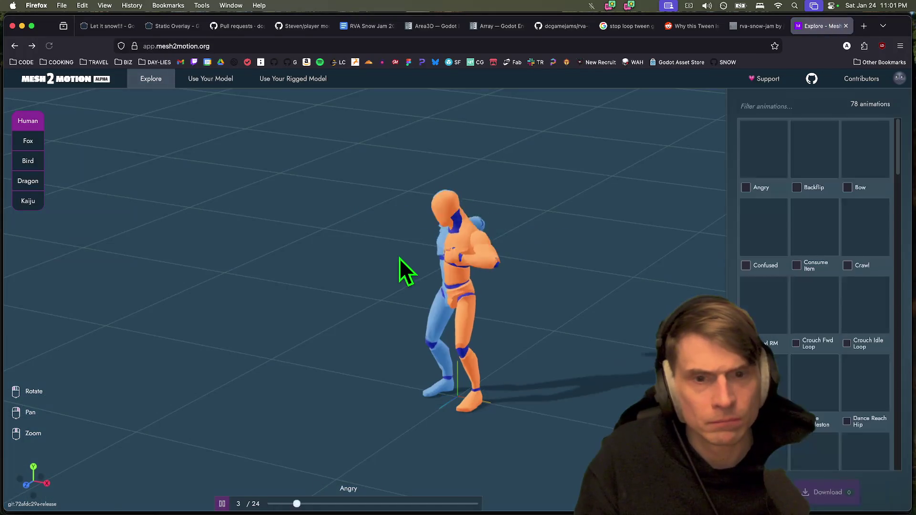
key(super+Right)
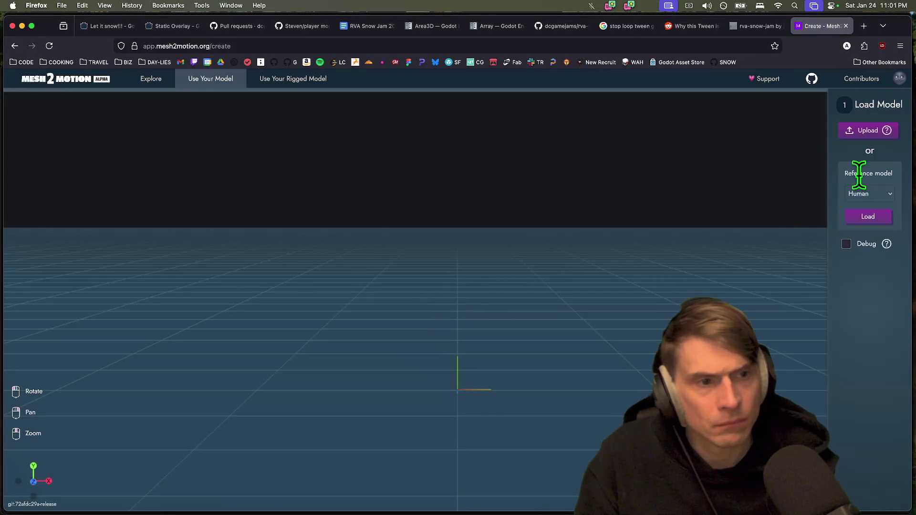
click(867, 193)
click(875, 218)
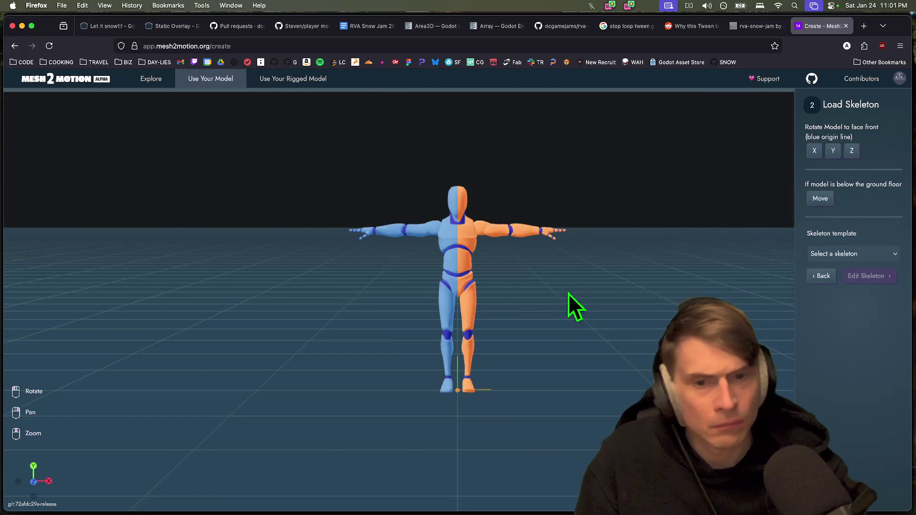
click(846, 254)
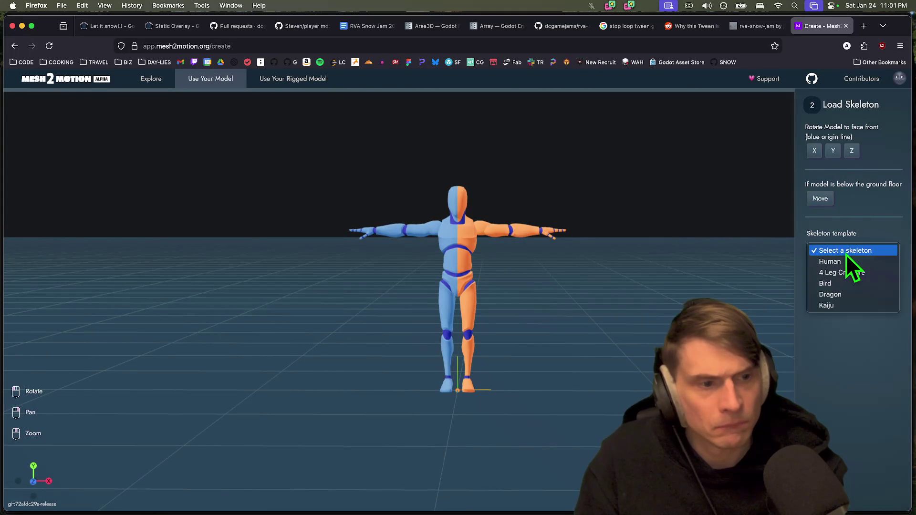
click(856, 262)
click(858, 367)
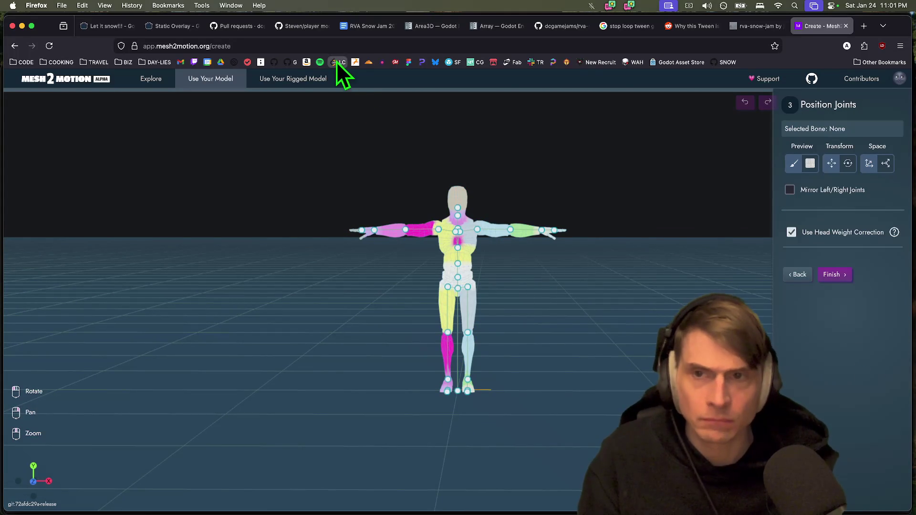
Screenshot the rigged Human model's joint layout to the clipboard
key(super+shift+4)
drag(290, 434, 667, 120)
right_click(876, 477)
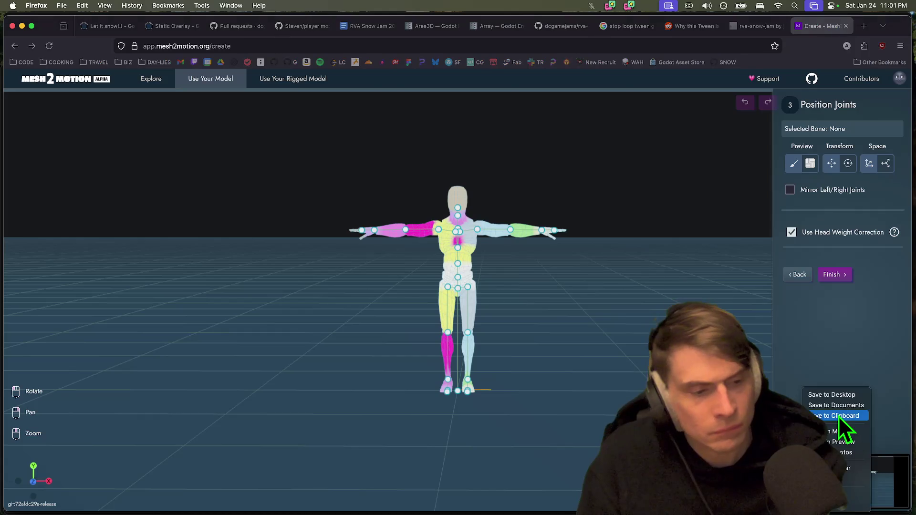
click(840, 416)
key(super+Tab)
key(super+Tab)
key(super+Tab)
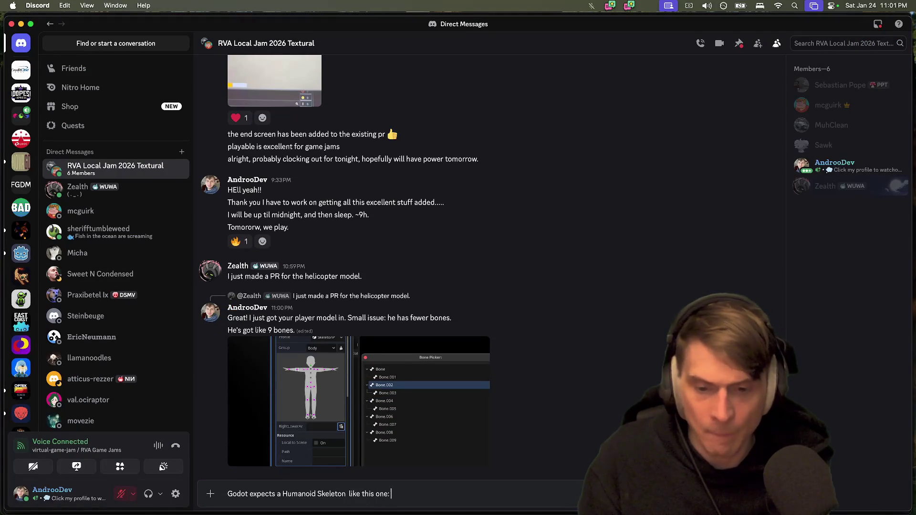
Post the Humanoid Skeleton explanation with the mesh2motion.org/create link and rigged-model screenshot
key(super+v)
key(super+Tab)
key(super+Tab)
key(super+Tab)
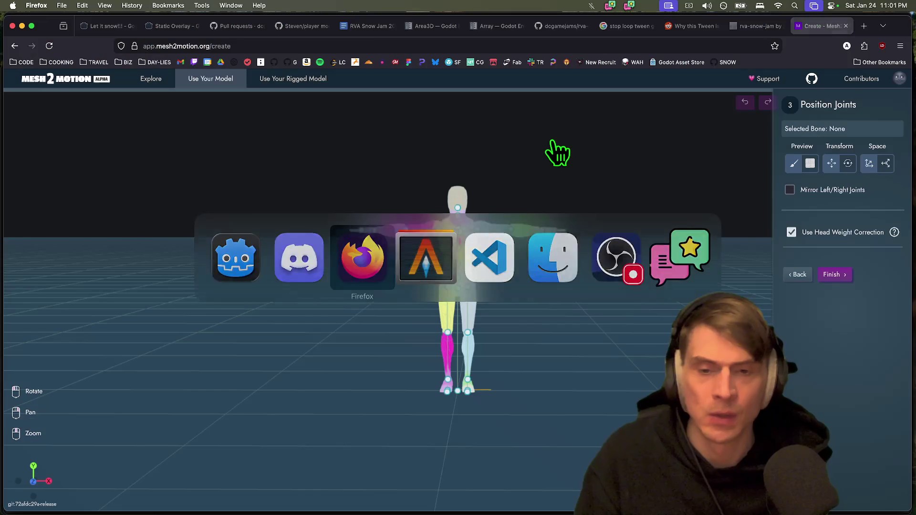
key(super+Tab)
key(super+Tab)
key(super+Tab)
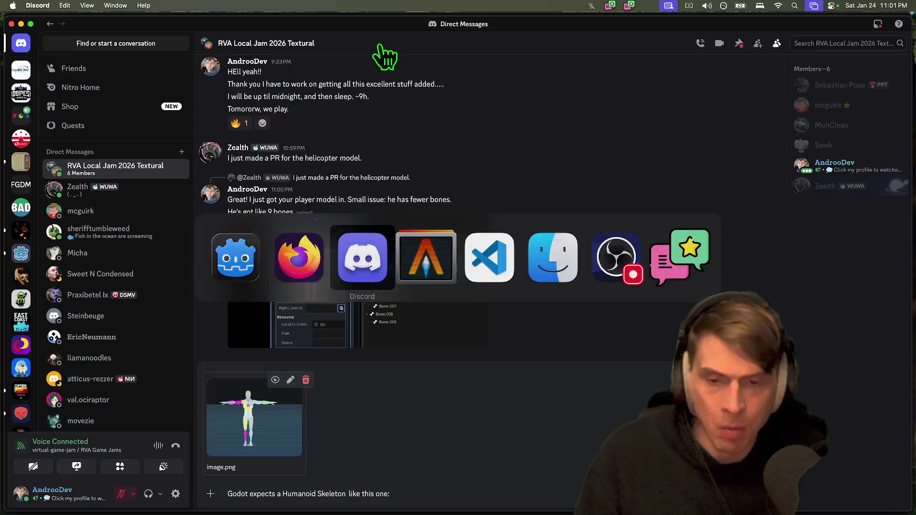
text(https://app.mesh2motion.org/create)
key(shift+Return)
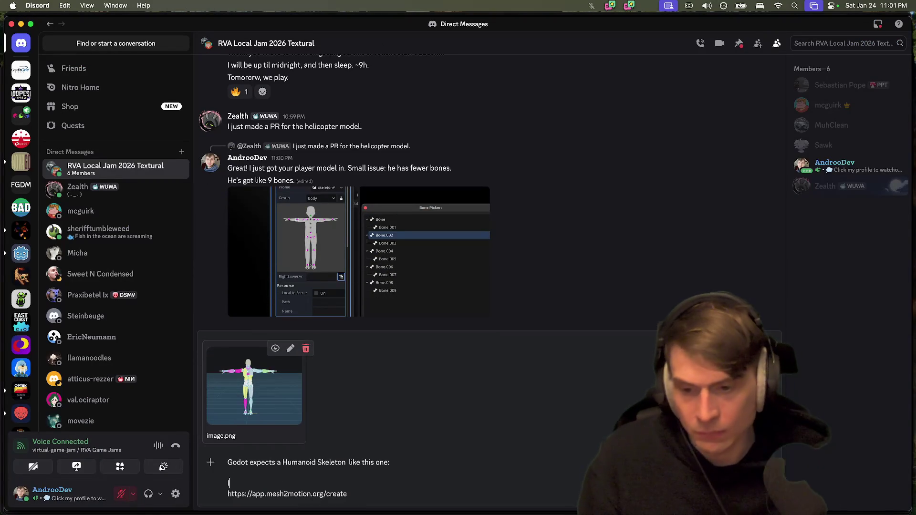
text(I can a)
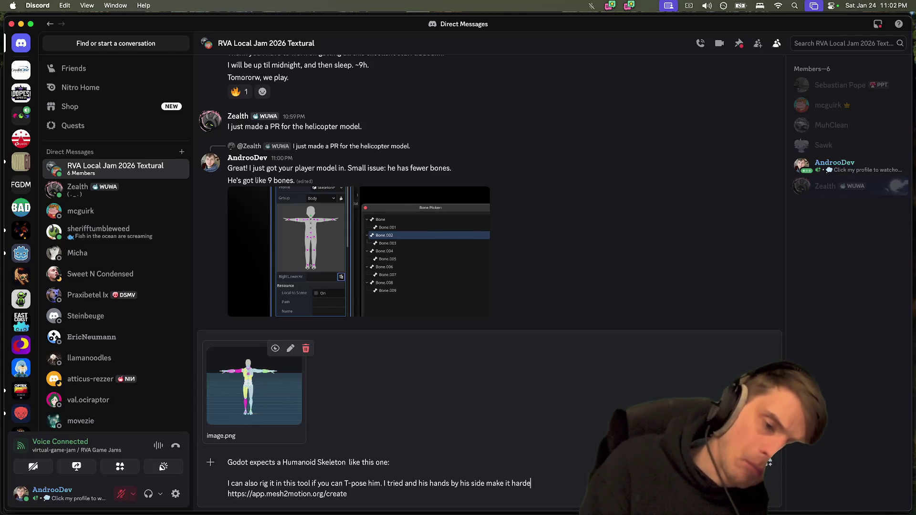
text(r)
key(Return)
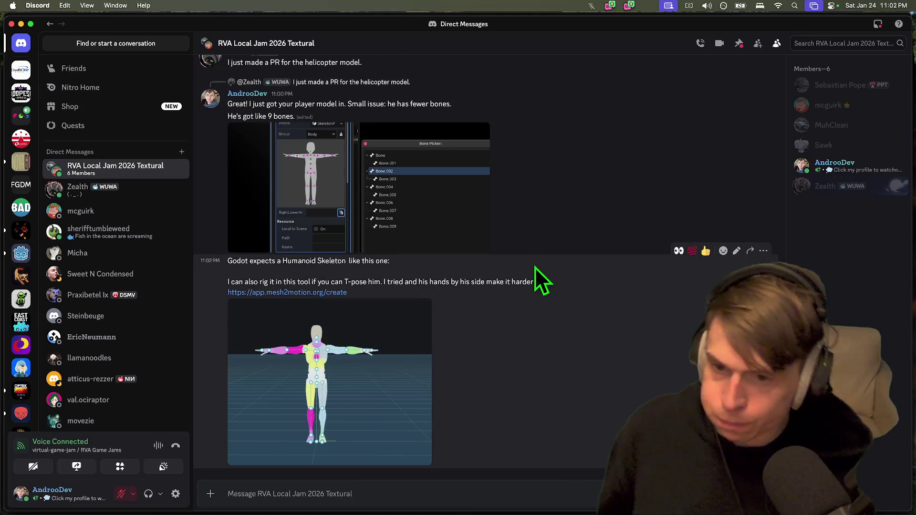
double_click(545, 270)
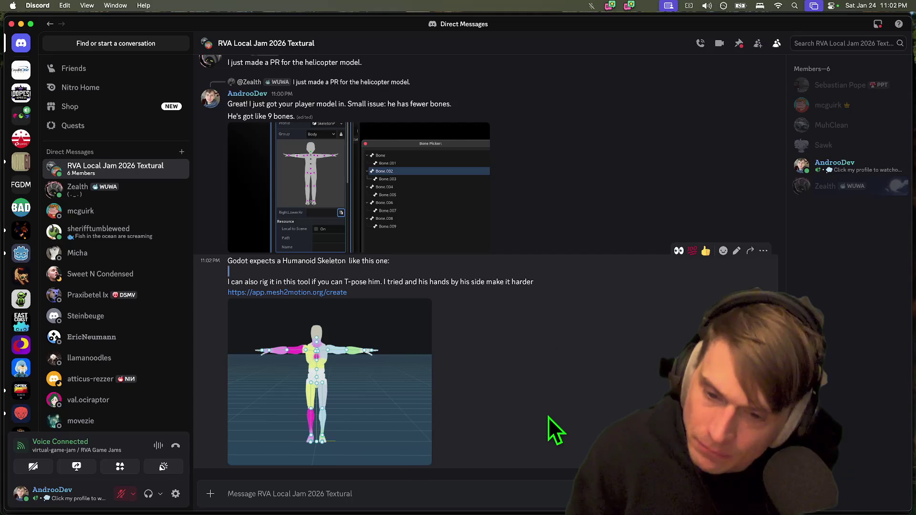
key(super+Tab)
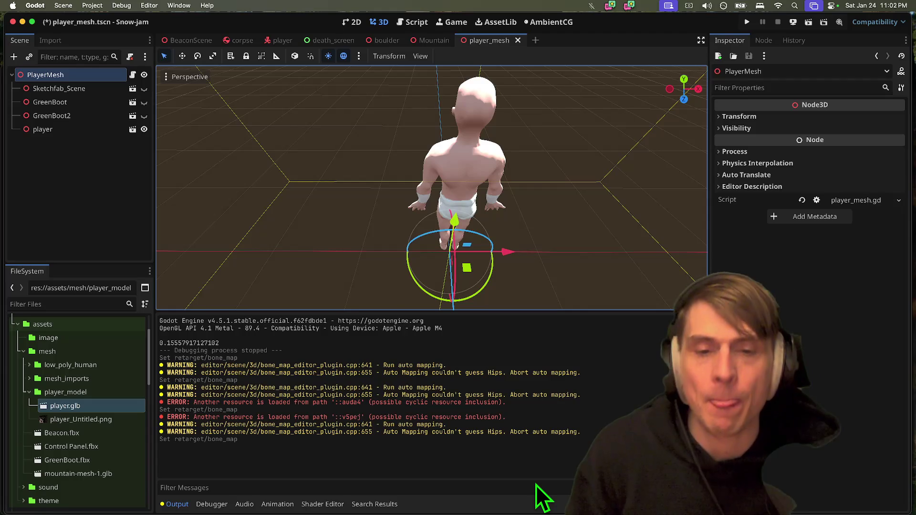
Post 'If this doesn't work, NBD, he just can't ragdoll' in Discord, then reopen player.glb's import settings
key(super+Tab)
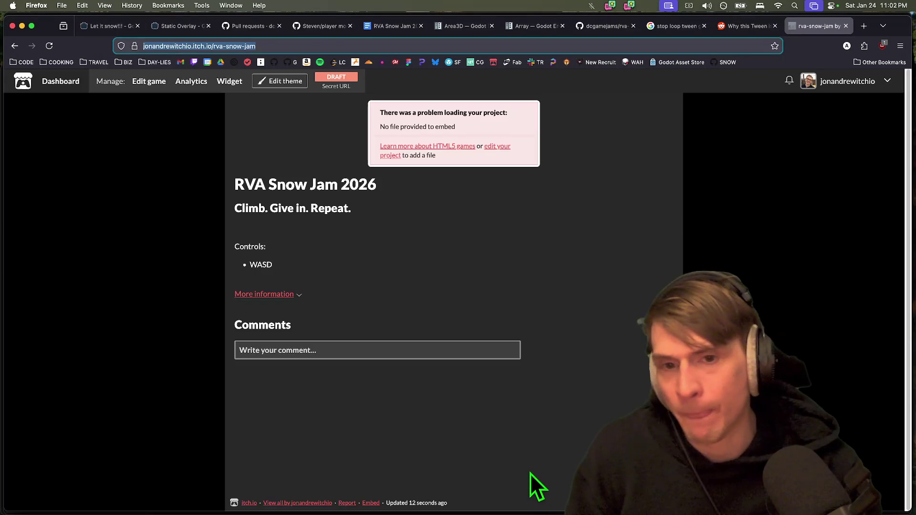
key(ctrl+shift+Tab)
key(super+Tab)
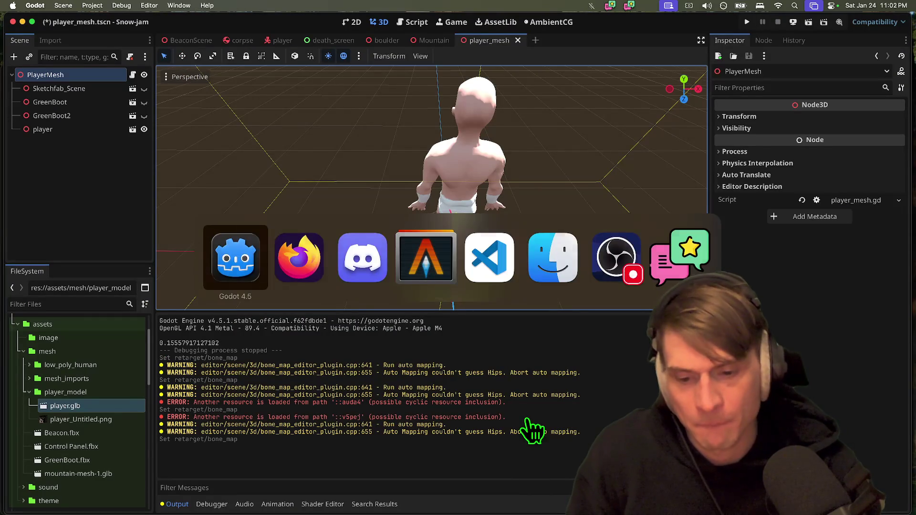
key(super+Tab)
key(Tab)
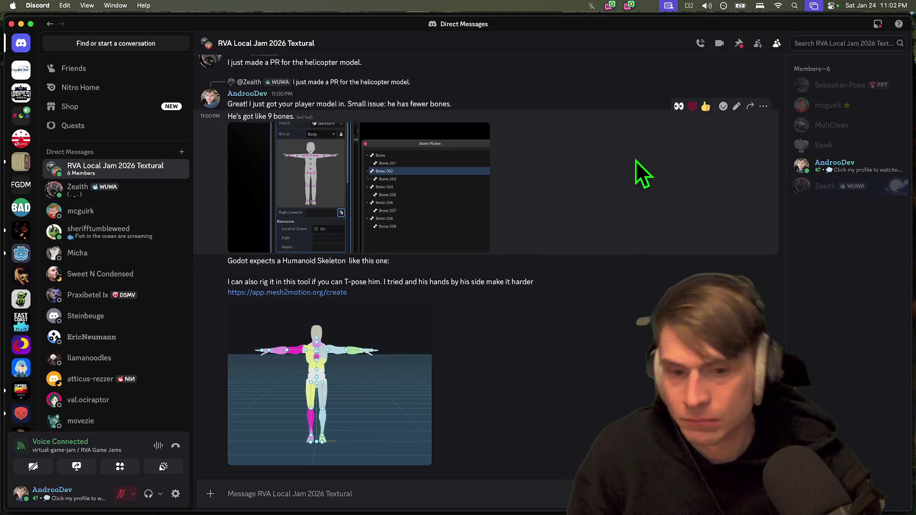
text(If this d)
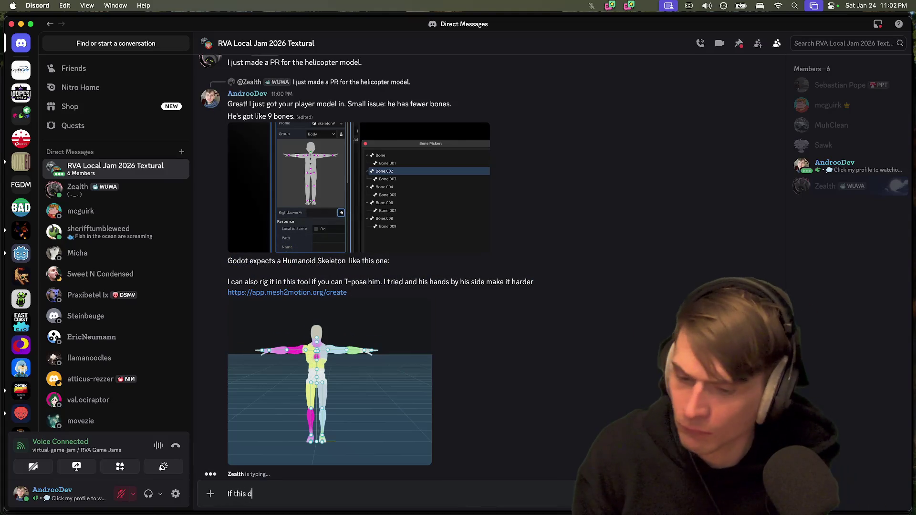
text(oesn't work, NBD,)
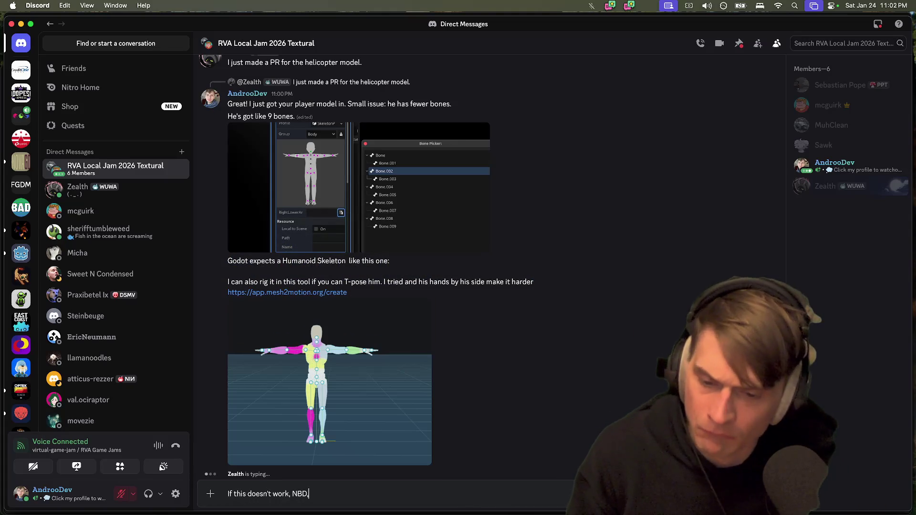
text( just can't ragdoll so good)
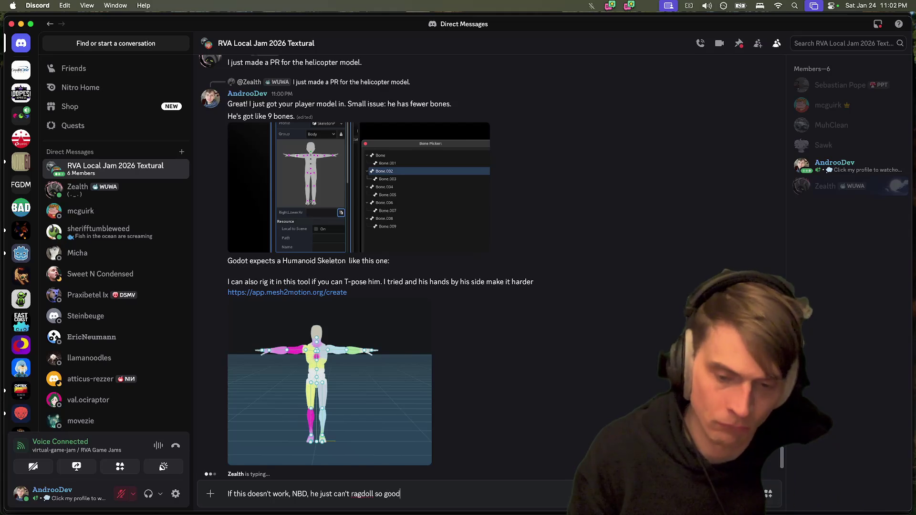
key(Return)
key(super+Tab)
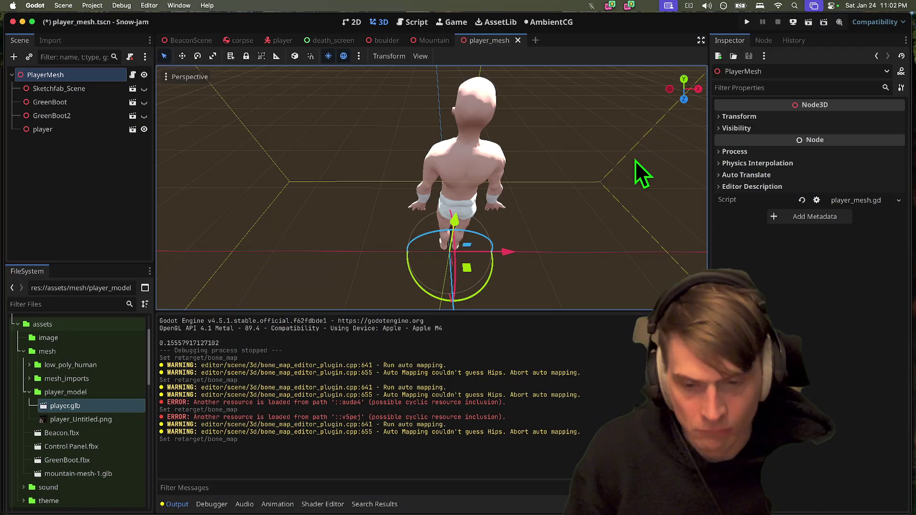
double_click(74, 405)
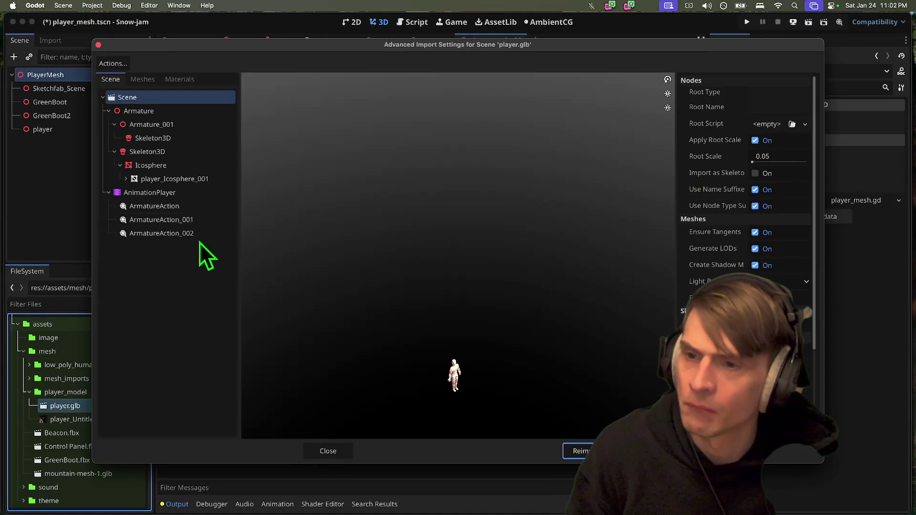
Play the ArmatureAction_001 preview and select ArmatureAction_002 in Advanced Import Settings
click(197, 221)
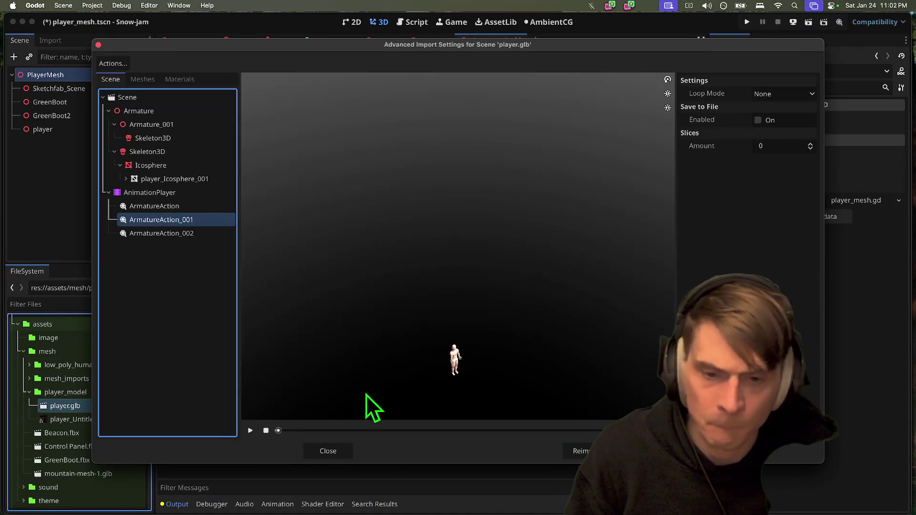
click(250, 430)
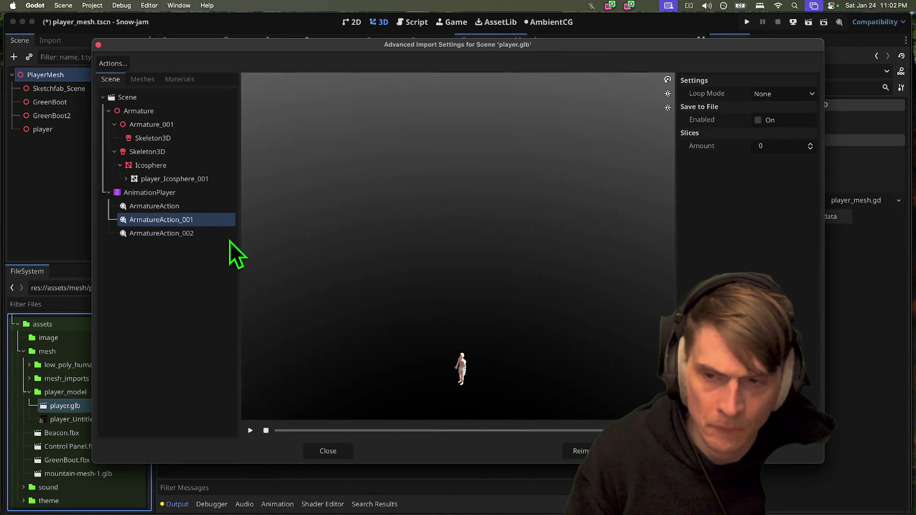
click(208, 235)
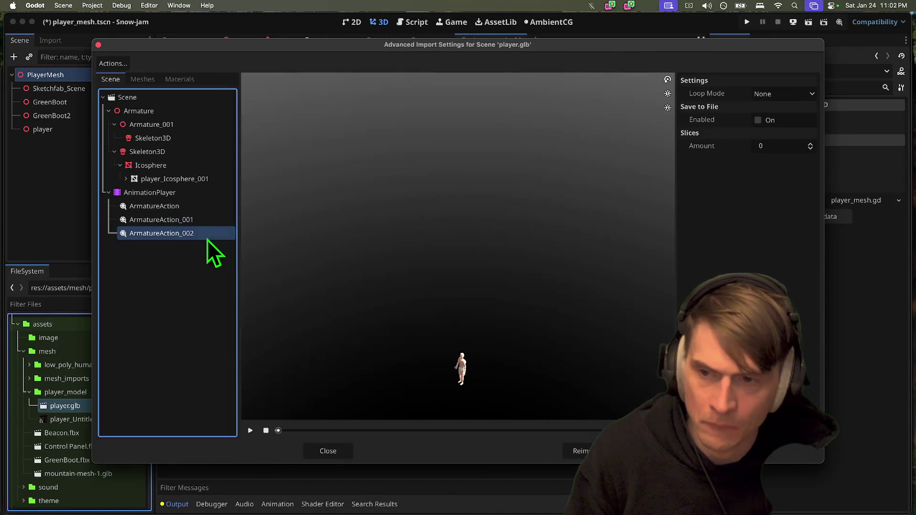
Tell the Discord chat that animations aren't strictly required
key(super+Tab)
text(Al)
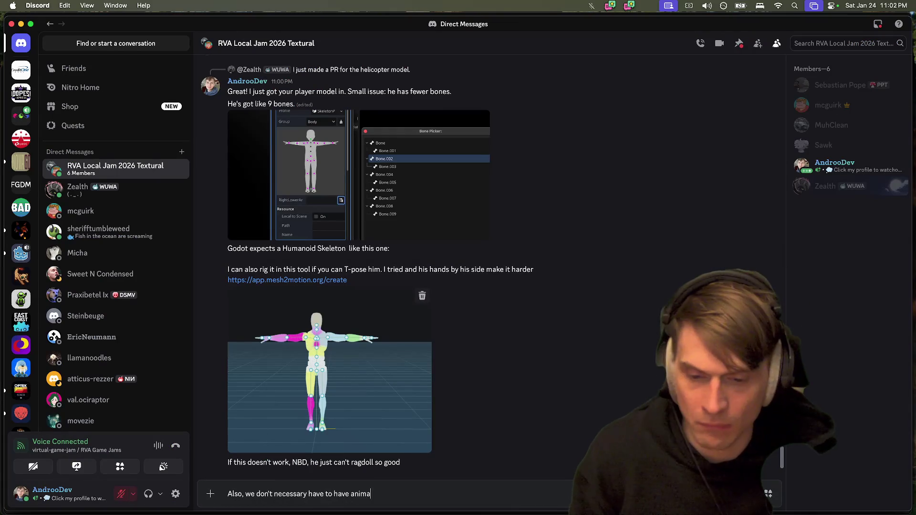
text(tions (trad)
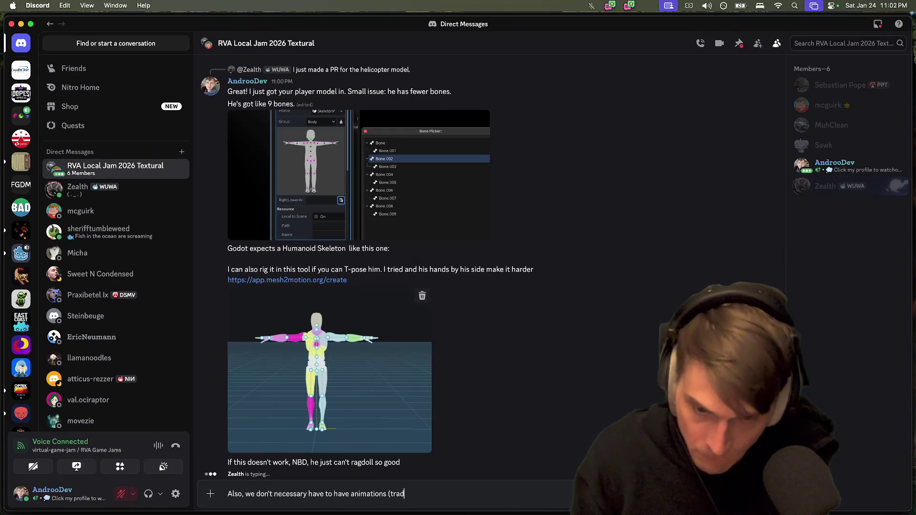
key(Return)
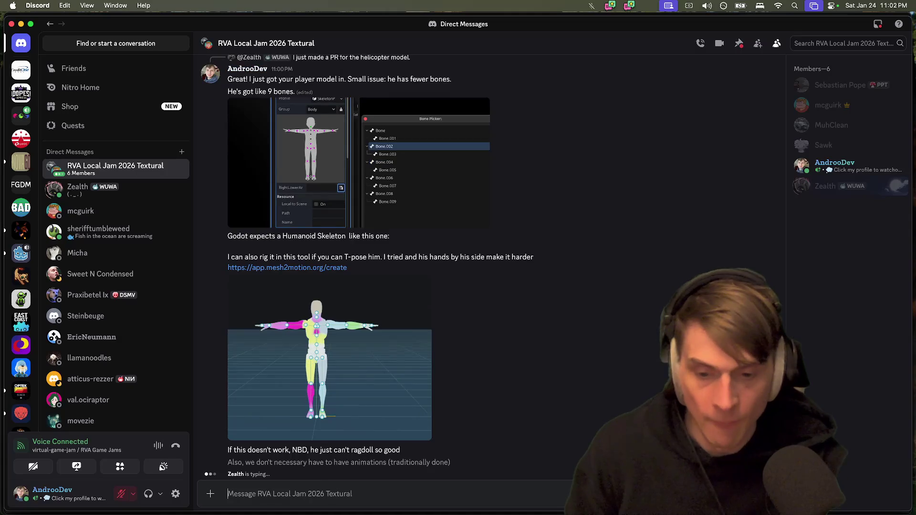
Preview the ArmatureAction, ArmatureAction_001 and ArmatureAction_002 animations in turn
key(super+Tab)
click(149, 225)
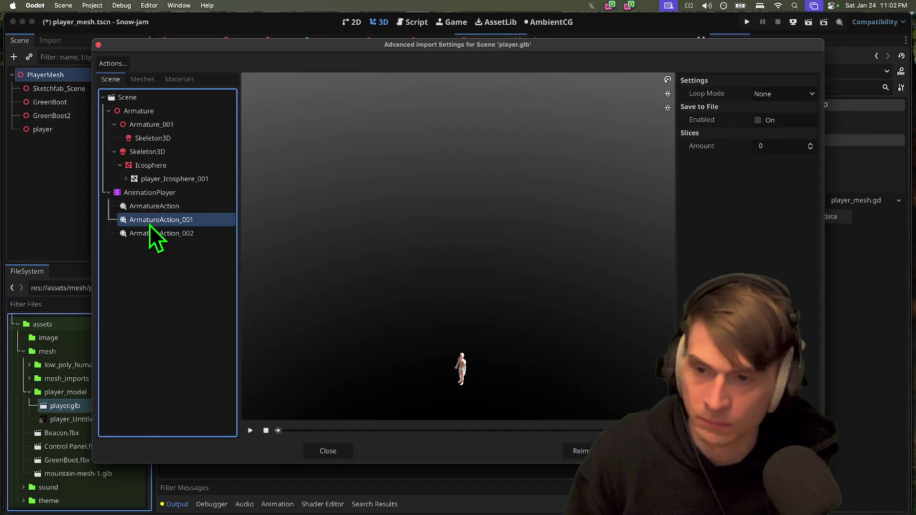
key(Up)
click(251, 430)
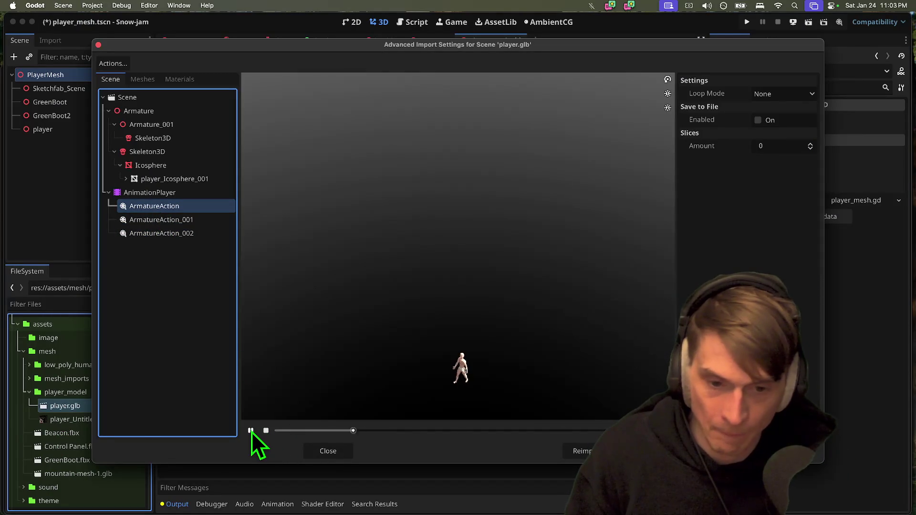
click(180, 222)
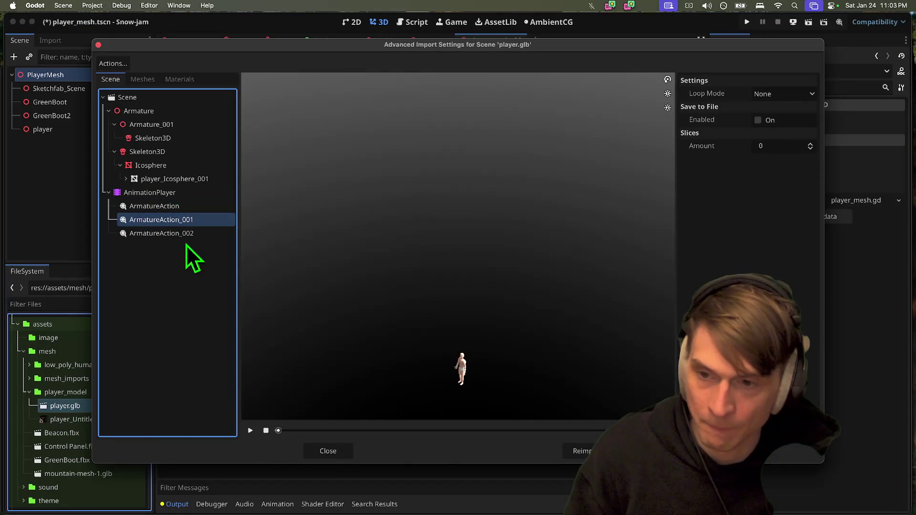
click(250, 431)
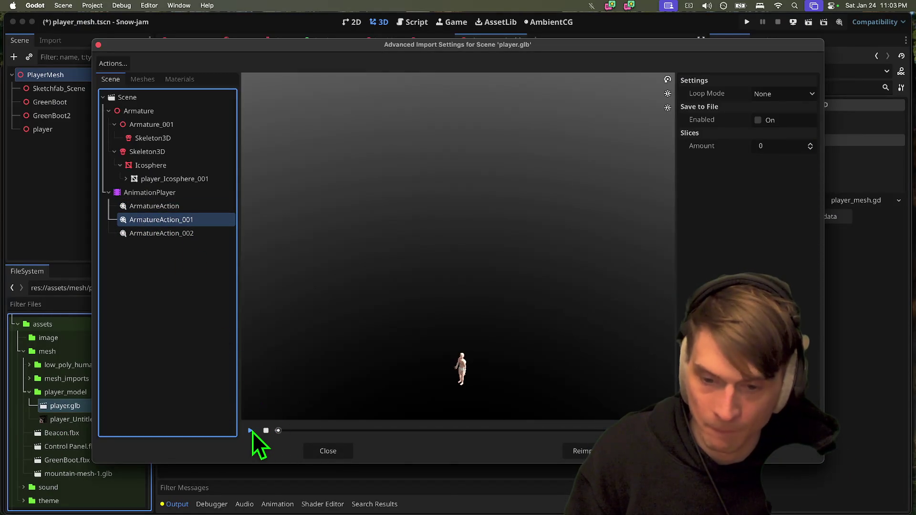
click(162, 234)
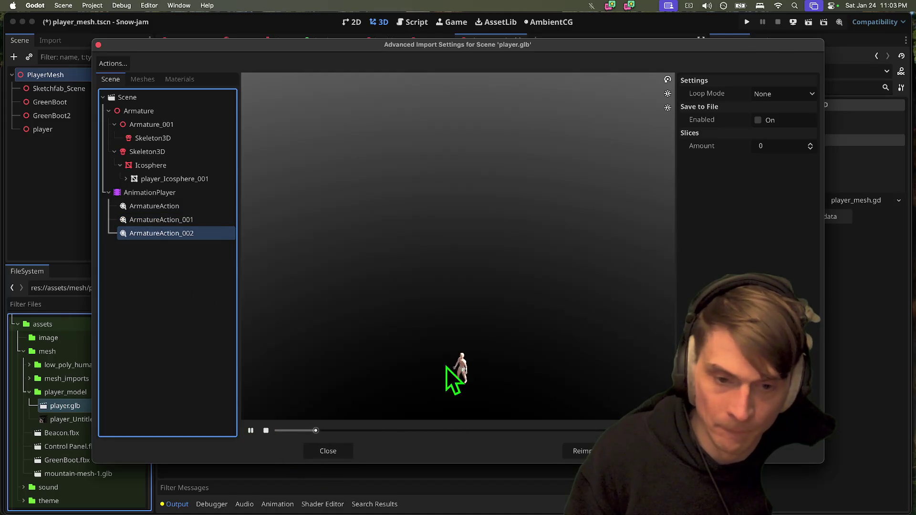
key(super+Tab)
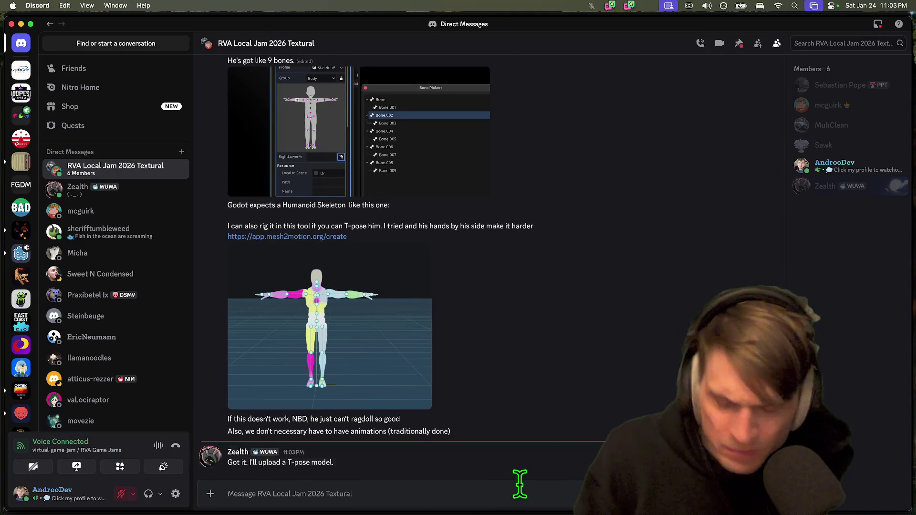
Send 'Hope this makes sense' with a sweat_smile emoji in Discord
text(Hope thi)
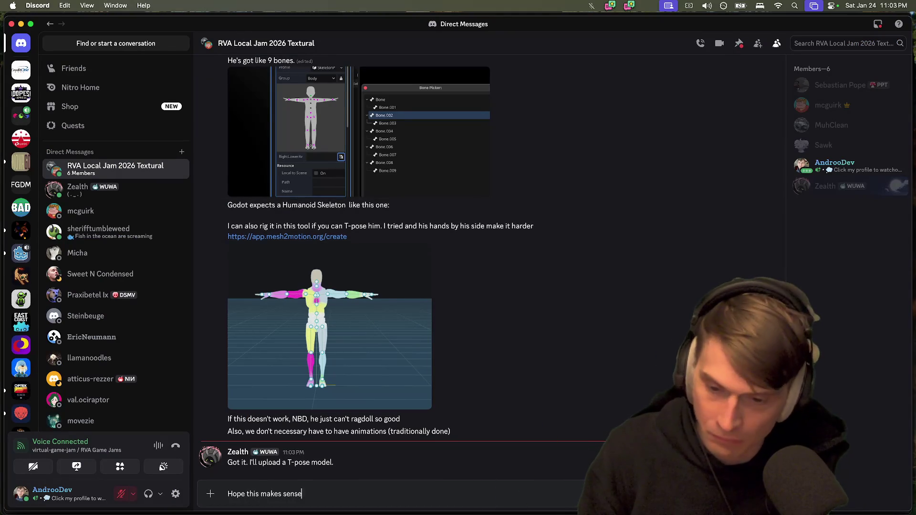
text(sm)
key(Return)
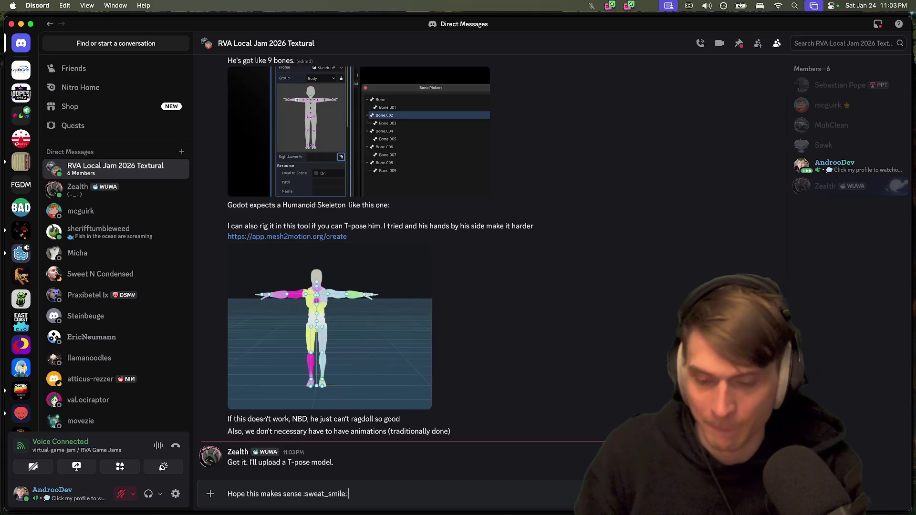
key(Return)
Close Godot's Advanced Import Settings and clear the output log
key(super+Tab)
key(super+Tab)
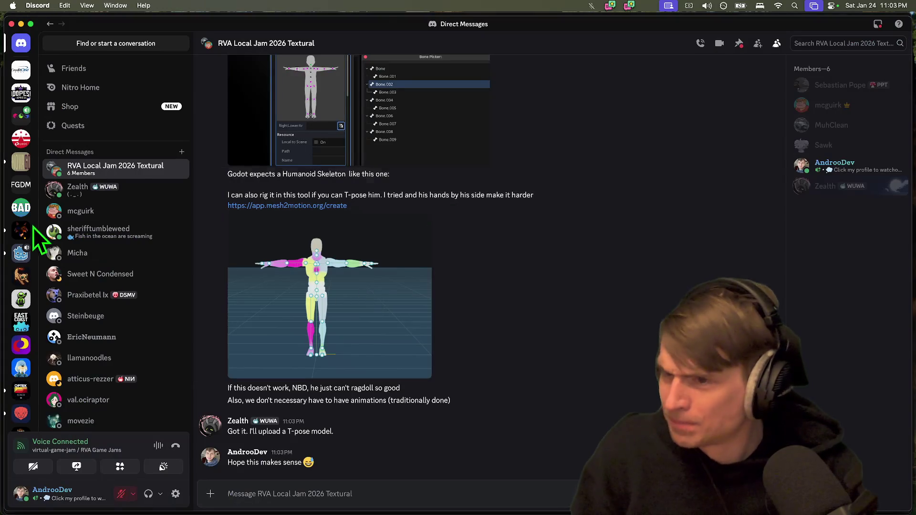
key(super+Tab)
key(super+Tab)
key(Escape)
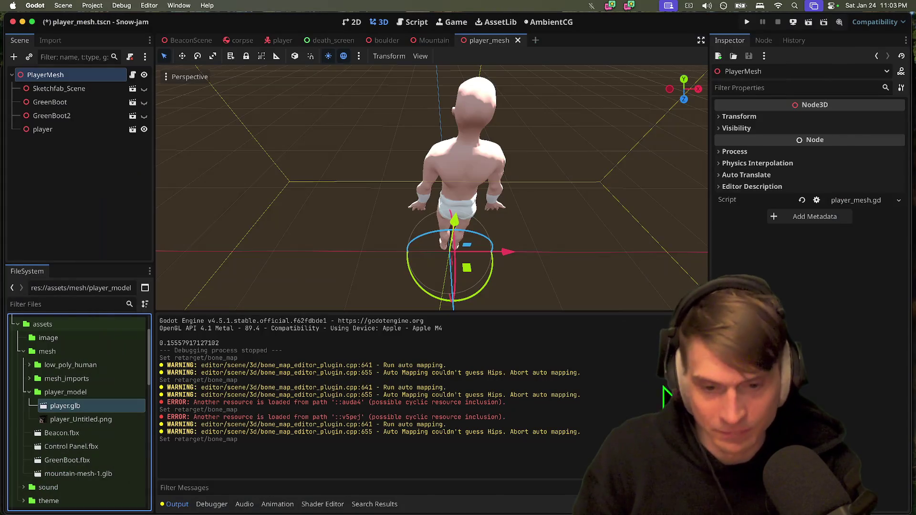
drag(525, 396, 580, 439)
click(580, 439)
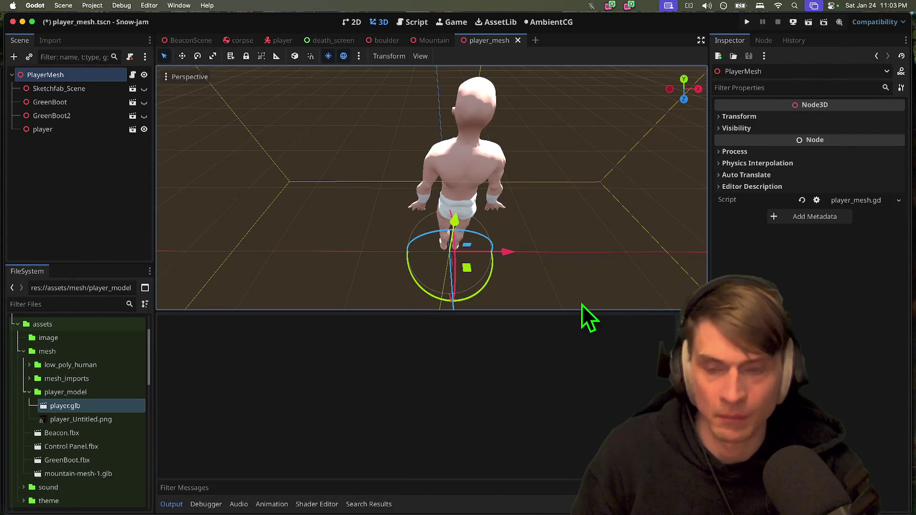
Post 'I do see the walk animations!' in the Discord chat
key(super+Tab)
text(I d)
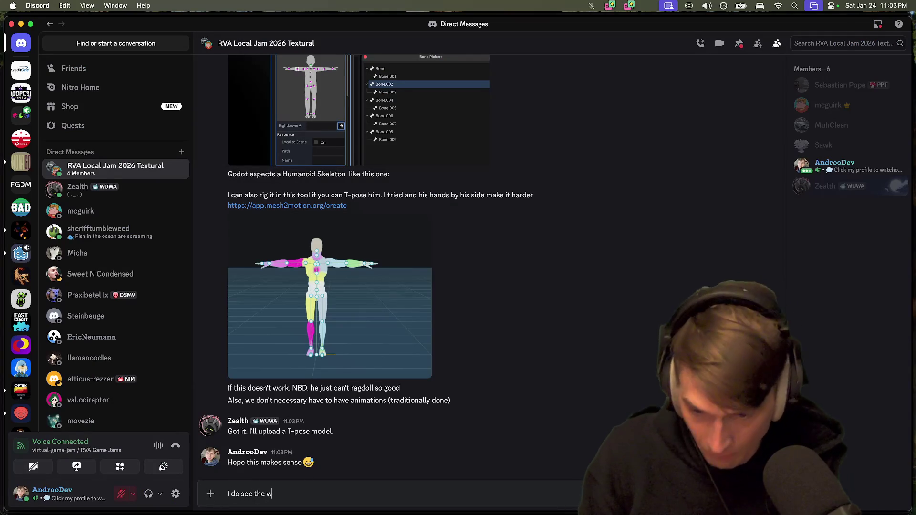
key(Return)
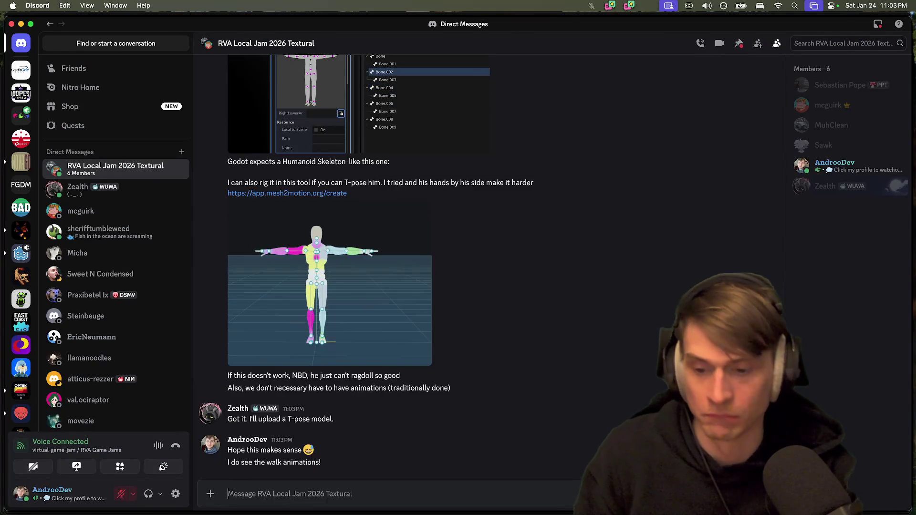
Make the FileSystem panel taller in the Godot editor
key(super+Tab)
key(super+Tab)
key(super+Tab)
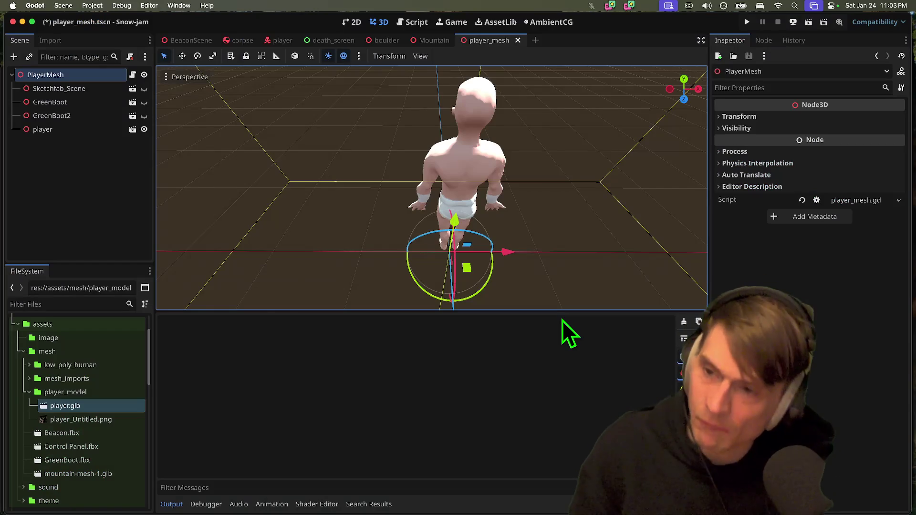
drag(108, 263, 88, 241)
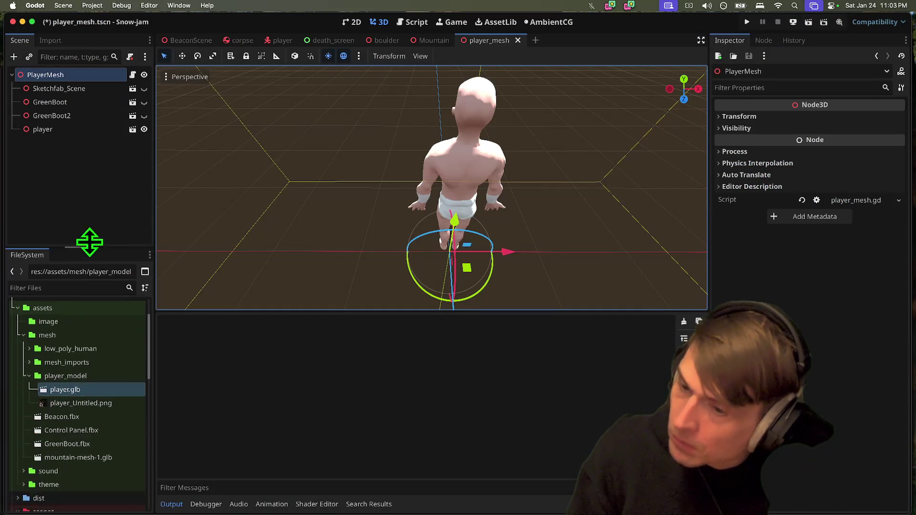
click(88, 196)
View the skeleton screenshot at full size in Discord, then close it
key(super+Tab)
click(429, 327)
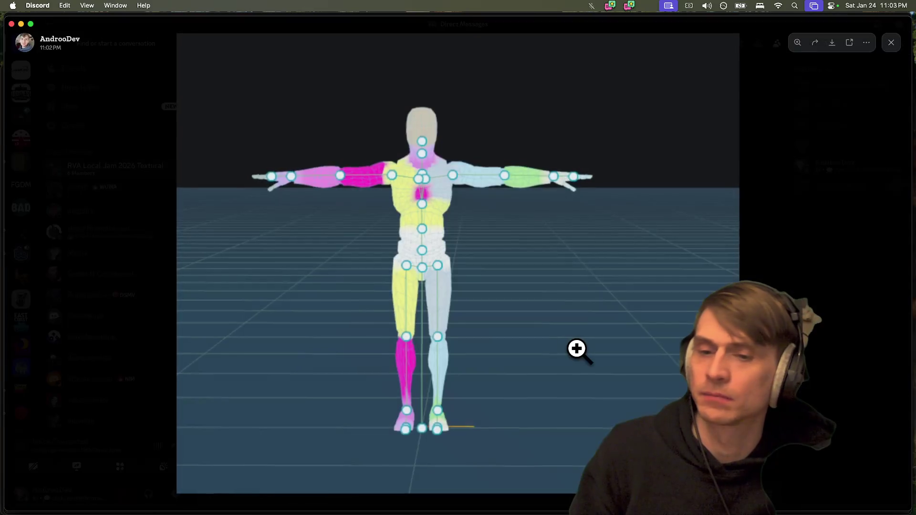
key(Escape)
Save the player_mesh scene and run the Snow-jam game
key(super+Tab)
key(super+Tab)
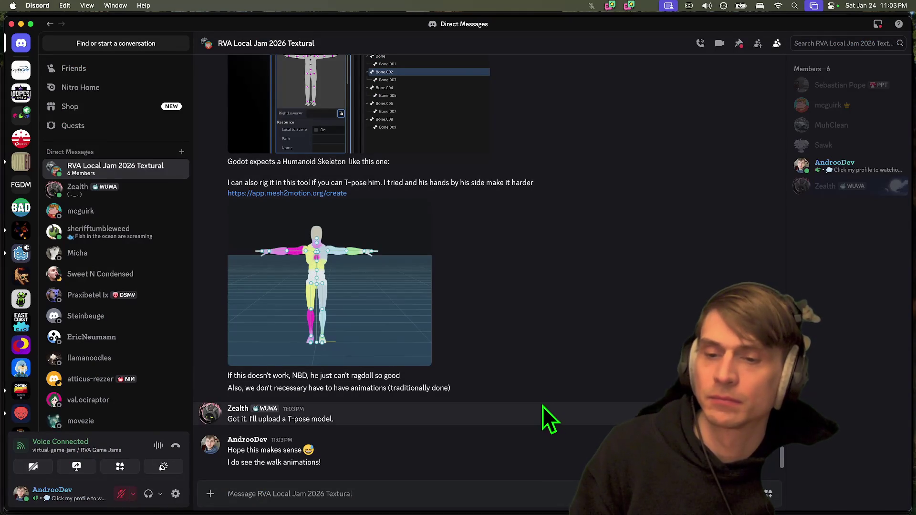
key(super+Tab)
click(536, 265)
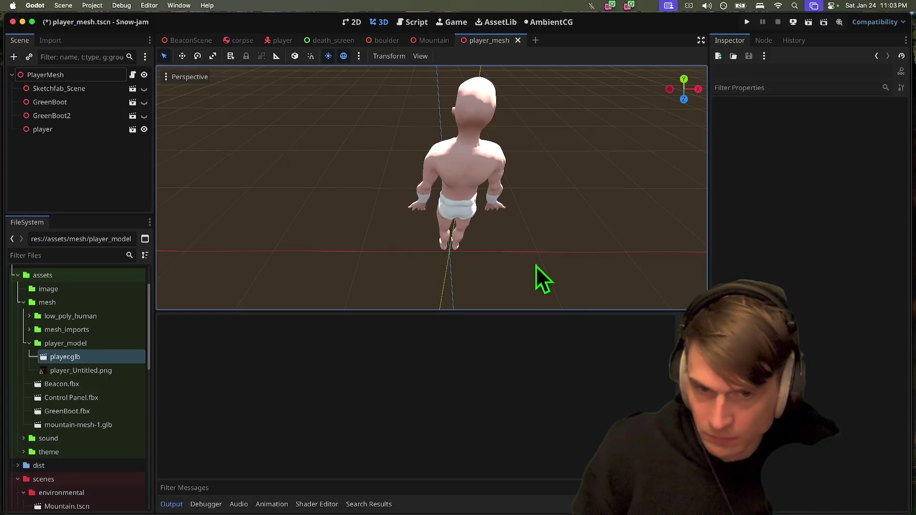
key(super+s)
key(super+b)
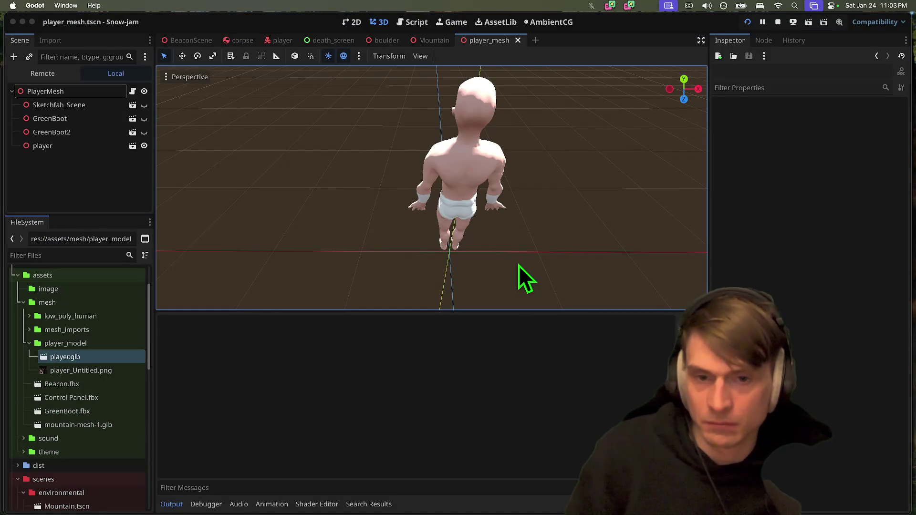
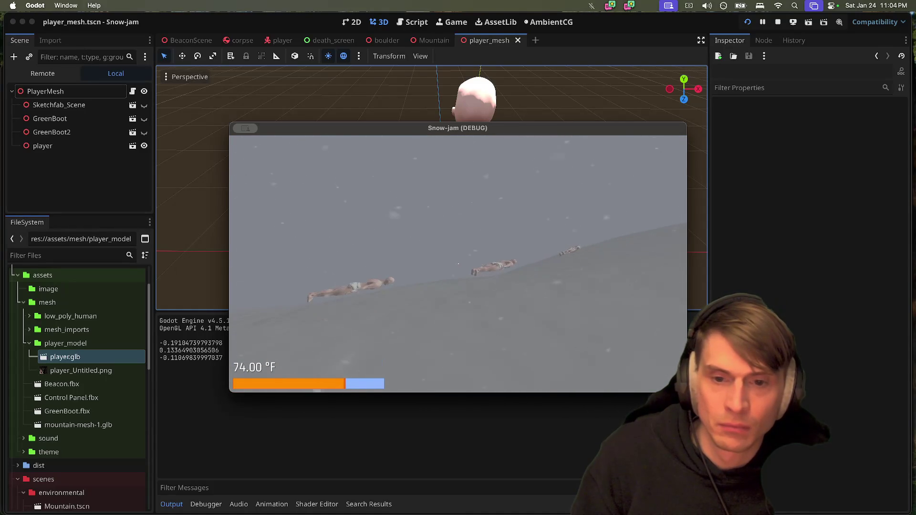
Stop the game, set the corpse's collision capsule radius to 0.3, move it lower, and save
key(super+q)
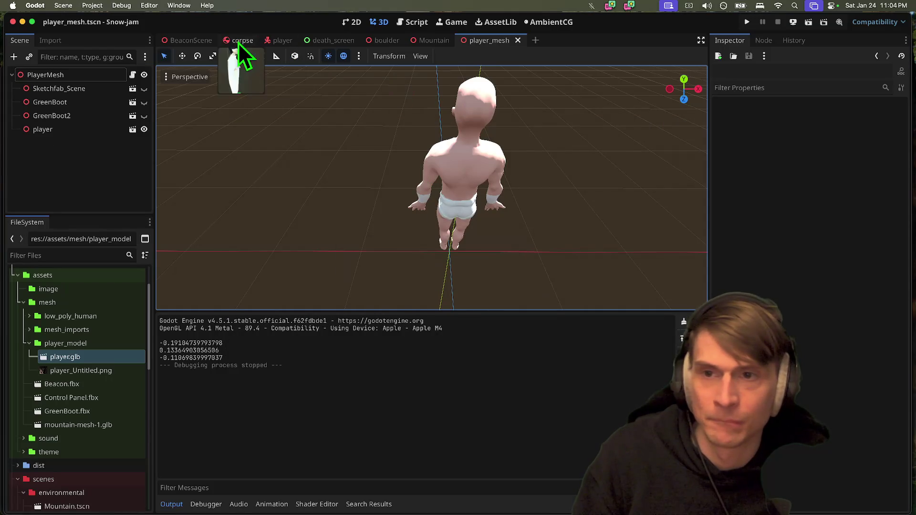
click(236, 40)
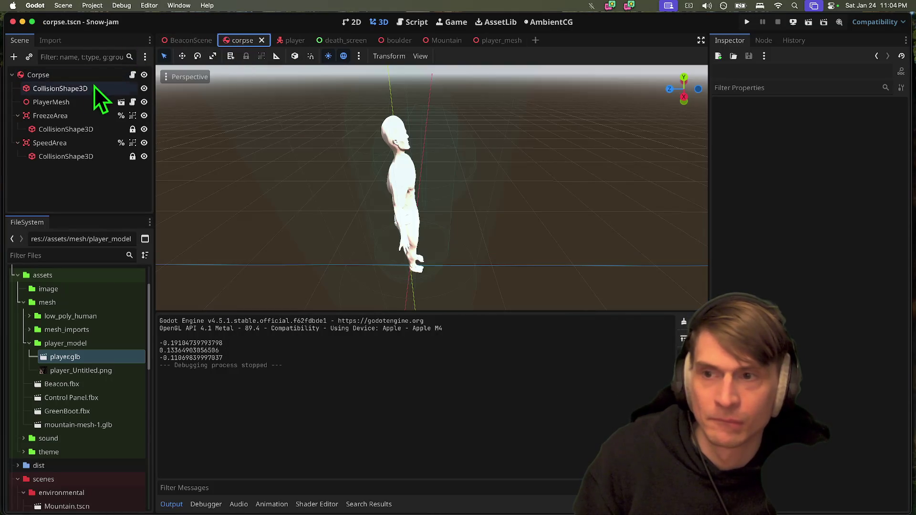
click(93, 87)
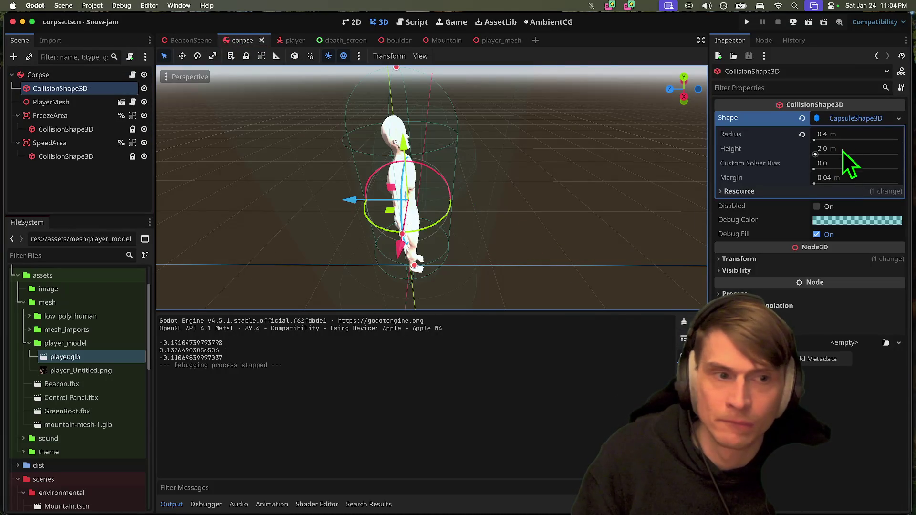
click(842, 136)
key(Return)
scroll(405, 165, up, 3)
drag(405, 165, 406, 204)
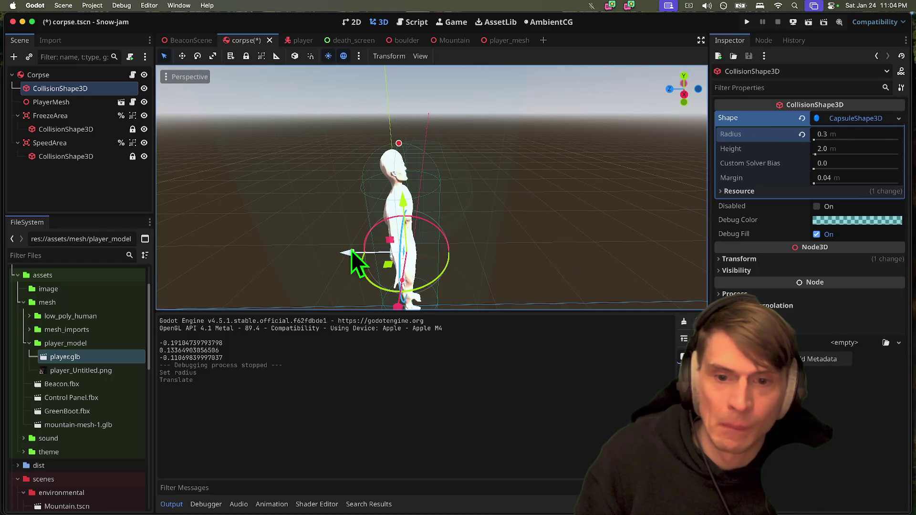
key(super+s)
Nudge the FreezeArea slightly lower and along its depth axis, then save and run the game
scroll(342, 257, left, 5)
scroll(432, 187, left, 5)
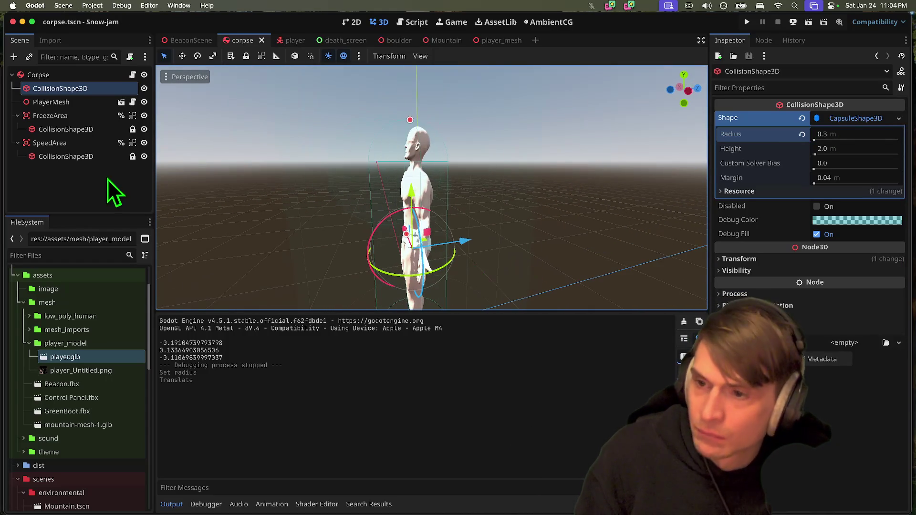
click(72, 116)
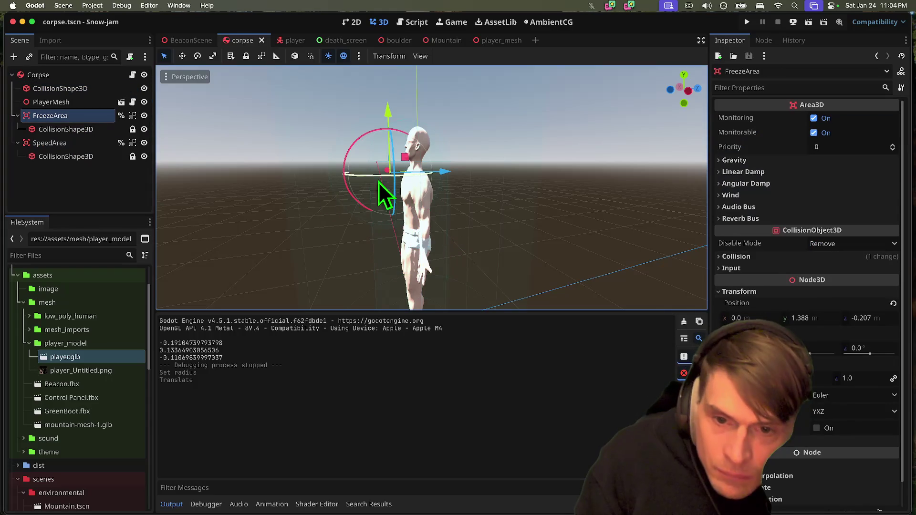
drag(448, 176, 456, 177)
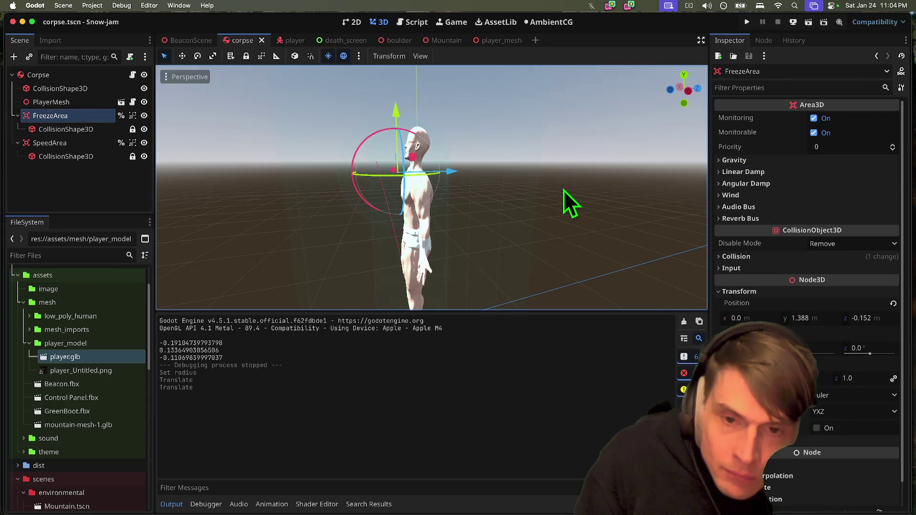
drag(386, 105, 391, 114)
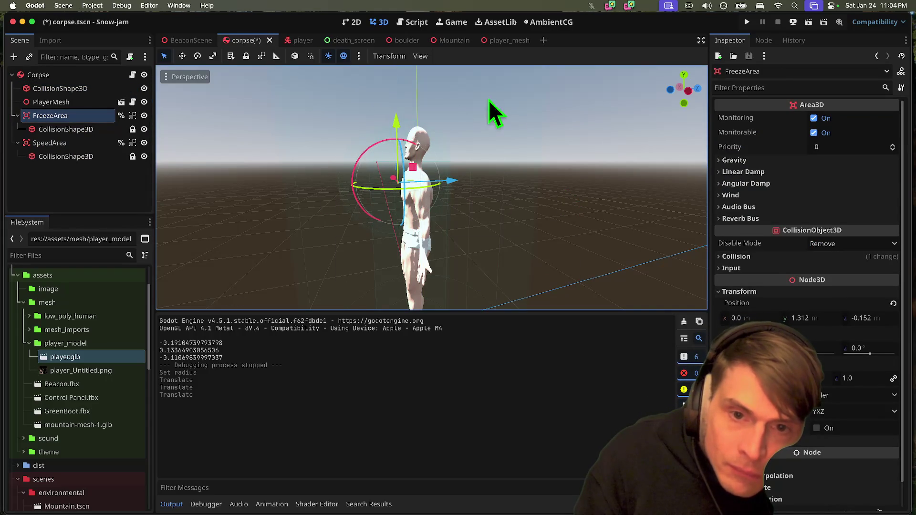
scroll(488, 100, up, 5)
scroll(432, 187, down, 5)
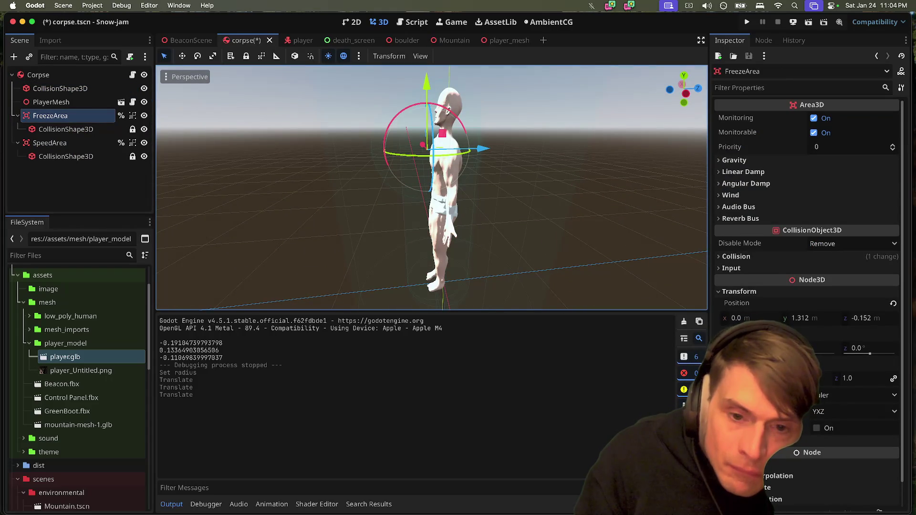
key(super+b)
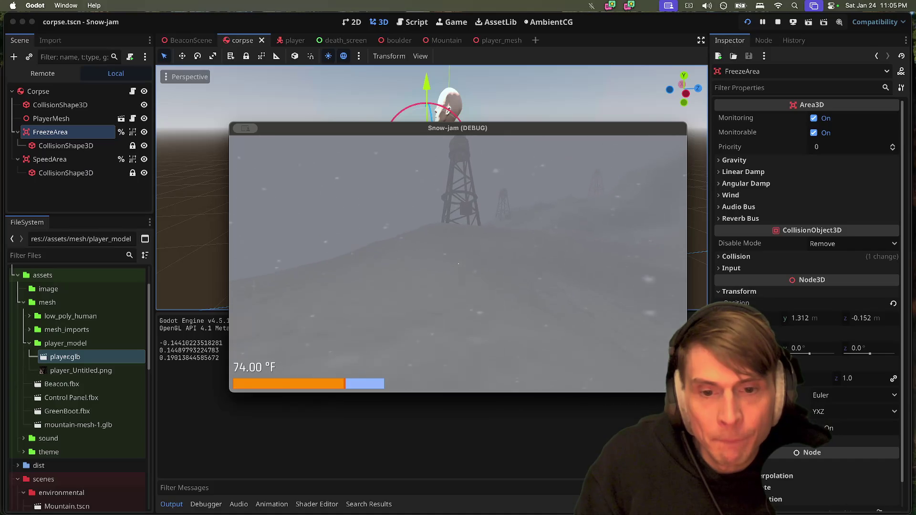
Stop the test run and review the corpse collision capsule's 0.3 m radius and 2.0 m height
key(super+q)
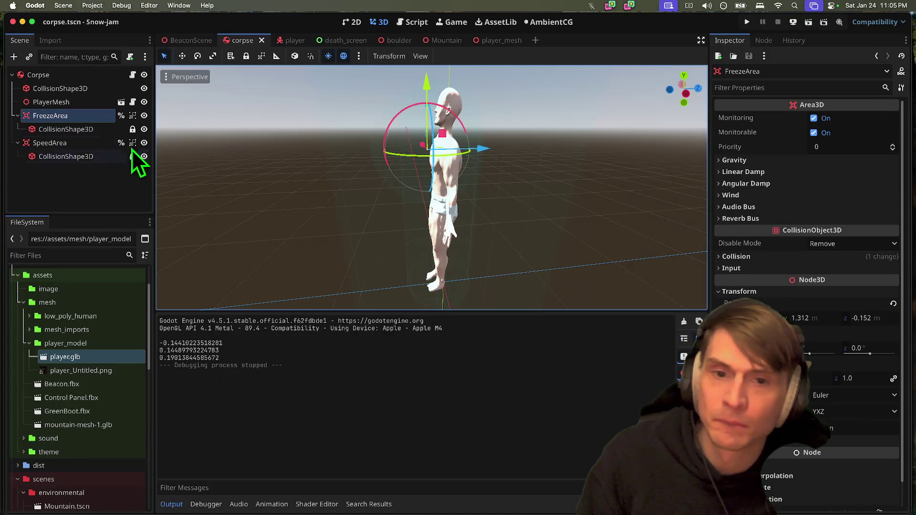
click(63, 91)
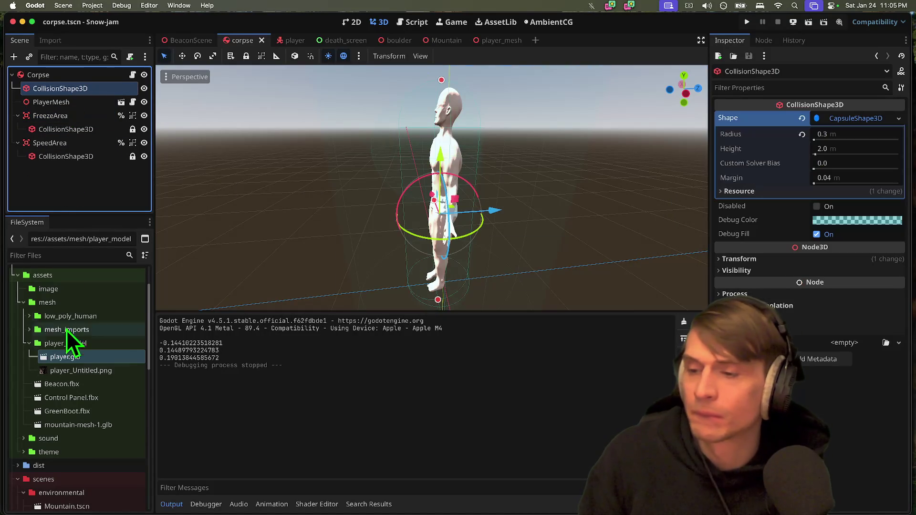
Switch to the player scene, filter files by 'play', and open player.glb's import settings
click(291, 41)
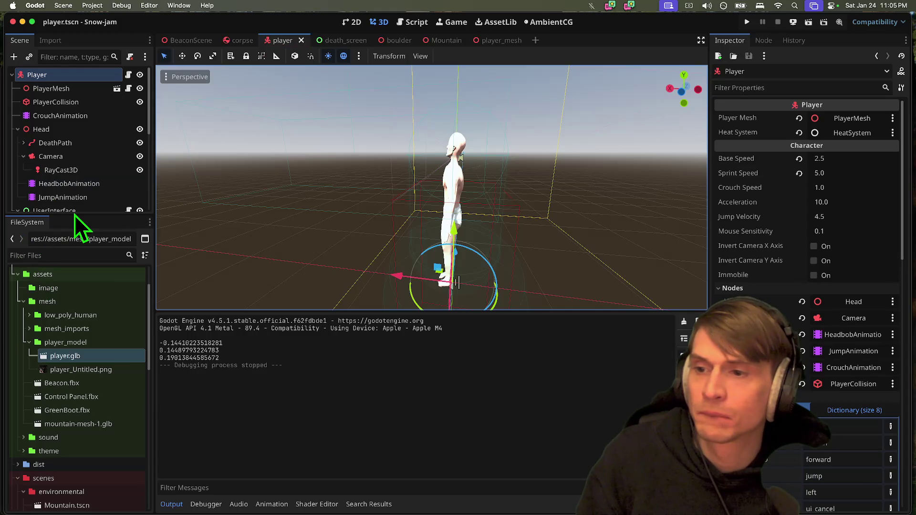
scroll(79, 411, down, 5)
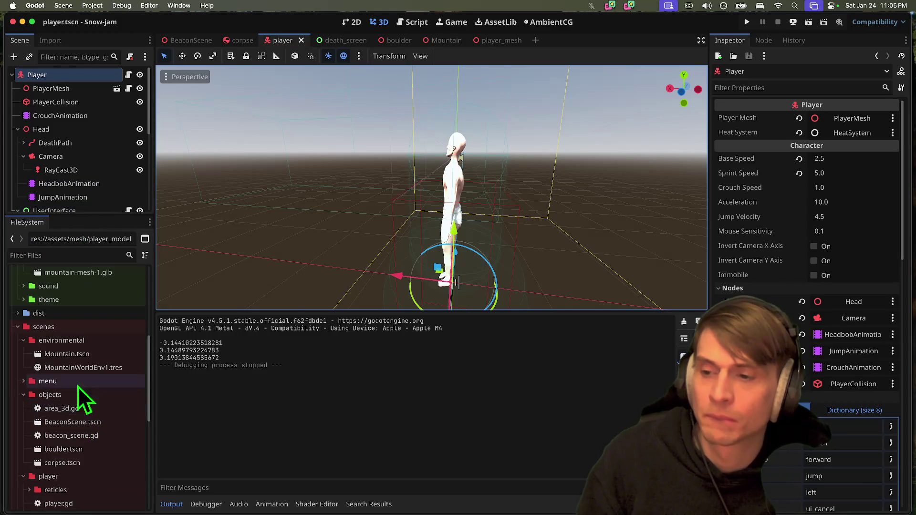
scroll(81, 343, up, 10)
click(63, 256)
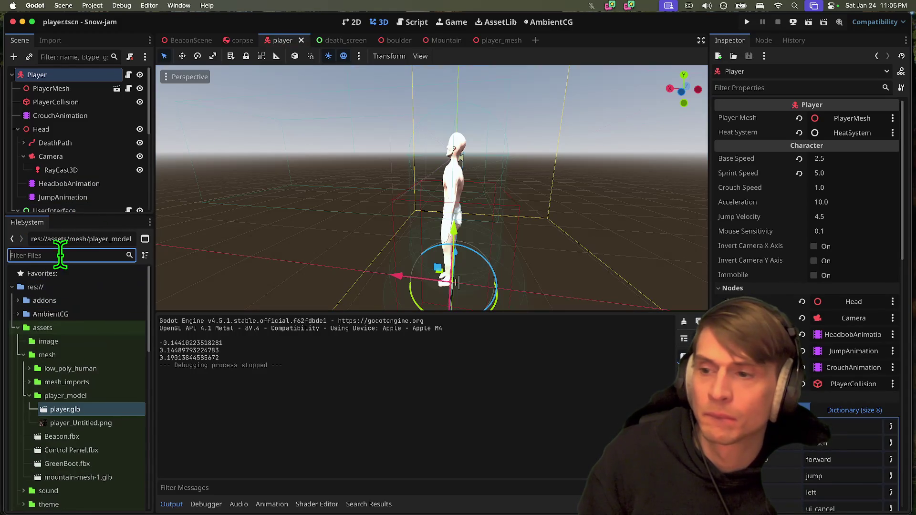
text(play)
double_click(66, 342)
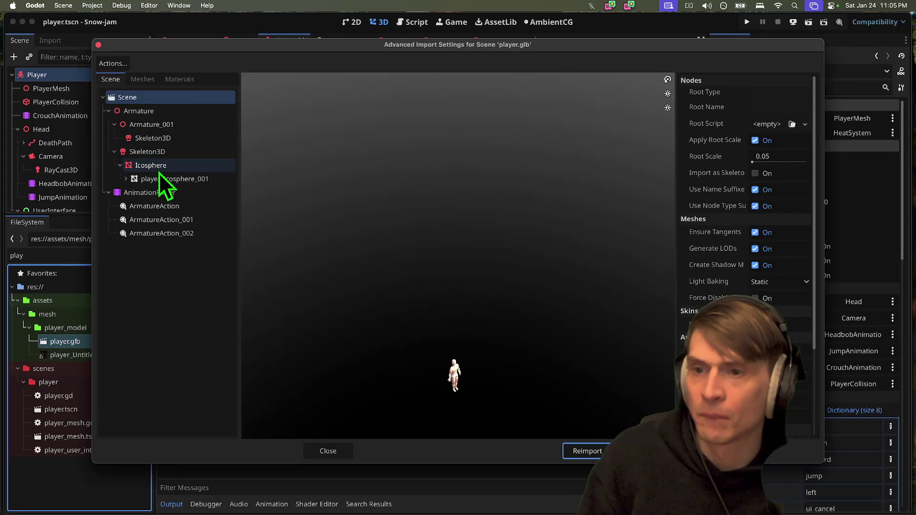
Inspect the Skeleton3D, Armature_001, Icosphere, player_Icosphere_001 mesh and Material.004 nodes
click(159, 152)
click(159, 125)
click(169, 152)
click(173, 166)
click(179, 179)
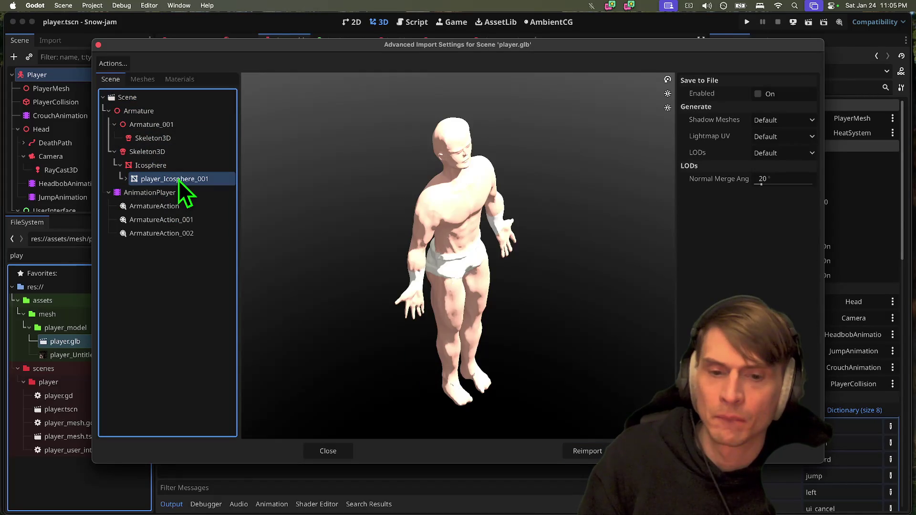
click(179, 168)
click(180, 181)
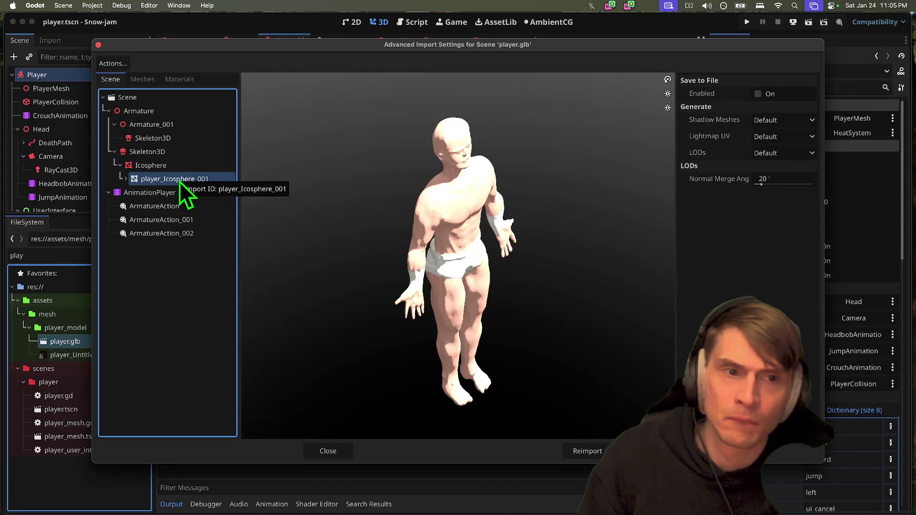
click(126, 179)
click(139, 193)
click(142, 180)
click(430, 188)
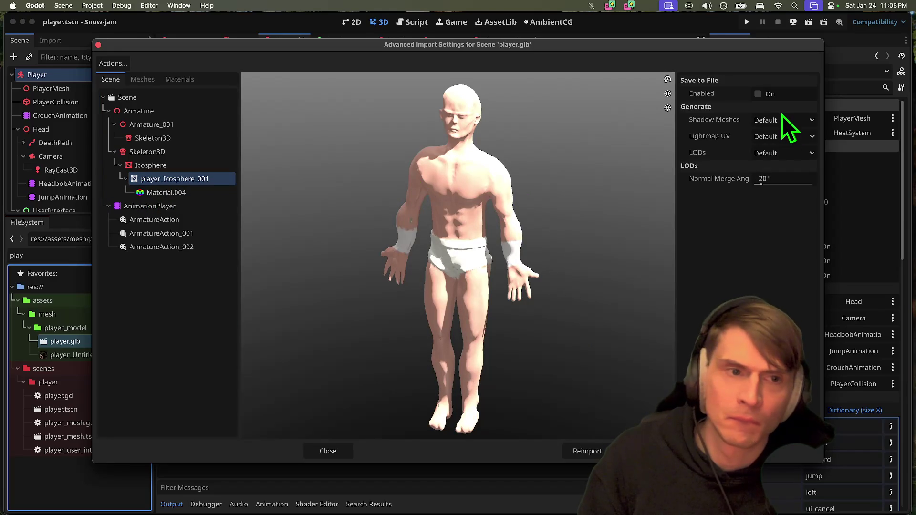
Rotate the preview model, recheck Skeleton3D, and close the import settings without changes
mouse_move(298, 134)
mouse_down()
mouse_move(491, 210)
mouse_move(515, 204)
mouse_move(509, 199)
mouse_up()
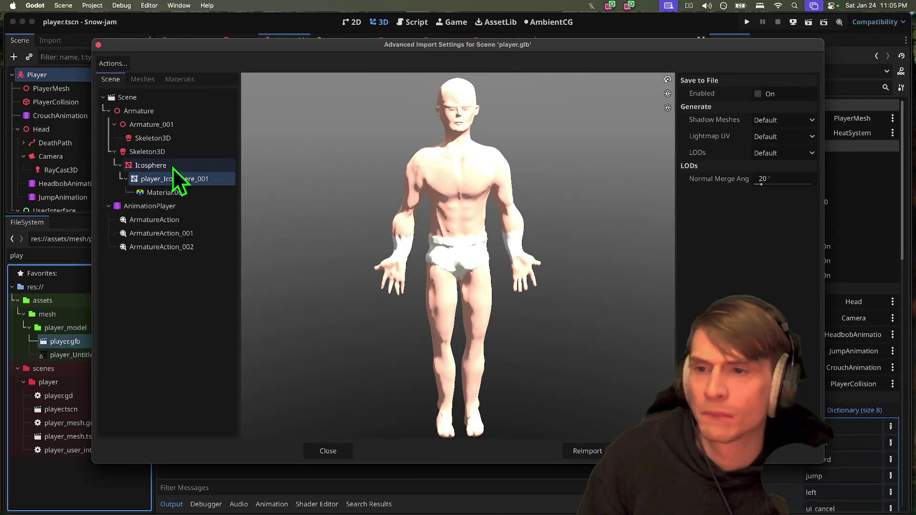
click(143, 140)
key(Escape)
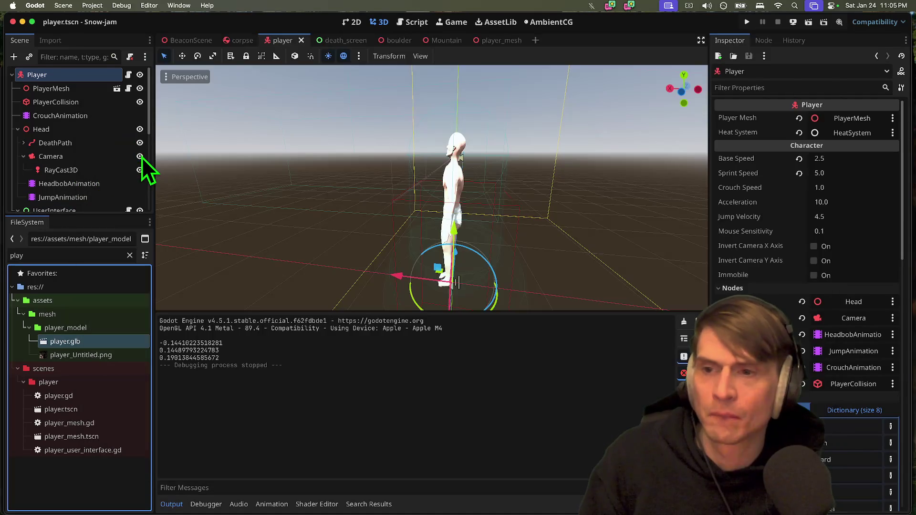
Draft 'yeah I do not know much about Blender,' in the Discord group chat, then go to the browser address bar
key(super+Tab)
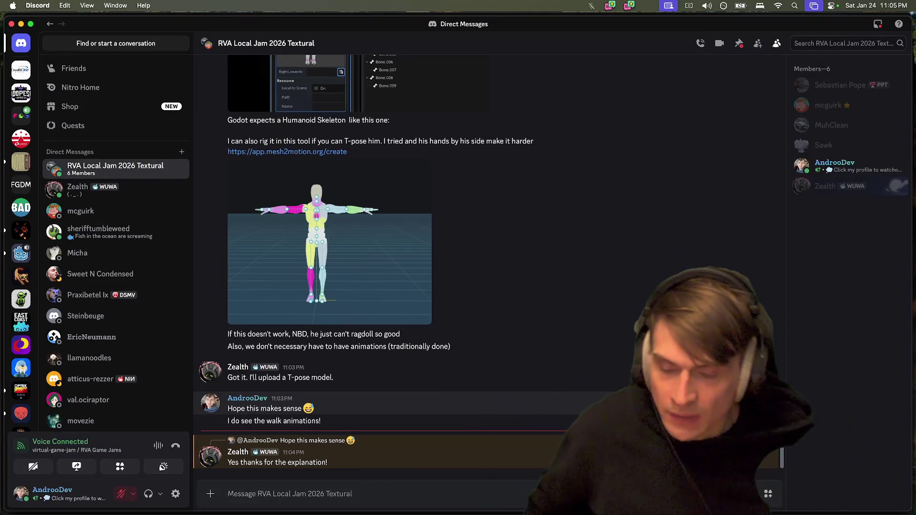
text(yeah I do n)
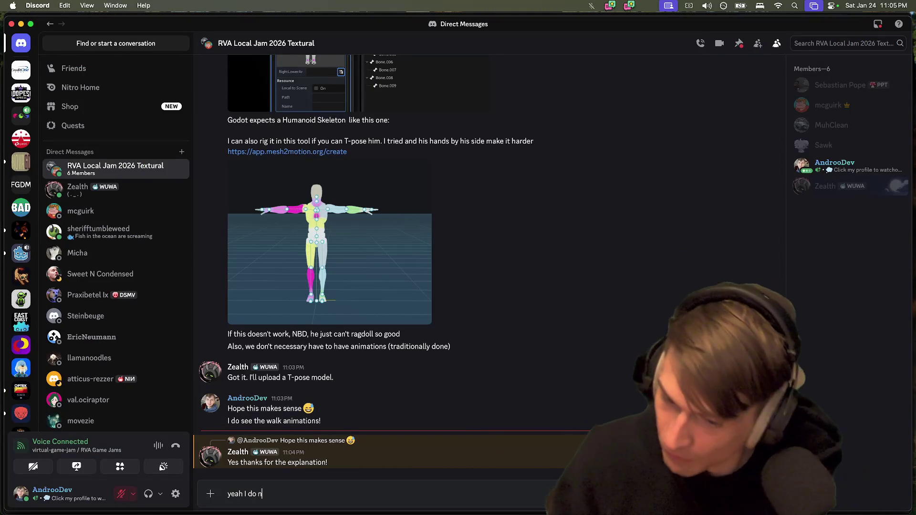
text(ot know much about Blender,)
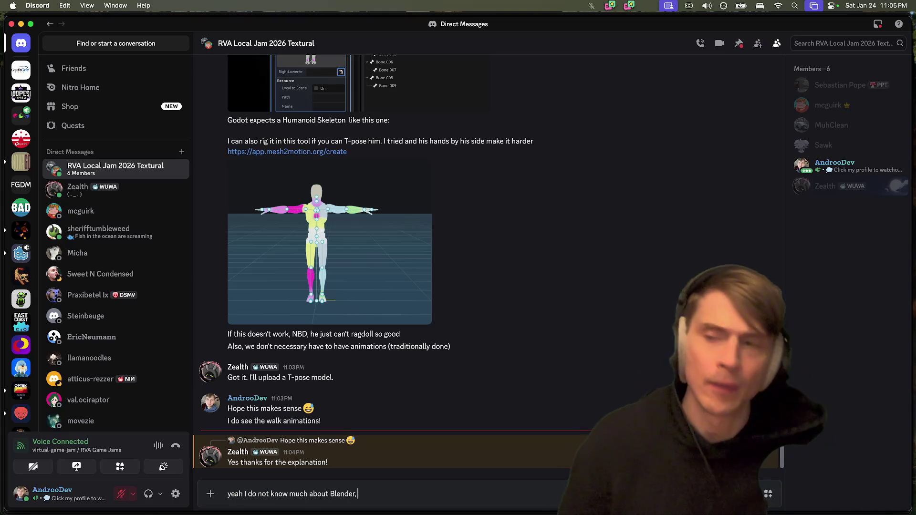
key(super+Tab)
key(super+l)
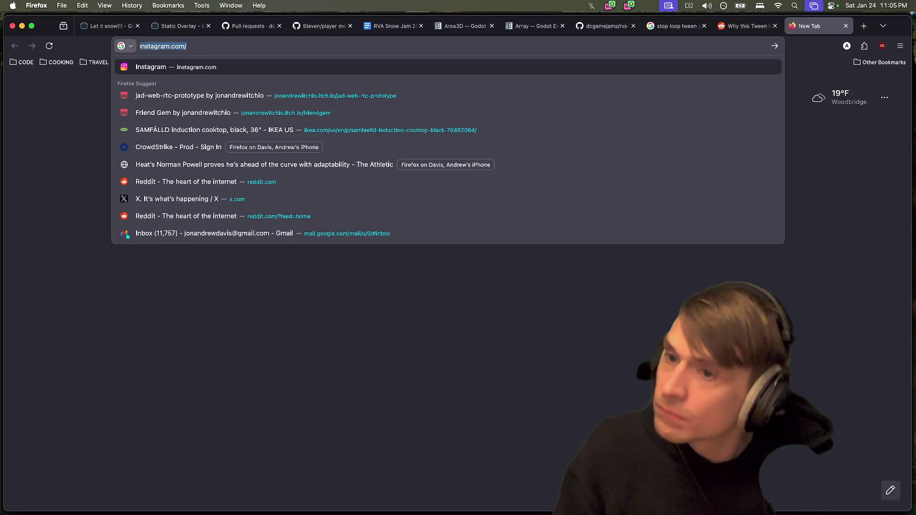
key(BackSpace)
text(mixamo)
key(Return)
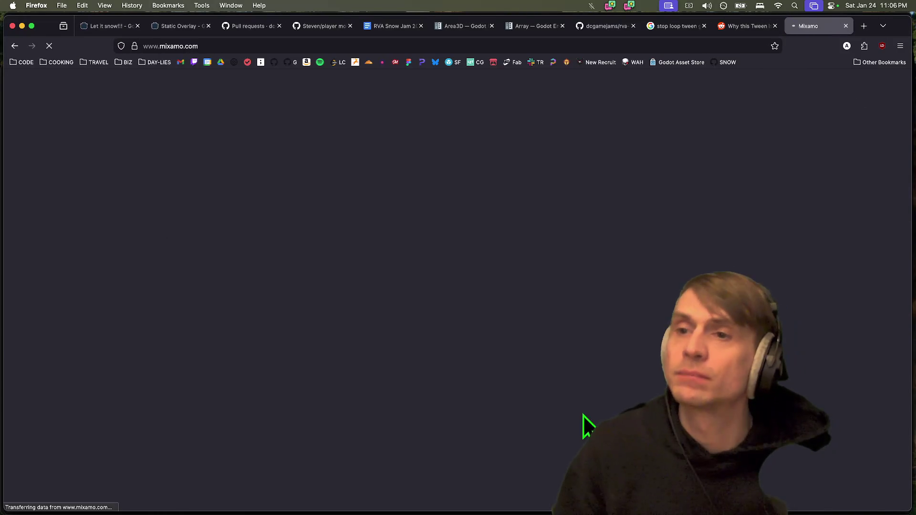
key(super+Tab)
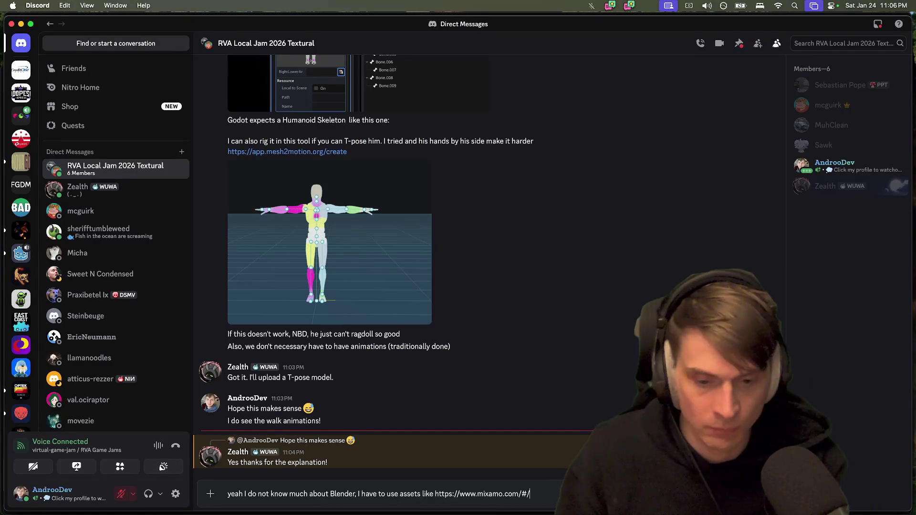
Send the reply with the Mixamo link and scroll through the chat history
key(super+a)
key(BackSpace)
key(super+Tab)
key(super+Tab)
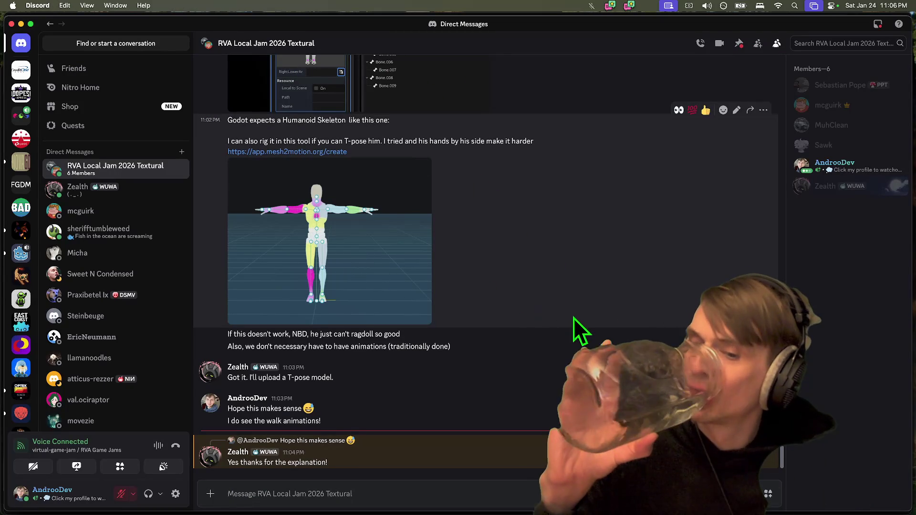
scroll(579, 321, up, 3)
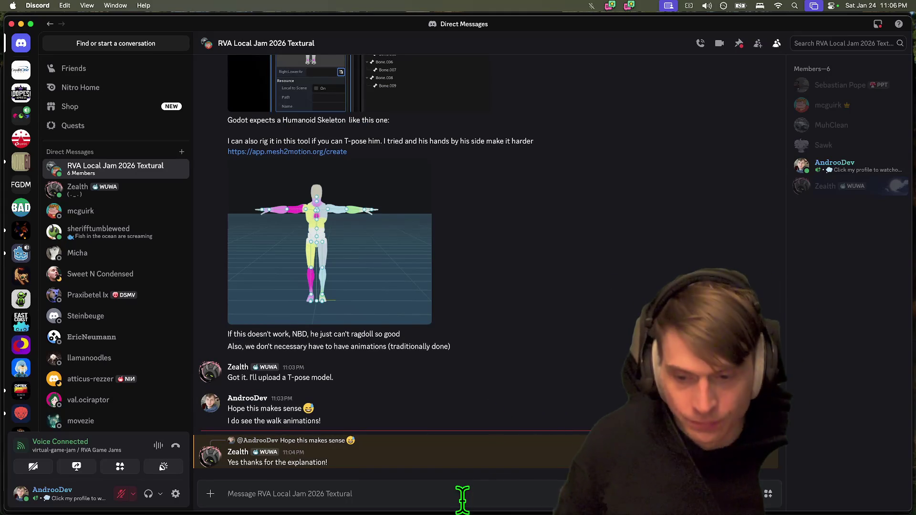
scroll(496, 329, up, 5)
scroll(506, 341, down, 5)
scroll(486, 338, up, 5)
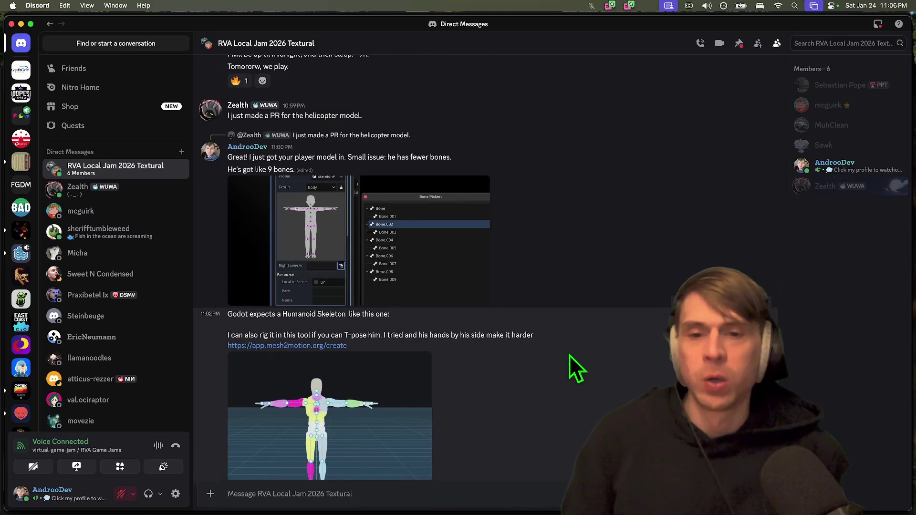
scroll(473, 454, down, 5)
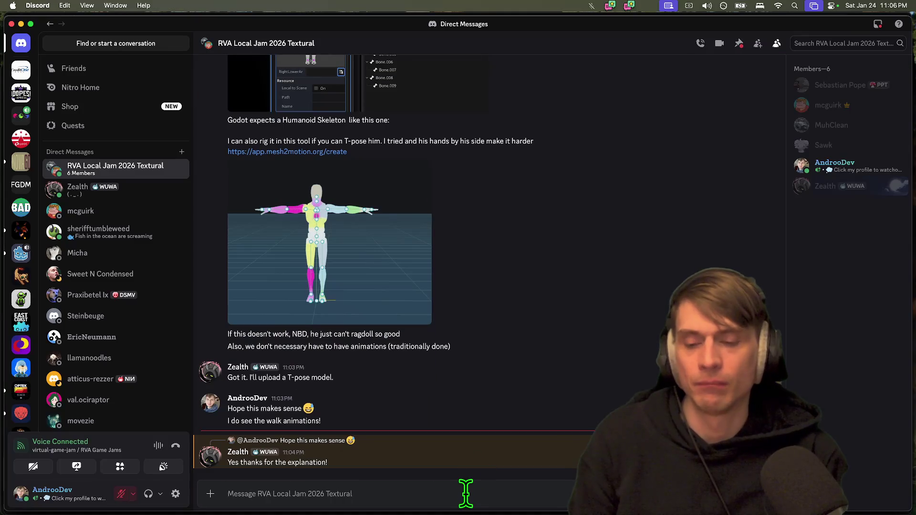
Post 'I will say he LOOKS fantastic' in the group chat and switch back to Godot
click(469, 493)
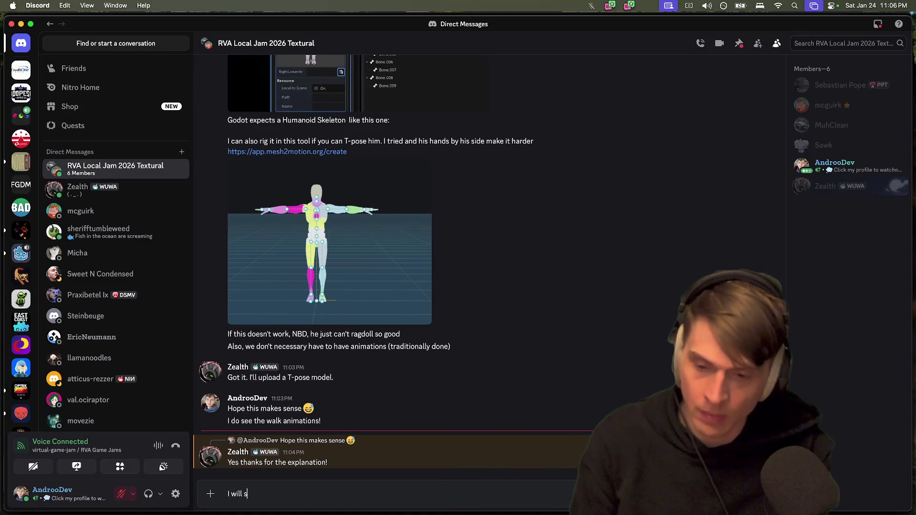
text(I will say he LOOKS fantast)
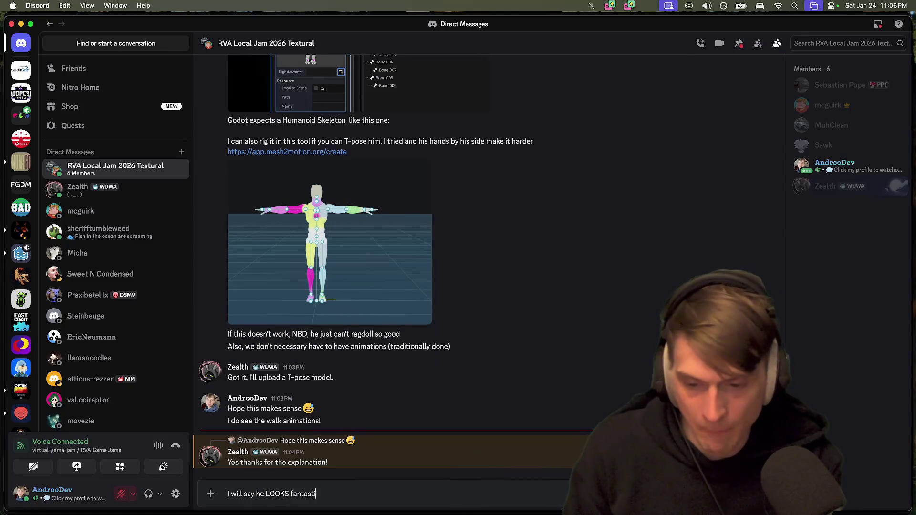
text(ic)
key(Return)
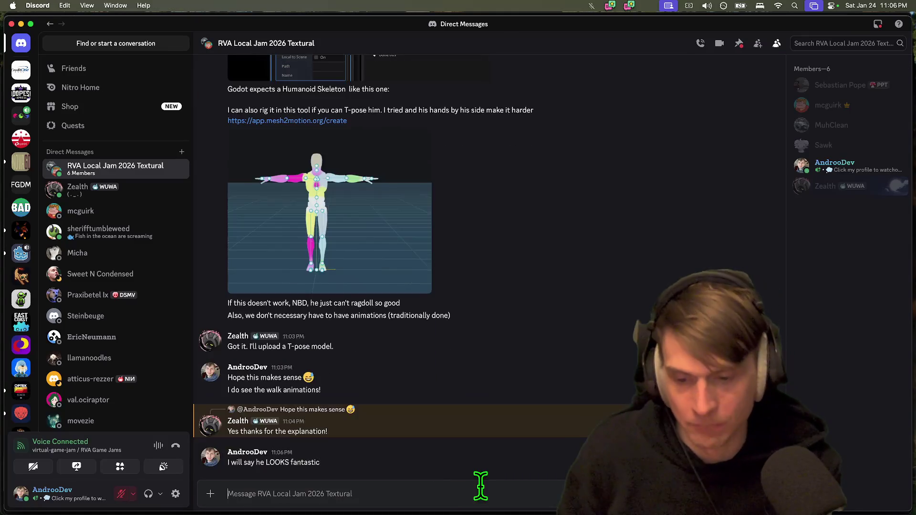
key(super+Tab)
key(super+Tab)
key(super+Tab)
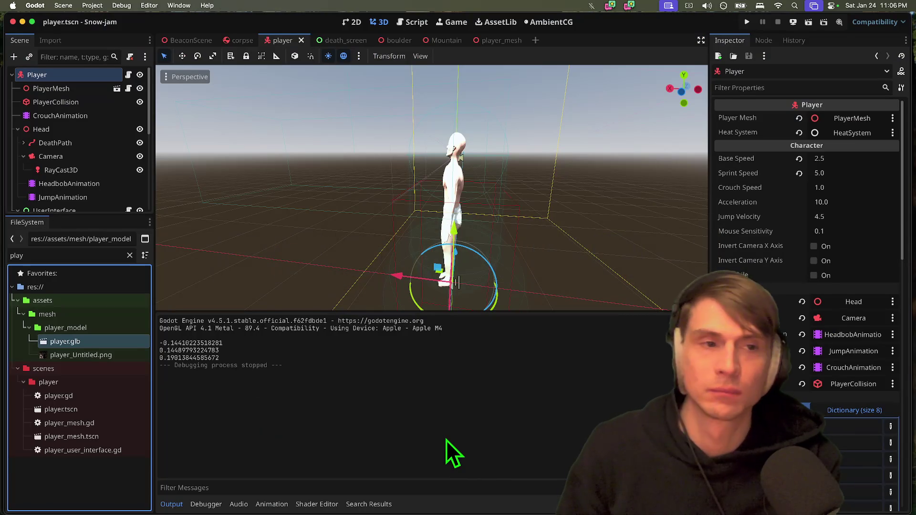
key(super+b)
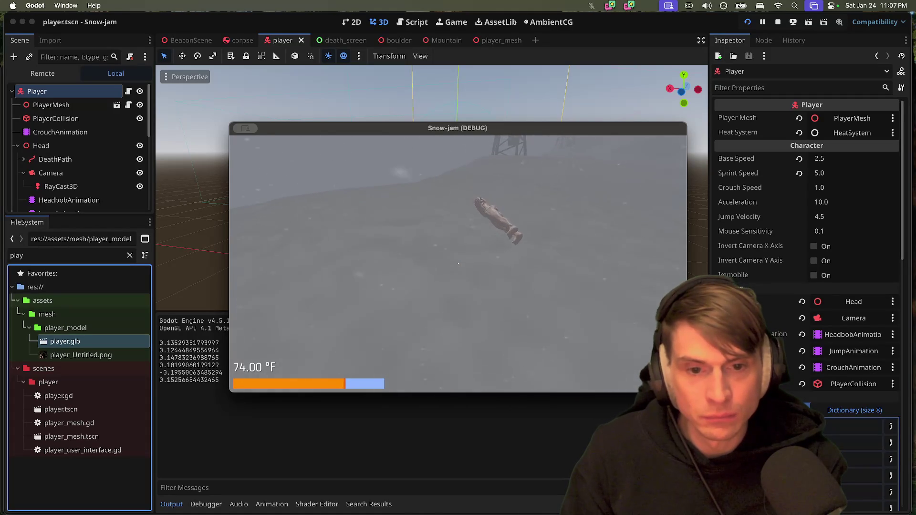
key(super+q)
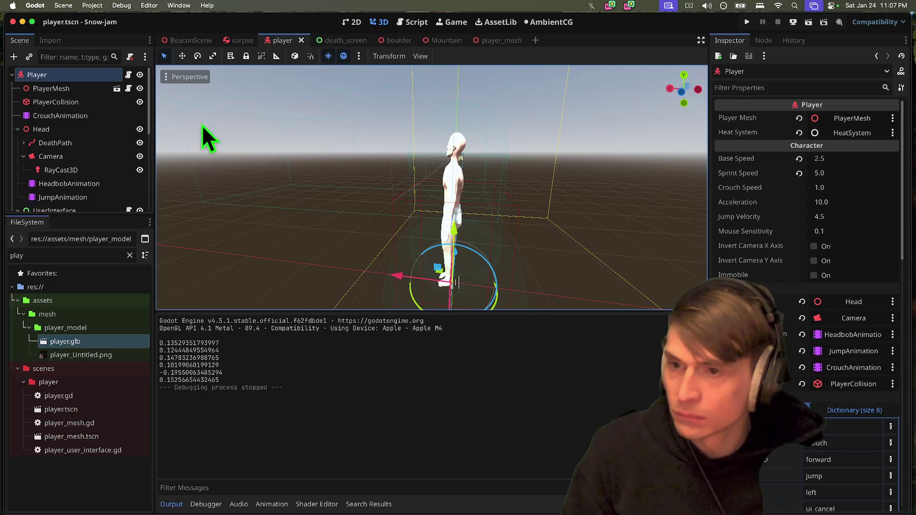
Set the corpse's capsule collision radius to 0.2 m and test it in a quick run
drag(116, 214, 115, 283)
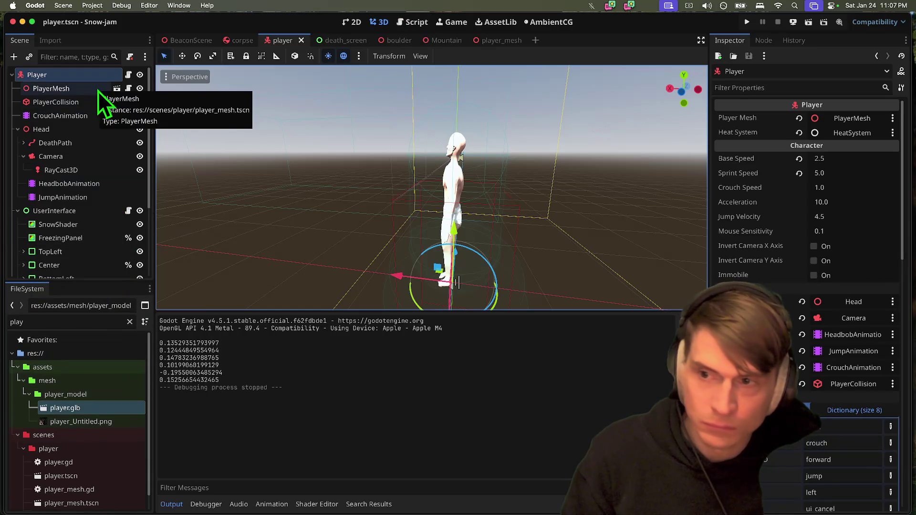
click(242, 40)
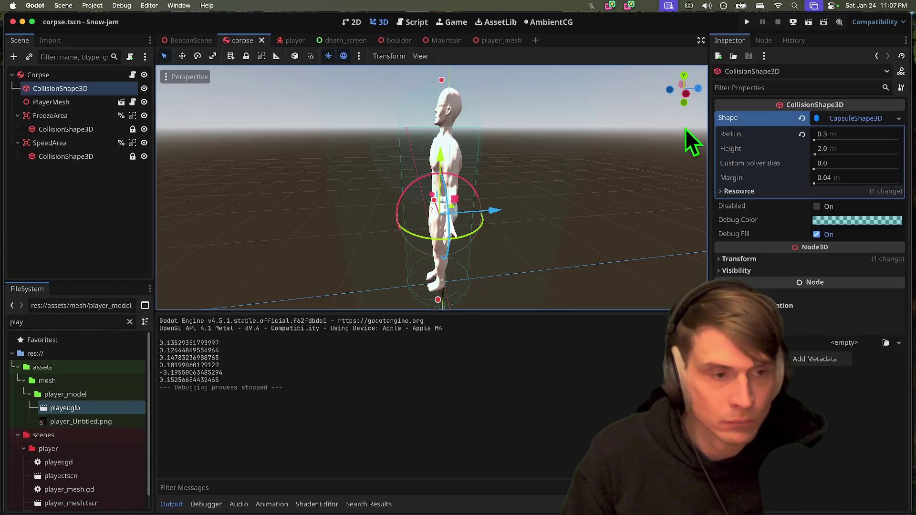
click(848, 137)
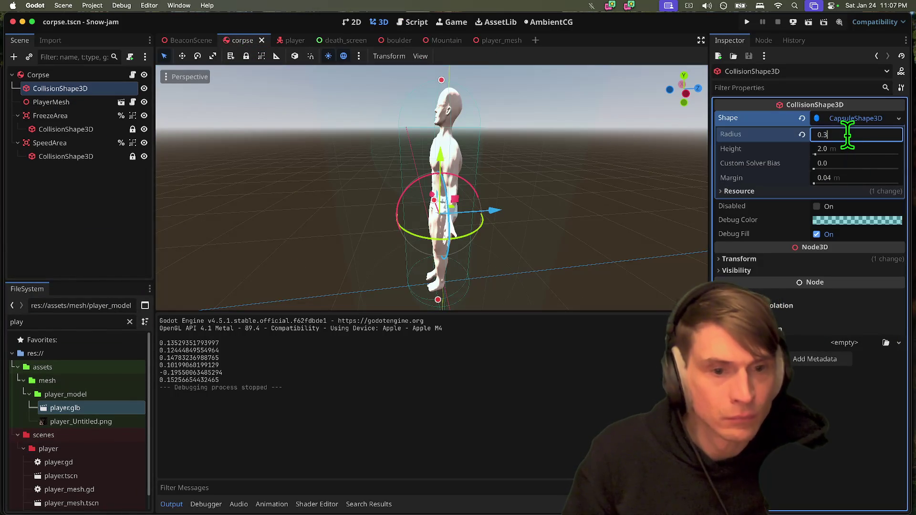
key(BackSpace)
text(2)
key(Return)
key(super+b)
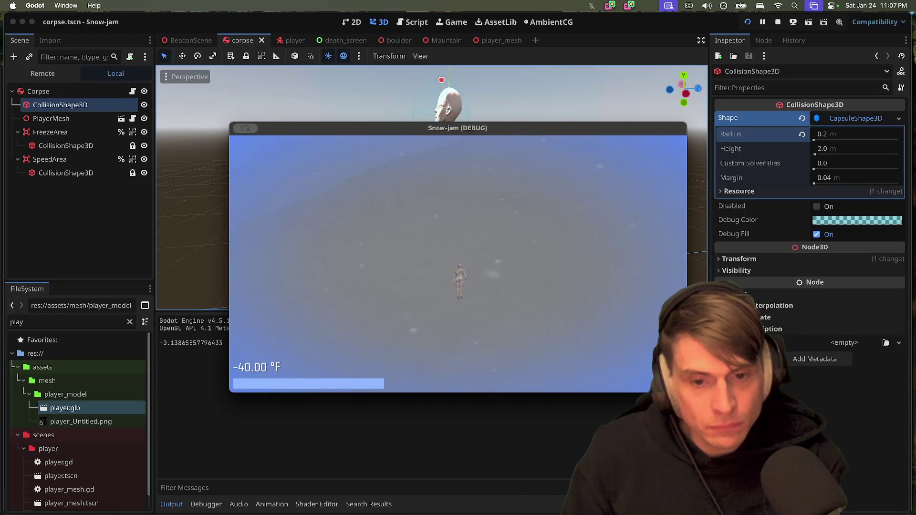
key(super+period)
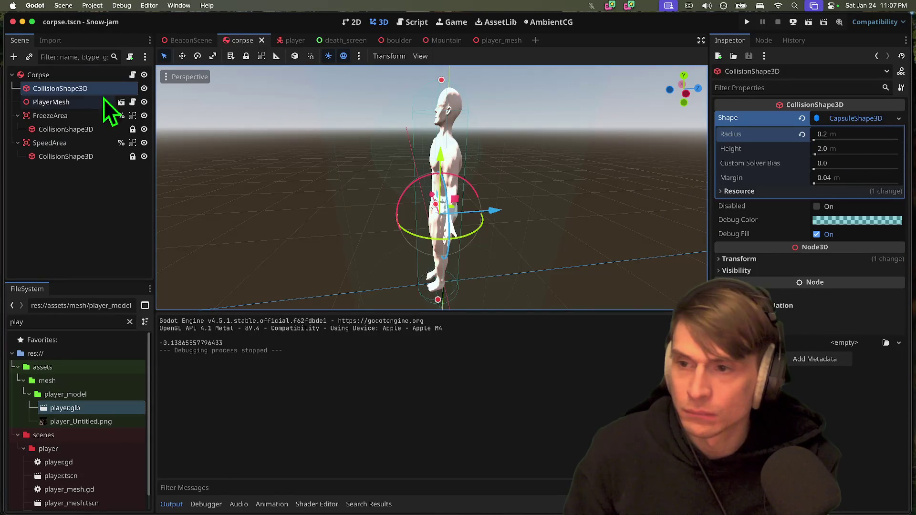
Open corpse.gd and place the cursor in the detect_floor timer's 0.1 value
click(143, 75)
click(144, 75)
click(133, 75)
click(522, 190)
click(432, 199)
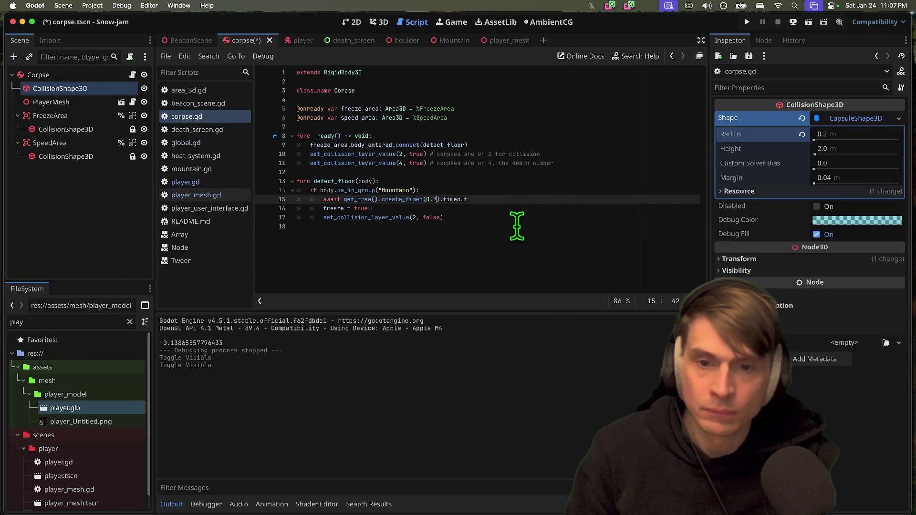
Save and run the game to test the 0.2-second freeze delay, then switch to Discord
key(super+b)
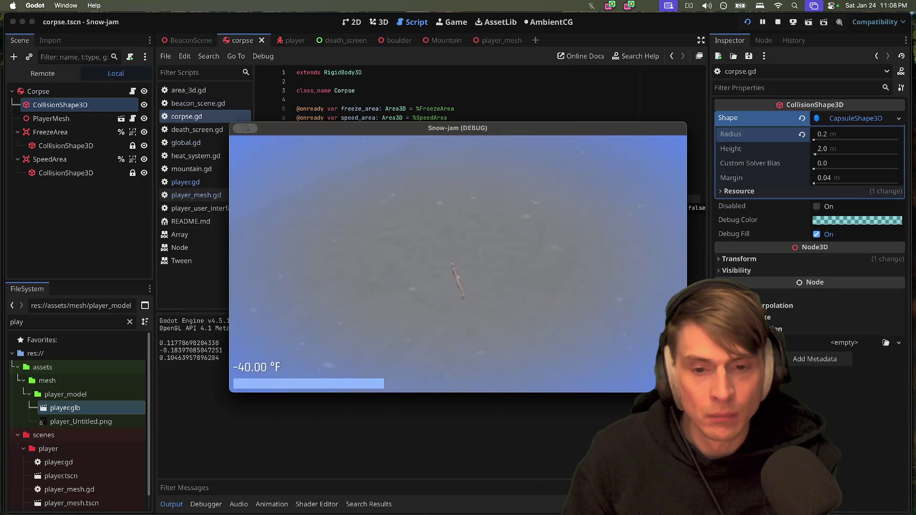
key(super+Tab)
key(super+Tab)
key(super+Tab)
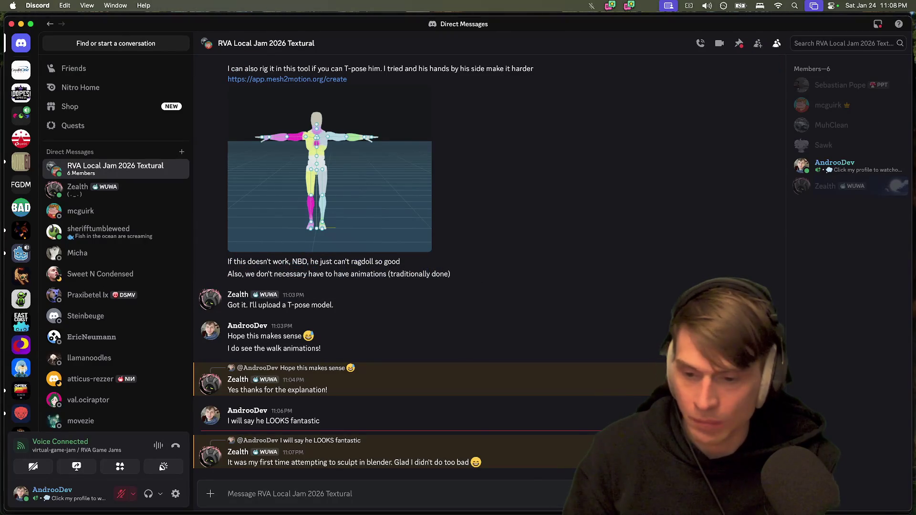
Post 'Even more impressive then.' in the jam group chat
key(super+Tab)
key(super+Tab)
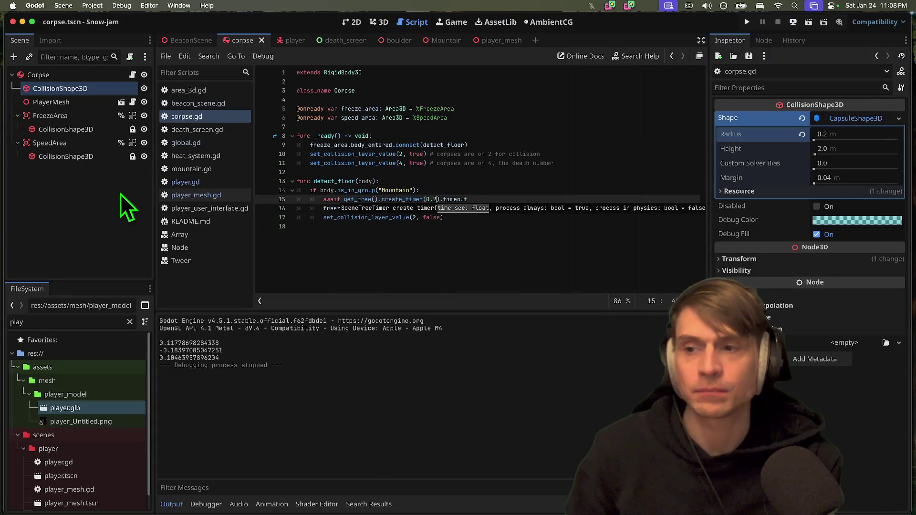
key(super+Tab)
key(super+Tab)
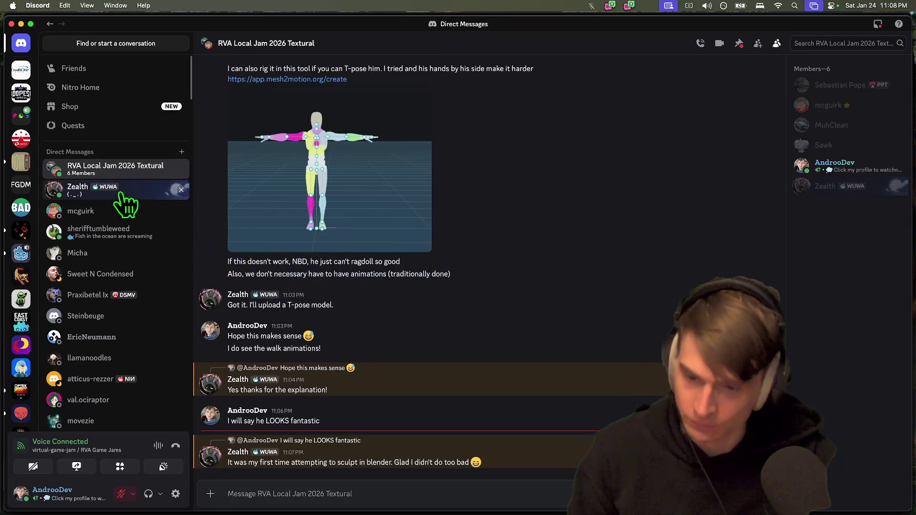
text(Ex)
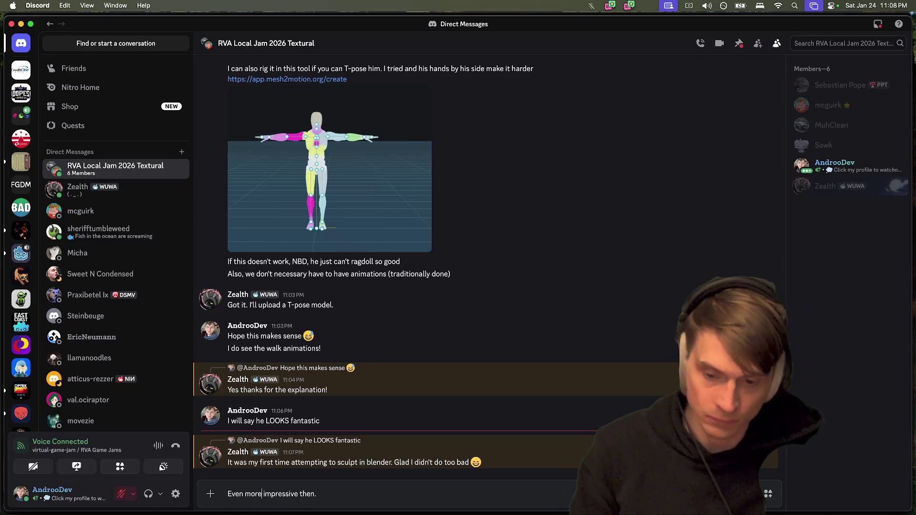
key(Return)
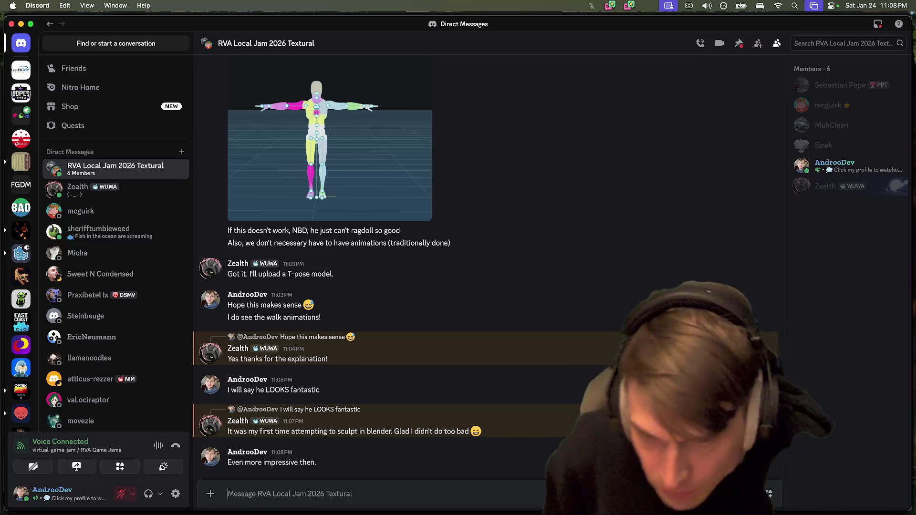
Bring up the Reddit thread 'Why this Tween isn't stopping?' in Firefox, then move to the terminal
key(super+Tab)
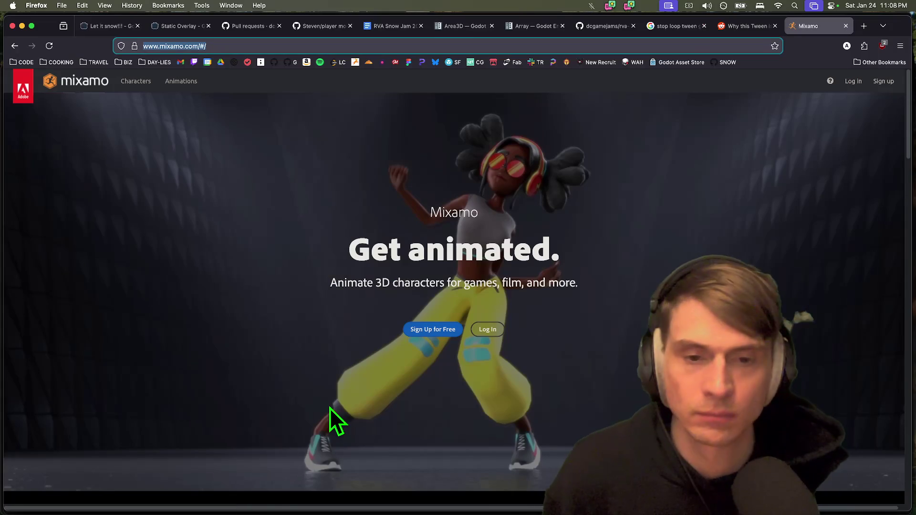
key(super+Tab)
key(Tab)
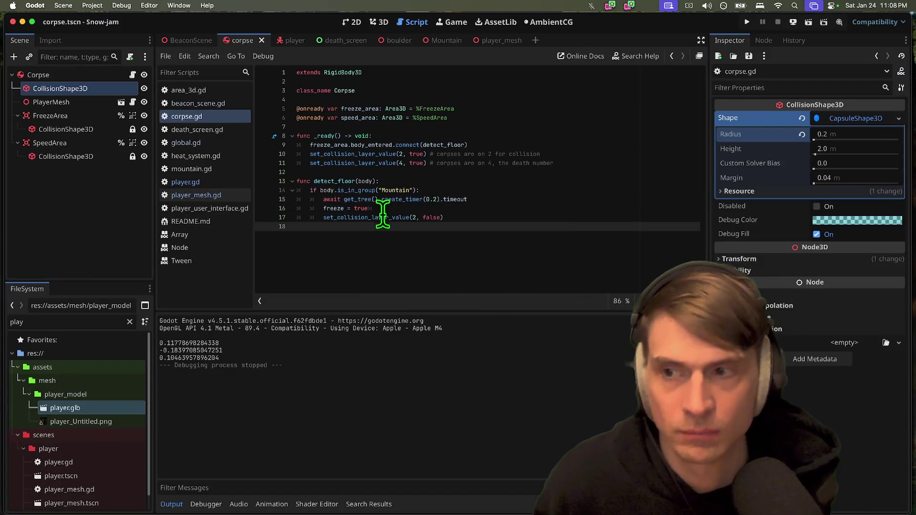
key(super+Tab)
key(ctrl+shift+Tab)
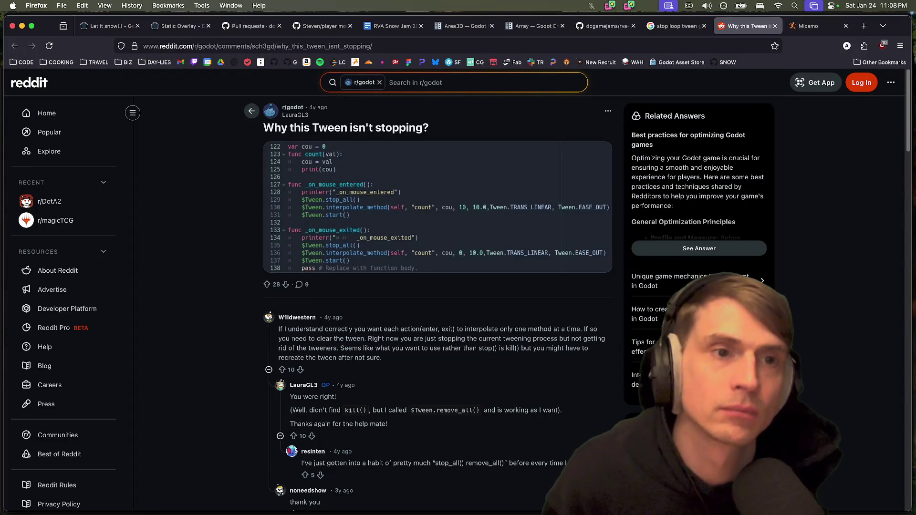
key(super+Tab)
key(Tab)
key(Tab)
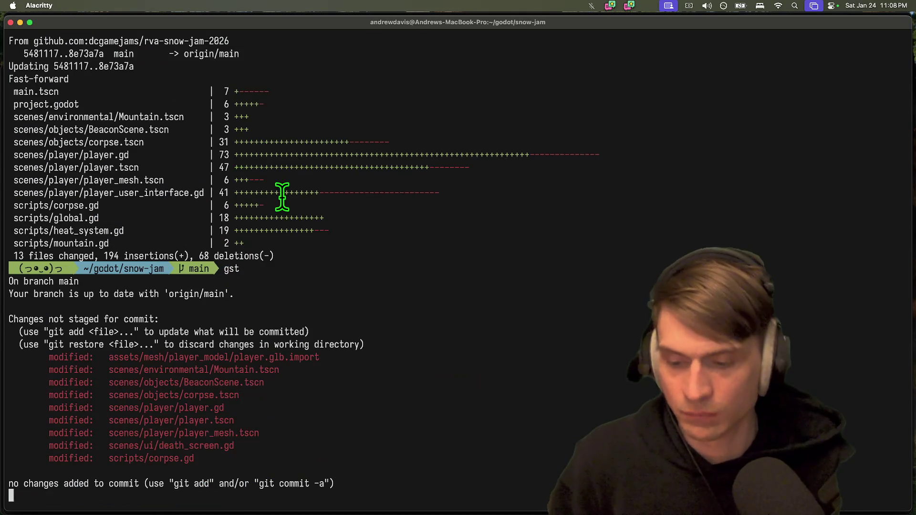
text(d)
key(Return)
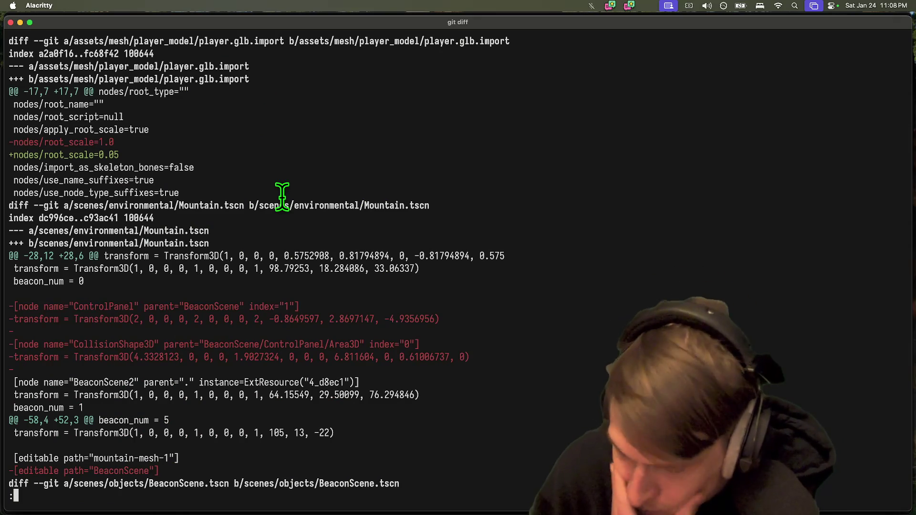
key(space)
key(space)
key(space)
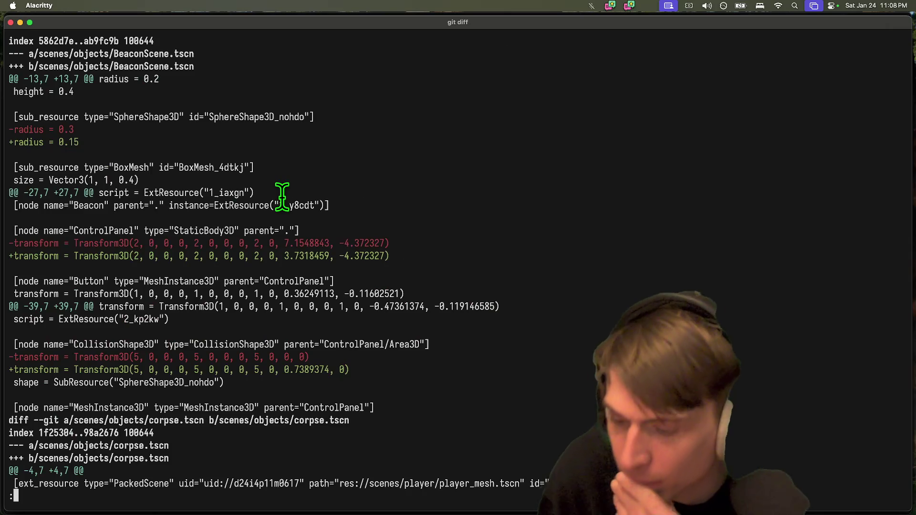
key(space)
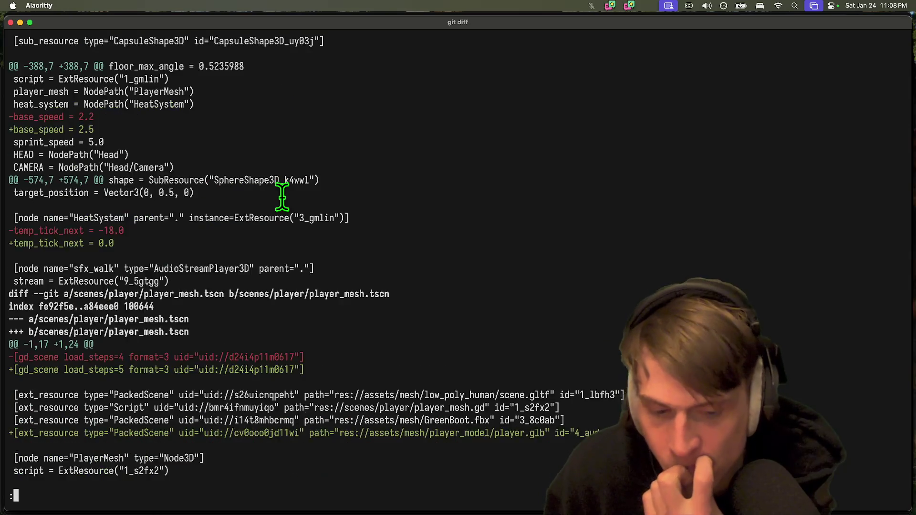
key(space)
key(Down)
key(q)
key(super+Tab)
key(super+Tab)
key(super+Tab)
key(super+Tab)
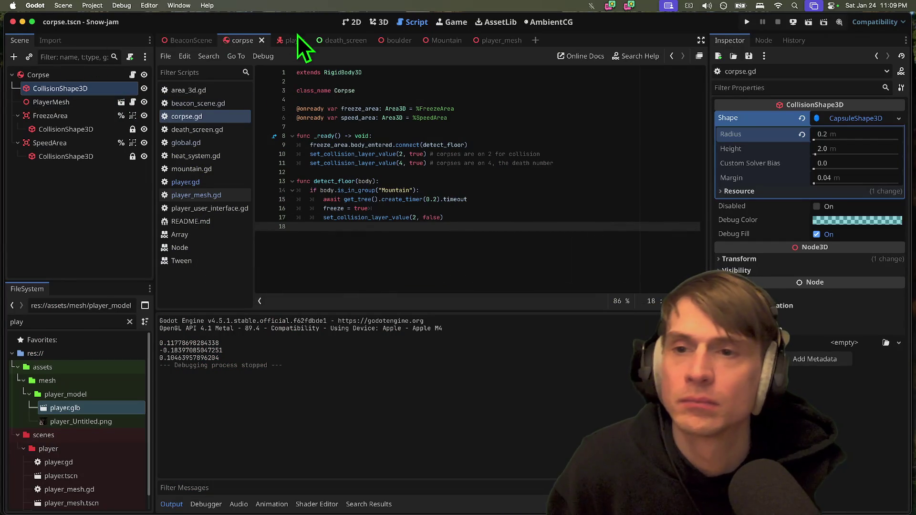
Set the player's Base Speed to 2.2 and Sprint Speed to 4.7, then save the player scene
click(296, 38)
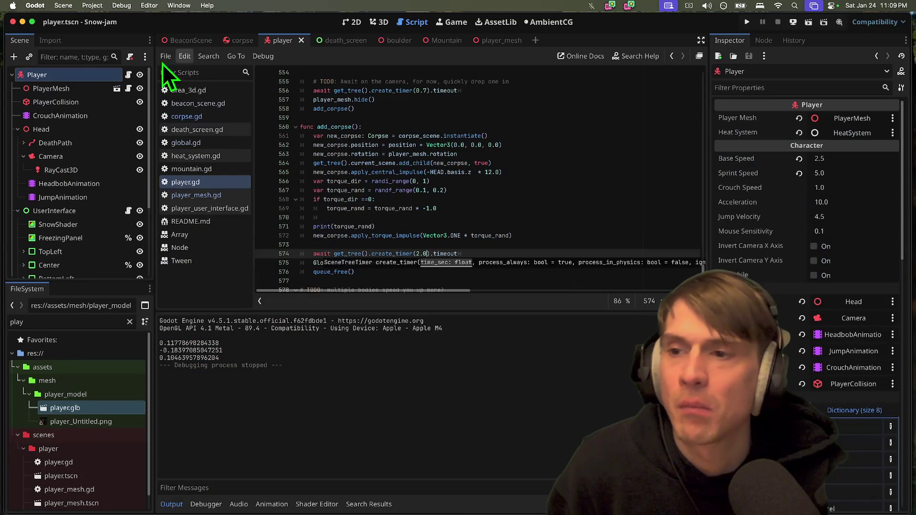
click(840, 159)
text(2.2)
key(Return)
key(Tab)
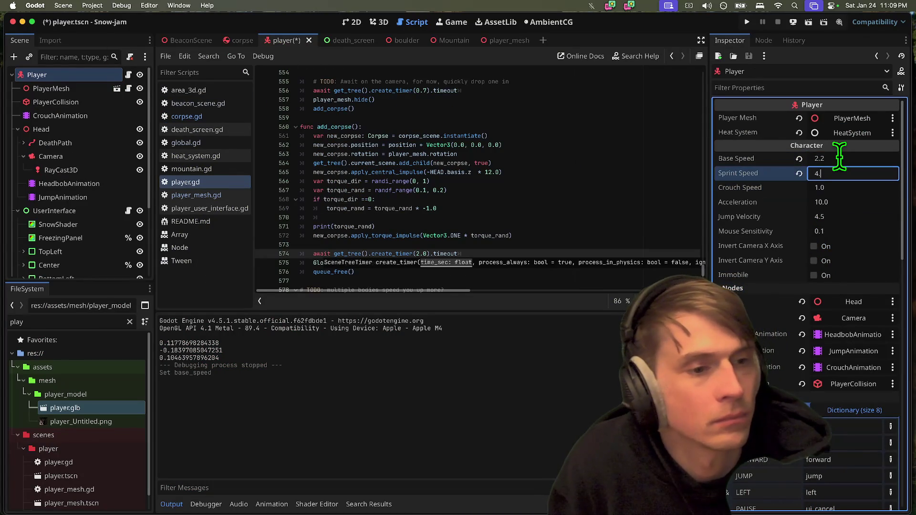
key(Return)
key(ctrl+s)
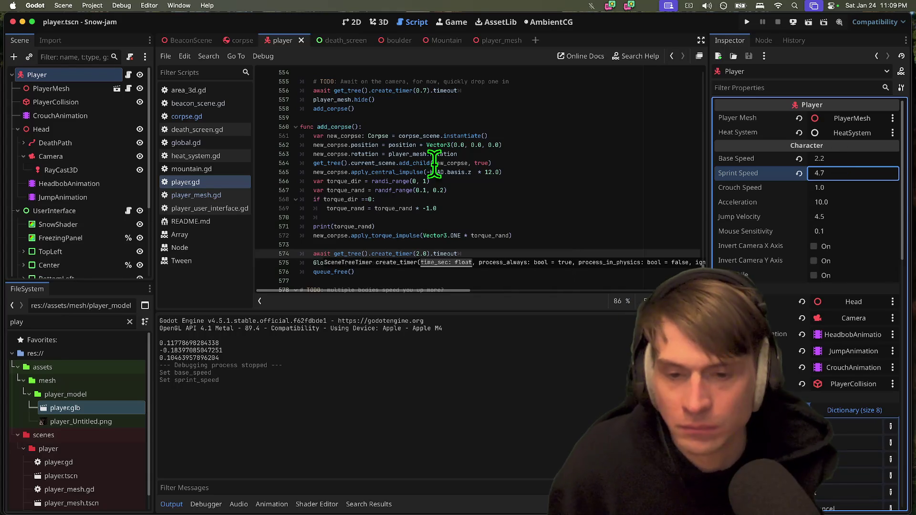
scroll(651, 189, down, 5)
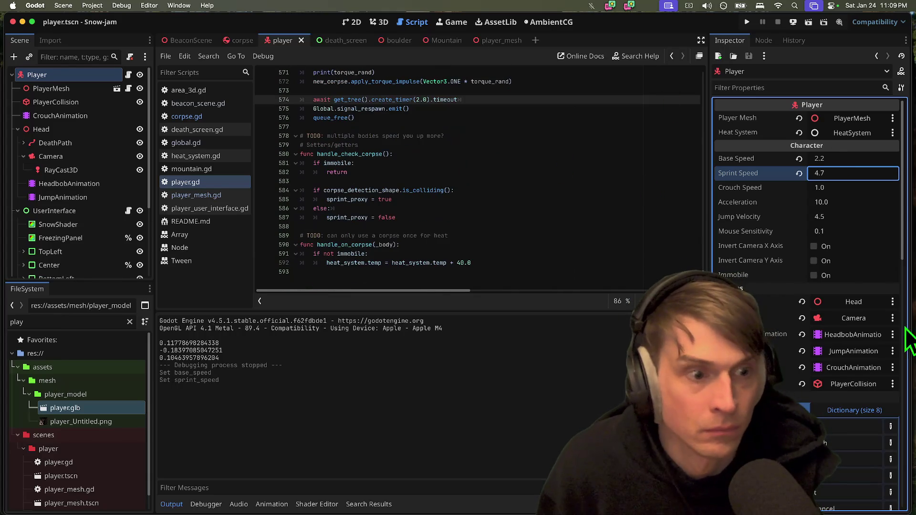
key(super+Tab)
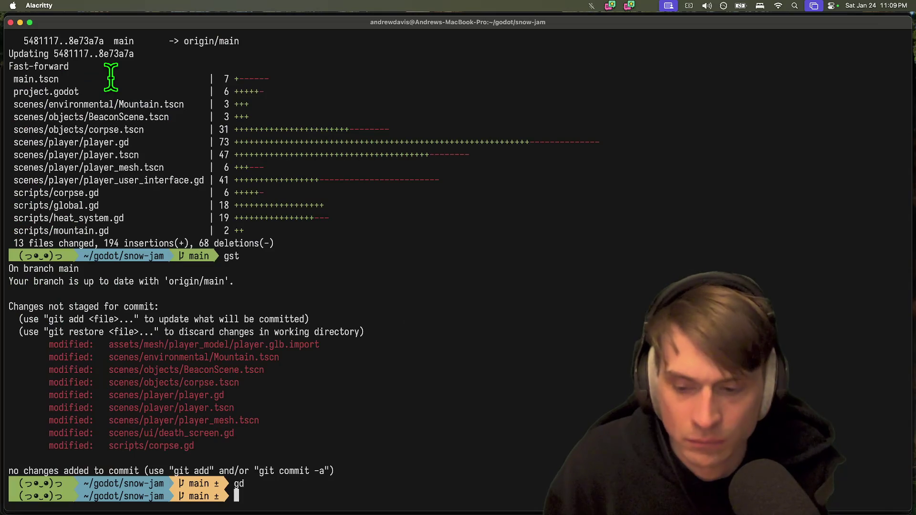
Page through the git diff to confirm sprint_speed changed from 5.0 to 4.7, then return to Godot
key(space)
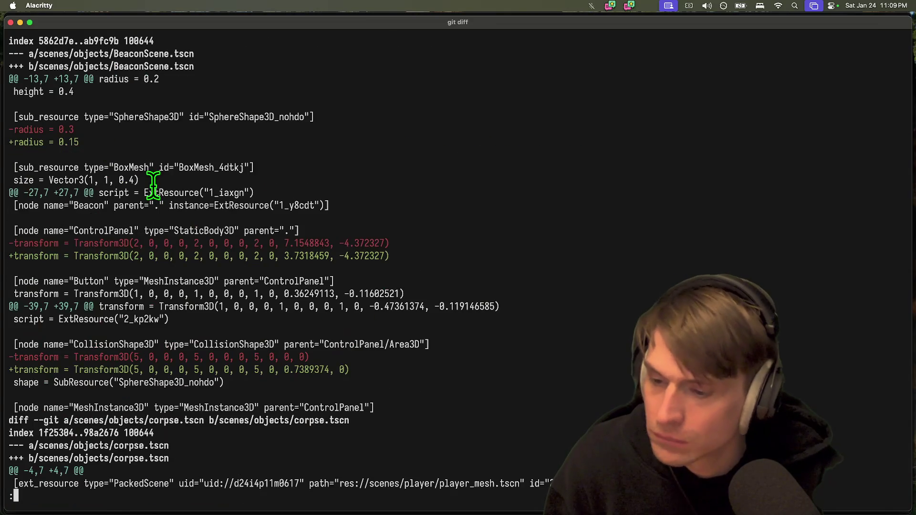
key(space)
key(space)
key(space)
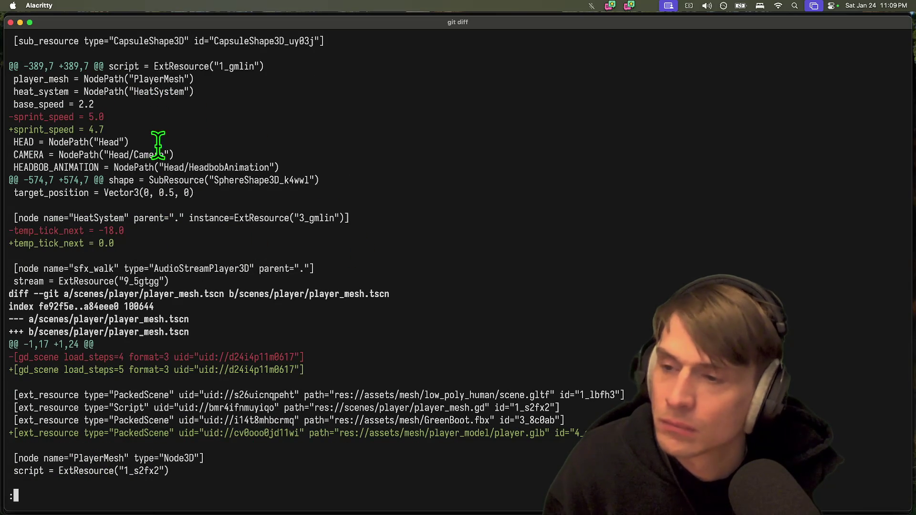
key(super+Tab)
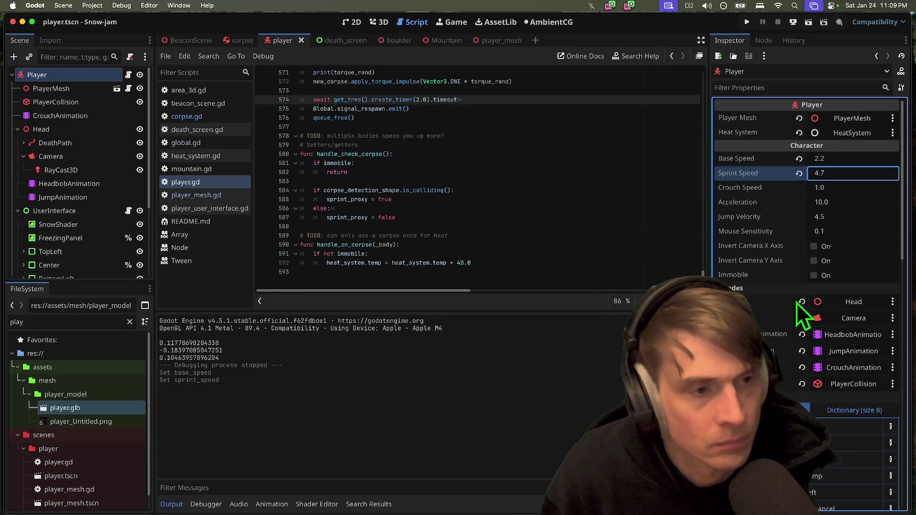
Open player.tscn and switch between the player_mesh and player scenes
scroll(81, 267, down, 5)
scroll(82, 257, up, 5)
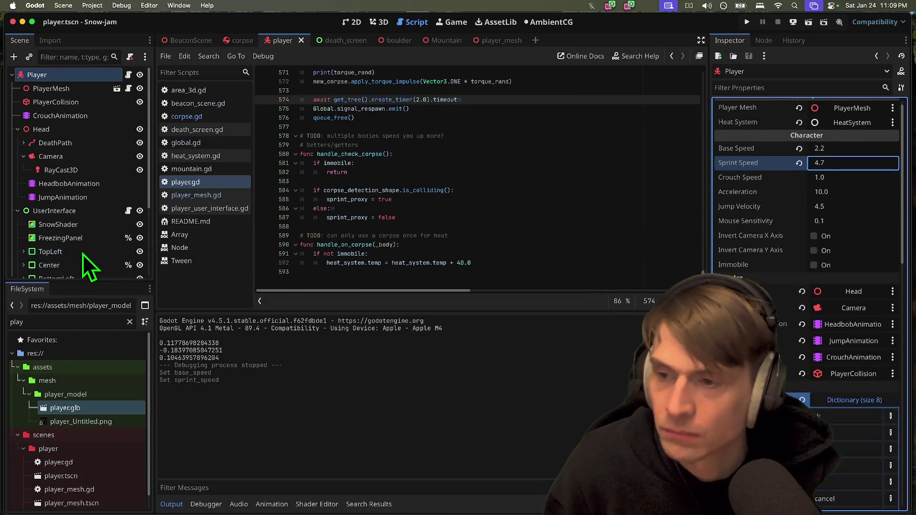
scroll(55, 459, down, 1)
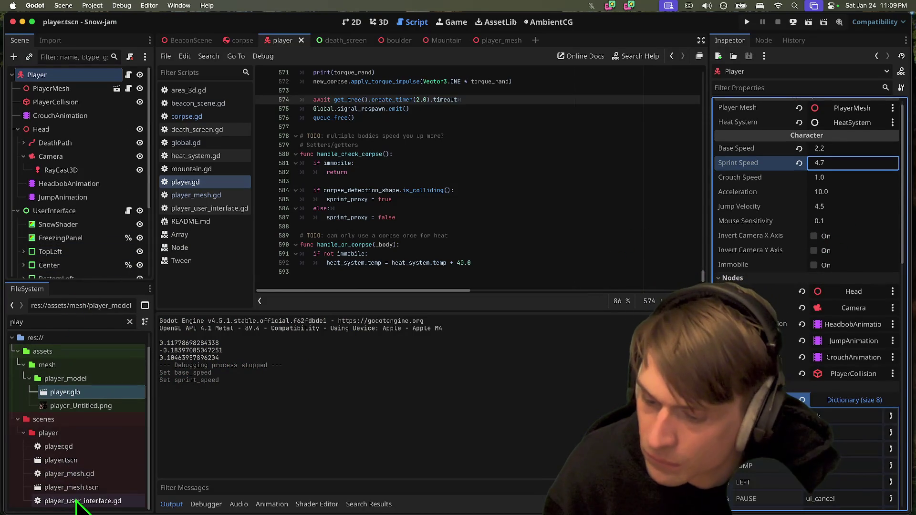
click(47, 459)
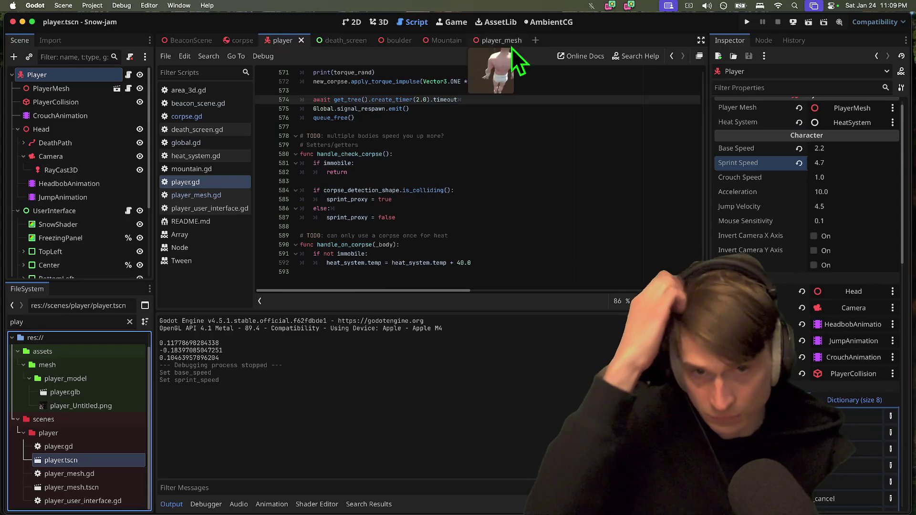
click(483, 45)
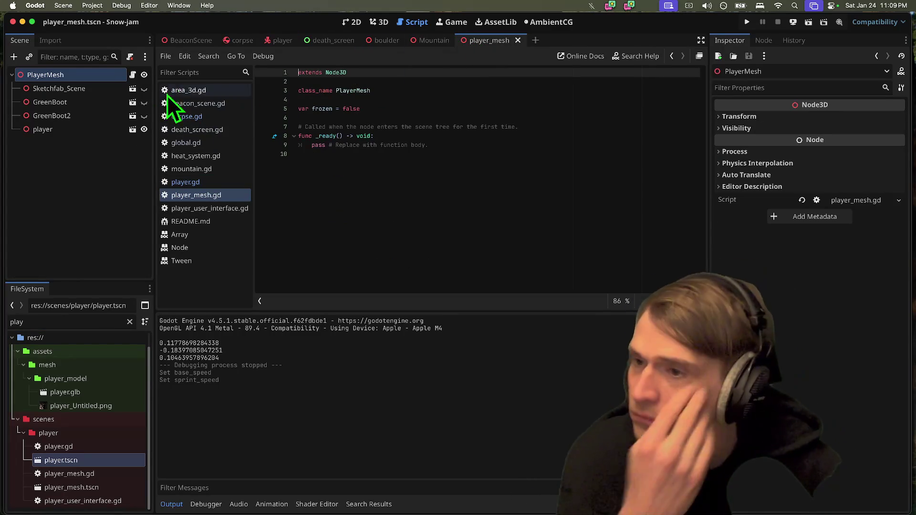
click(273, 41)
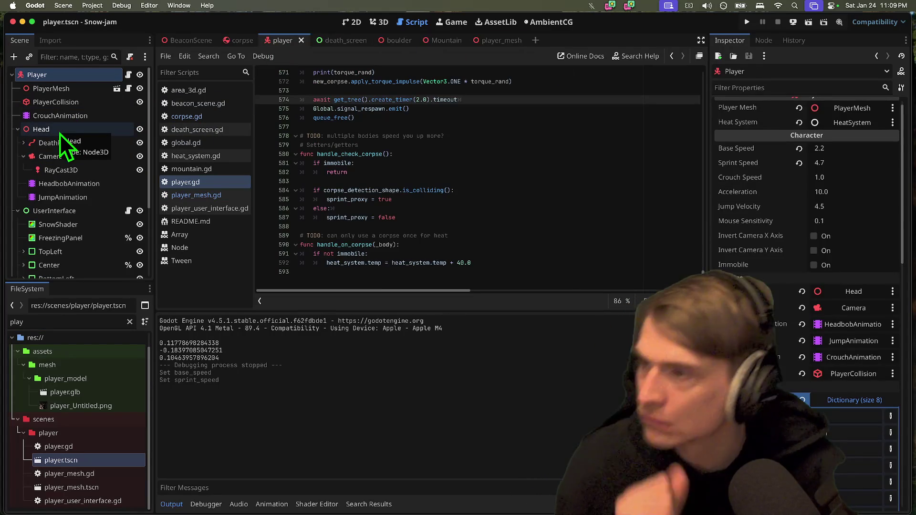
scroll(60, 225, down, 5)
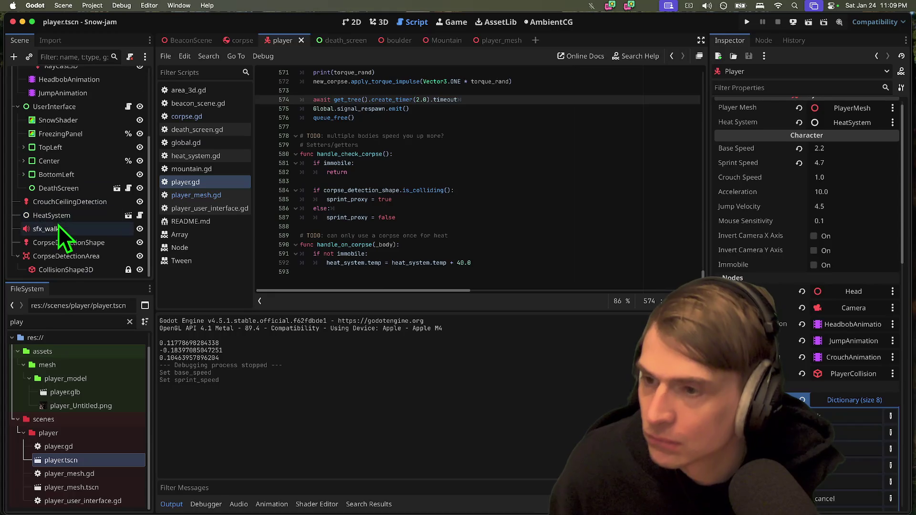
Set HeatSystem's Temp Tick Next to -15.0 and launch the game to test it
click(52, 216)
click(866, 180)
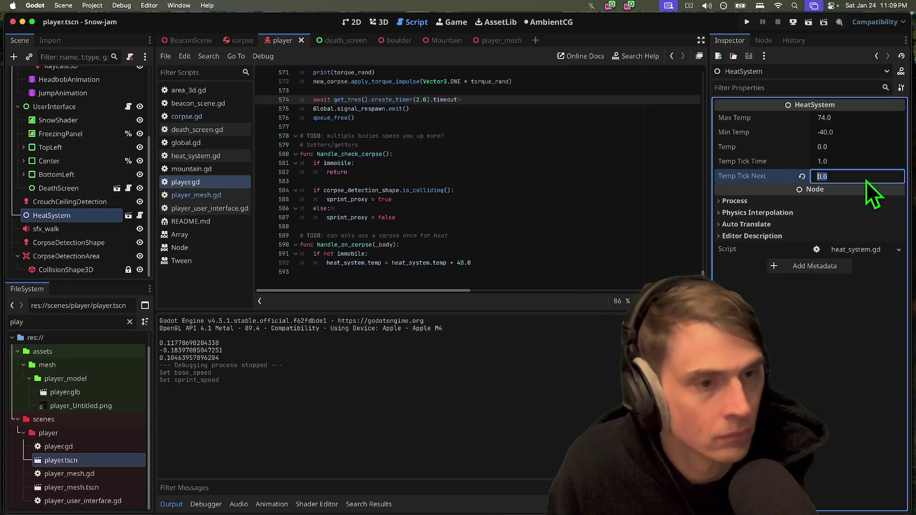
text(-15)
key(Return)
key(super+b)
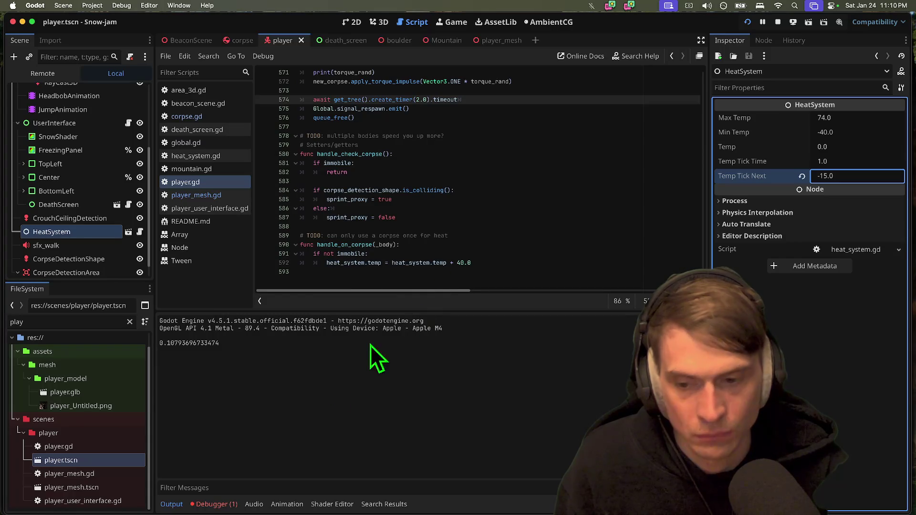
Inspect the Tween error details, replay the game, then stop it and save the scene
click(215, 504)
double_click(236, 351)
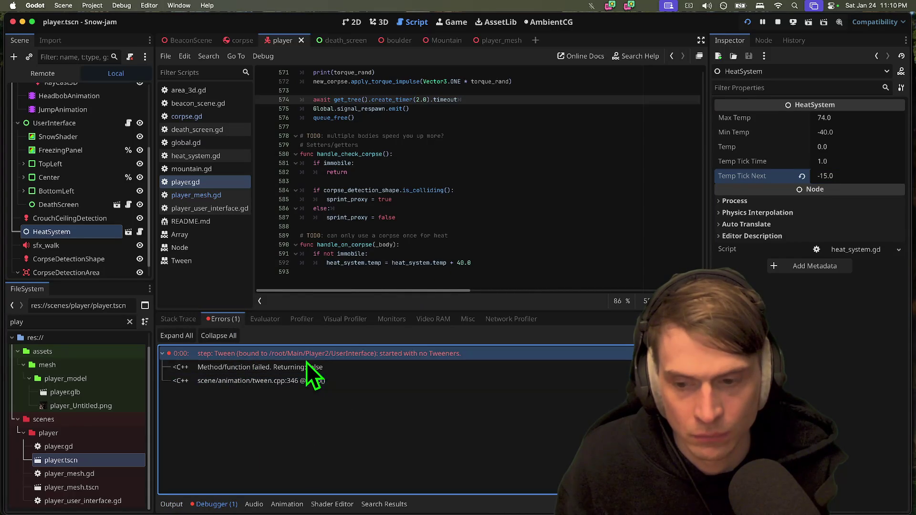
key(super+b)
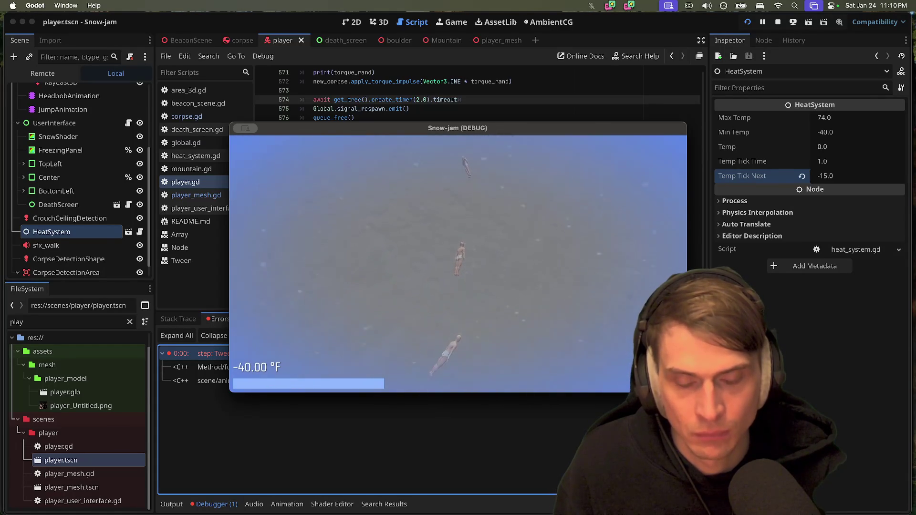
key(super+q)
key(super+s)
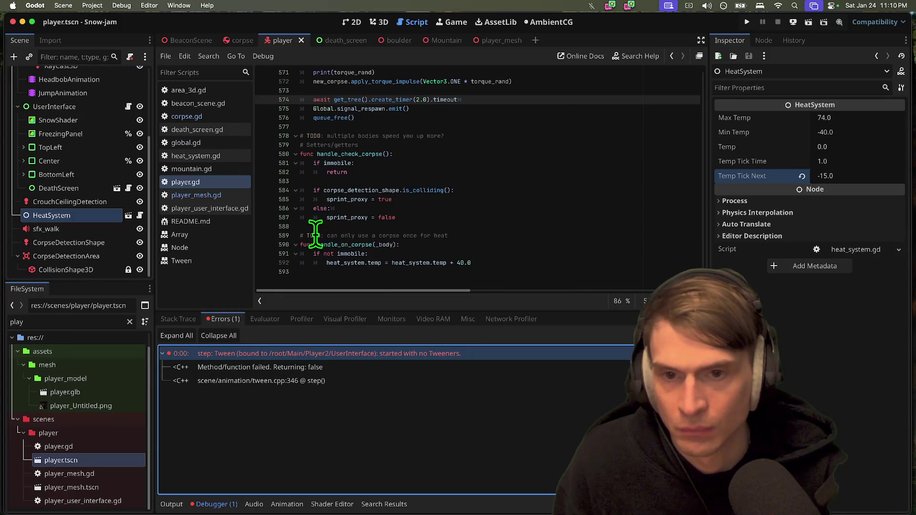
Change the timer before player_mesh.show() in player.gd from 0.1 to 0.2 seconds and save
scroll(364, 203, up, 3)
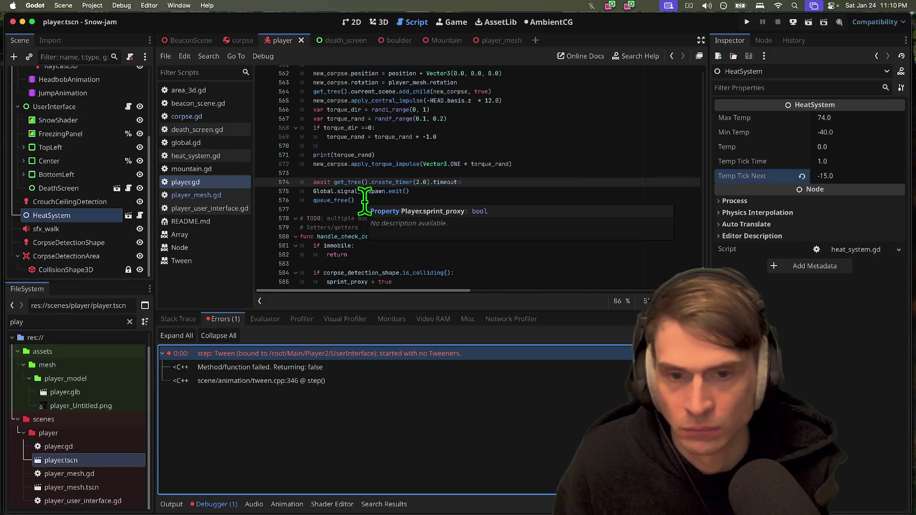
scroll(473, 200, up, 3)
click(493, 180)
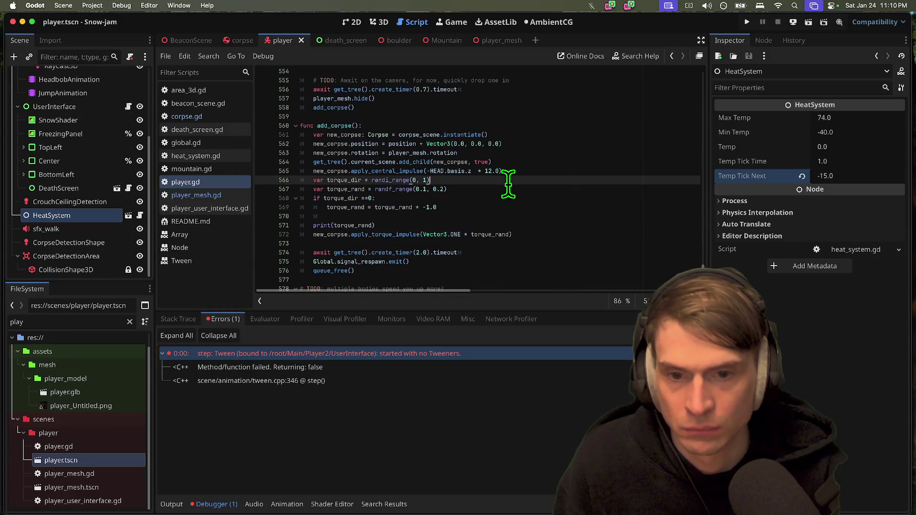
scroll(507, 181, up, 2)
scroll(531, 224, down, 2)
scroll(532, 224, down, 3)
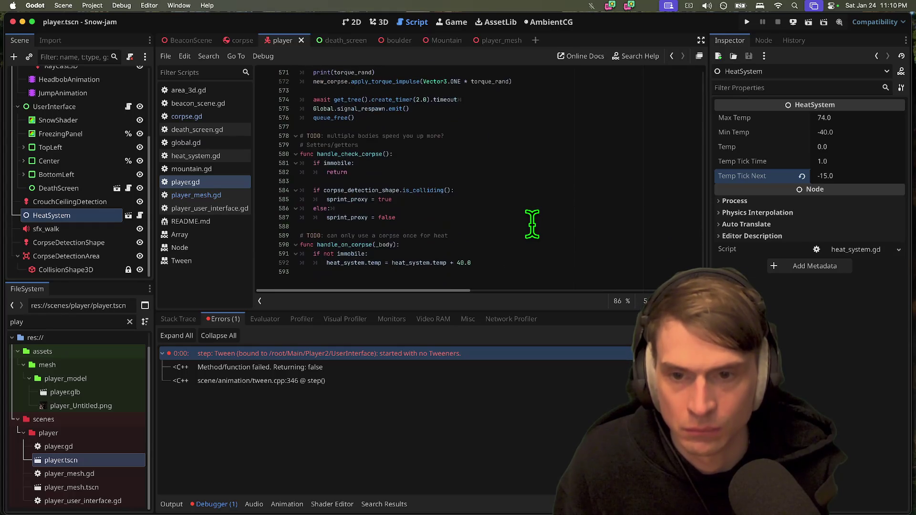
scroll(531, 225, up, 8)
click(428, 210)
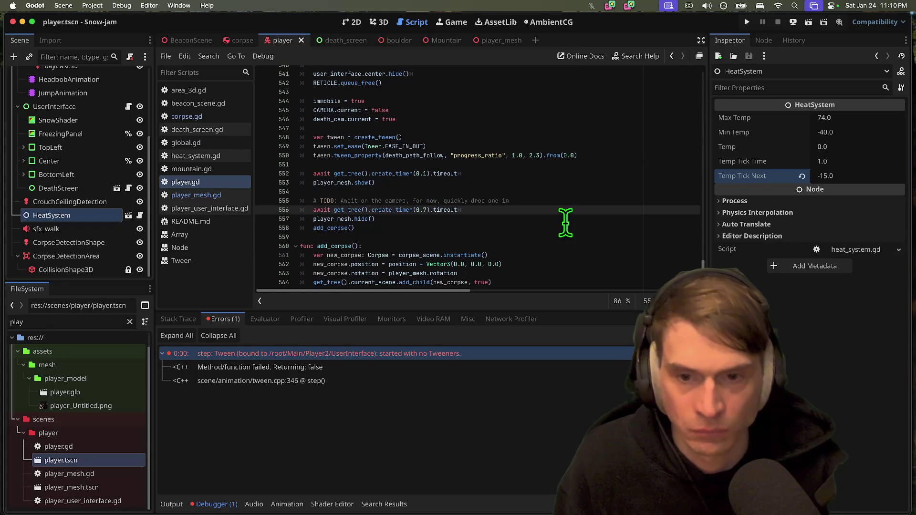
key(Up)
key(Up)
key(Up)
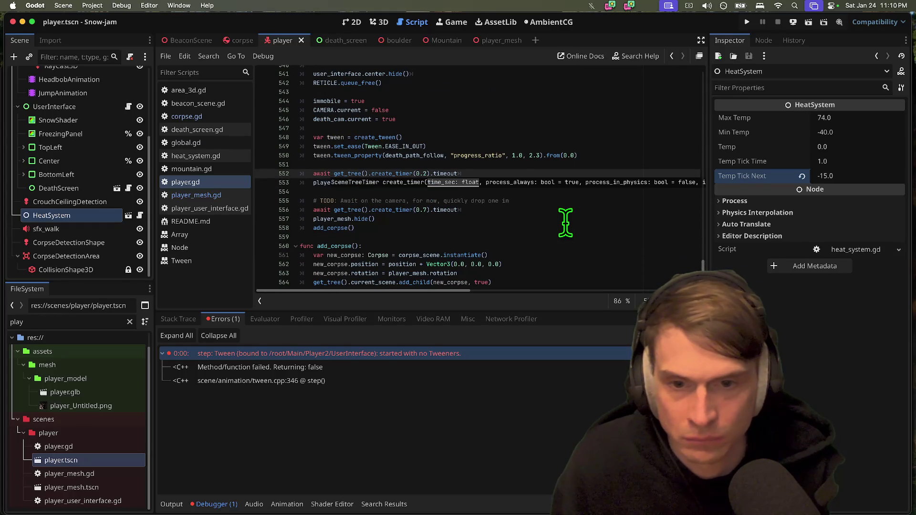
key(ctrl+s)
click(543, 208)
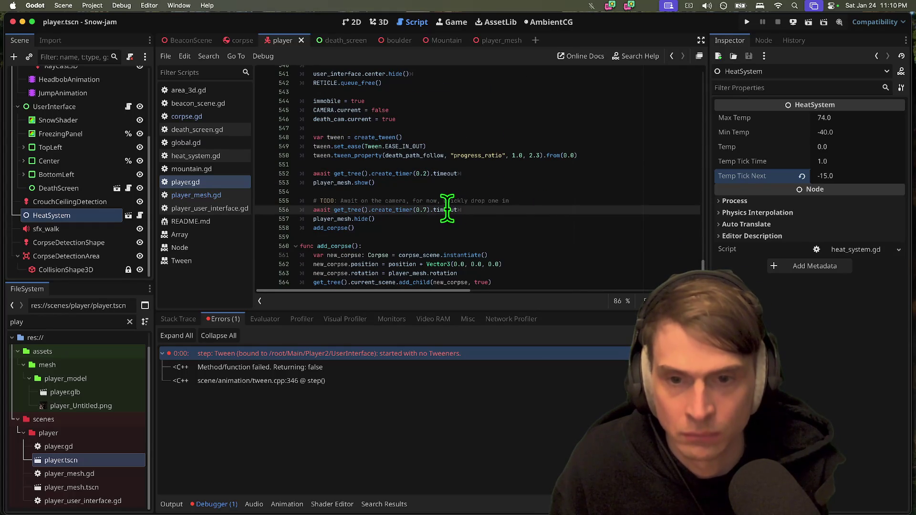
Run Snow-jam, stop it, and launch it again to test the 0.2-second delay
key(super+b)
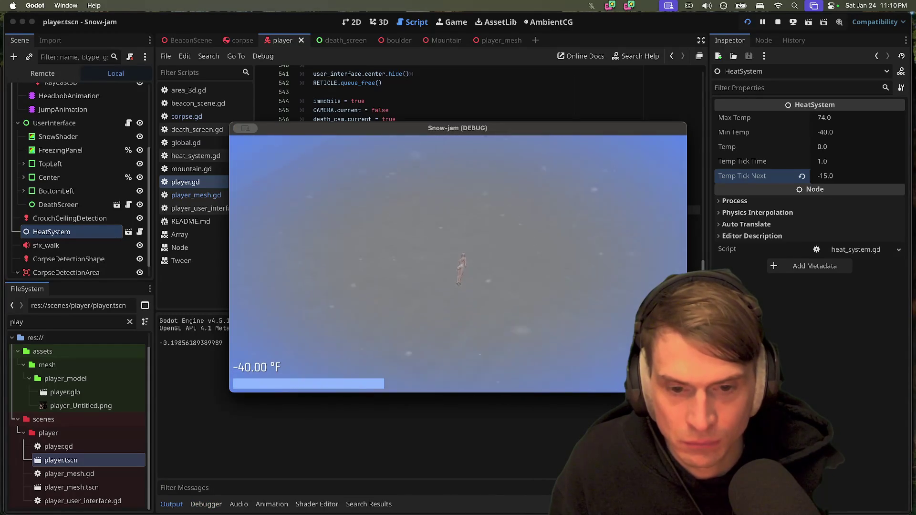
key(super+period)
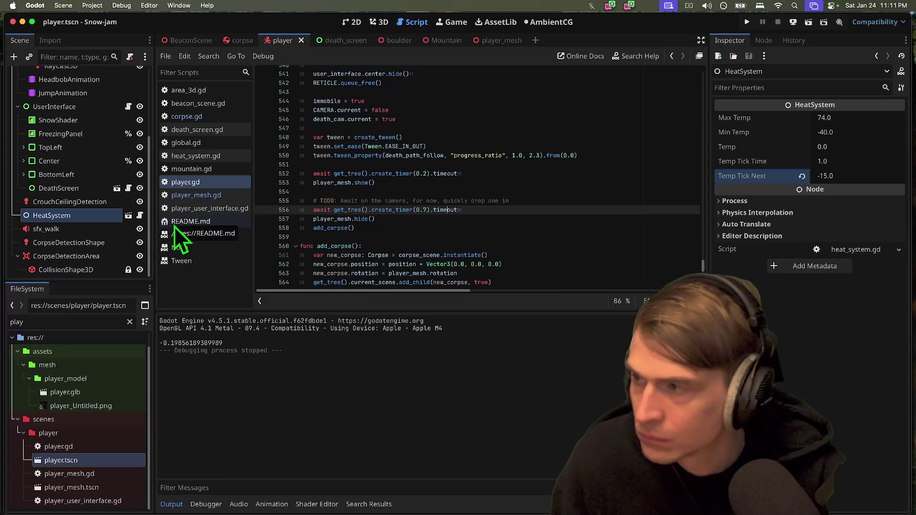
key(super+b)
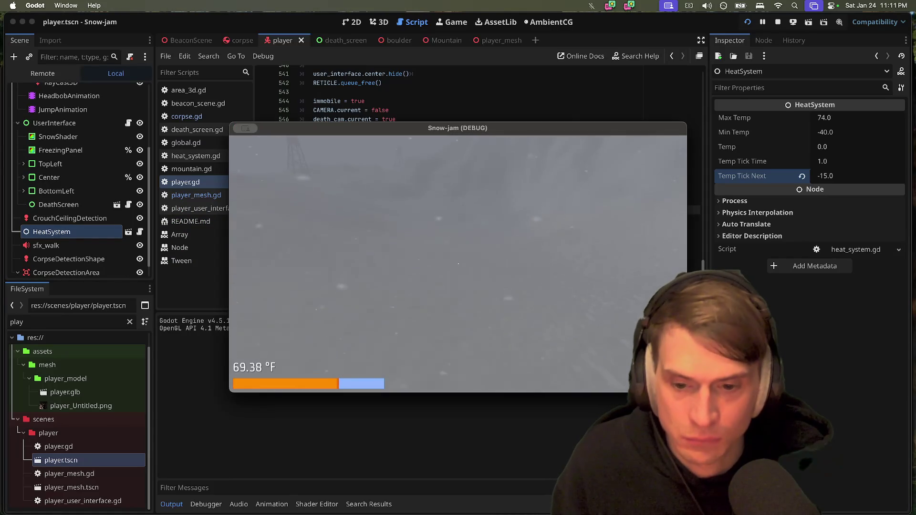